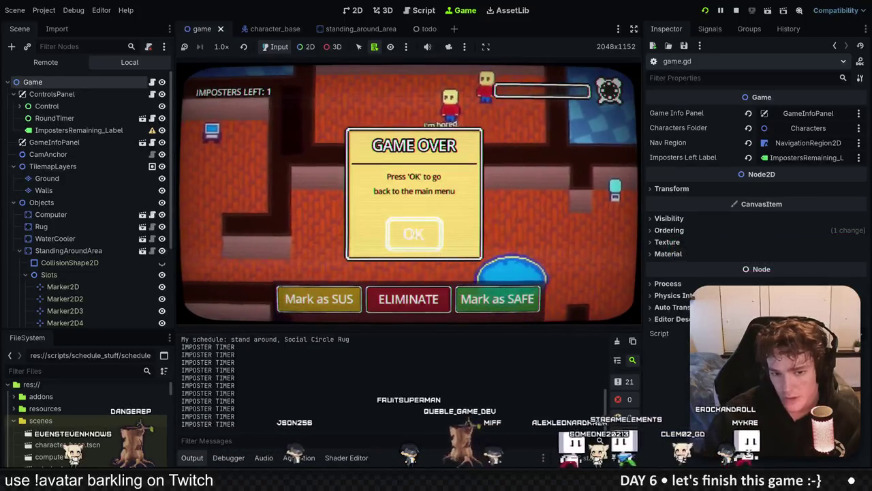
# Dismiss the Game Over dialog, stop the playtest, and switch to game.gd in Windsurf.
pyautogui.click(414, 233)
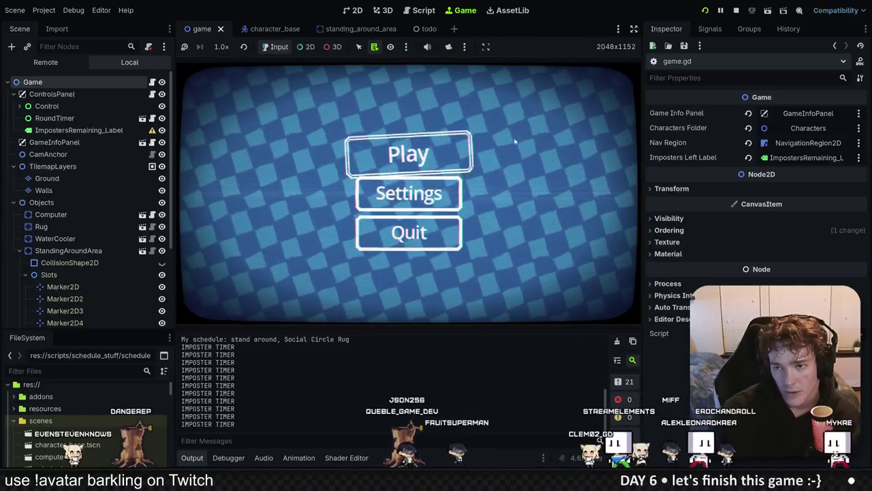
pyautogui.press('F8')
pyautogui.hotkey('alt', 'Tab')
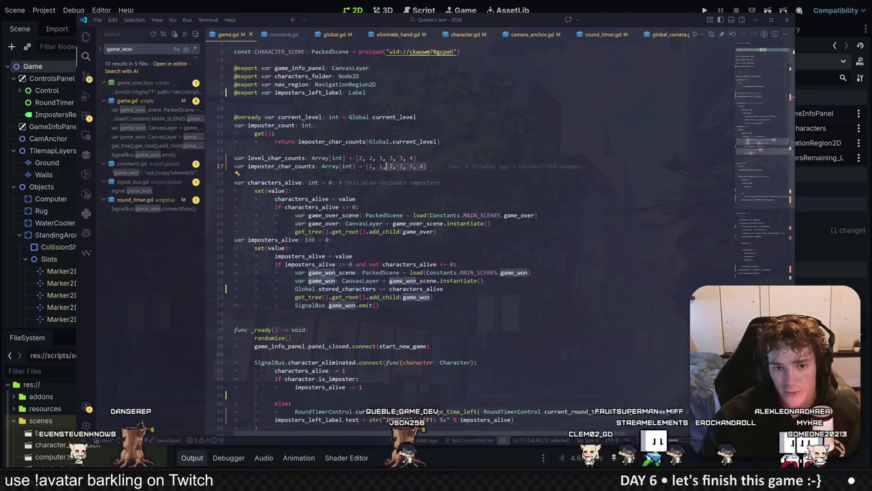
# Close the arrays on lines 16–17 after two values ([2, 2] and [1, 1]) and relaunch the game.
pyautogui.click(235, 174)
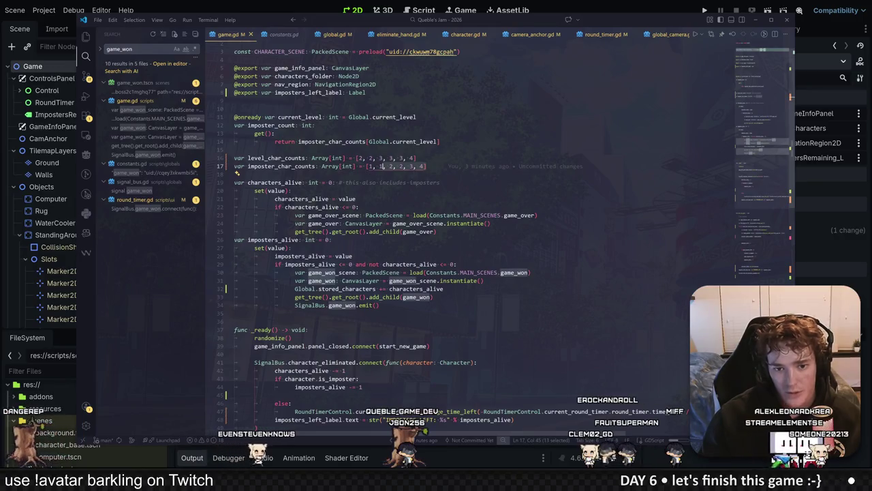
pyautogui.hotkey('ctrl', 'shift', 'alt', 'Up')
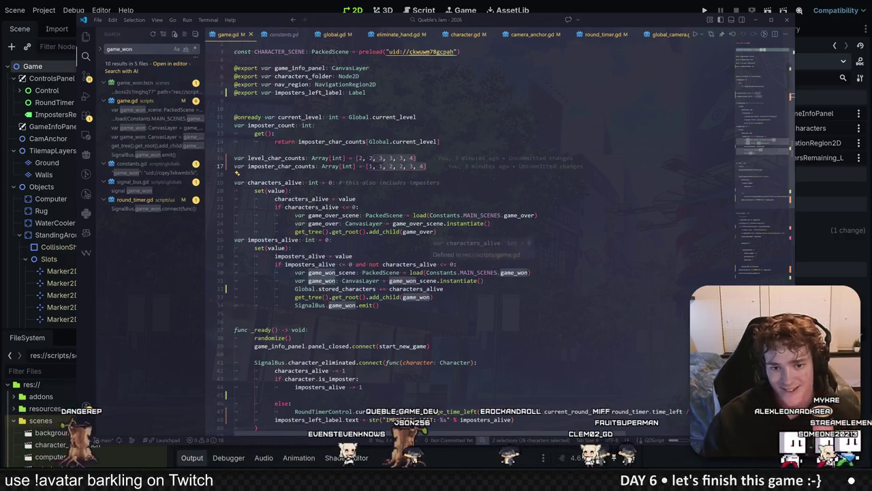
pyautogui.hotkey('ctrl', '/')
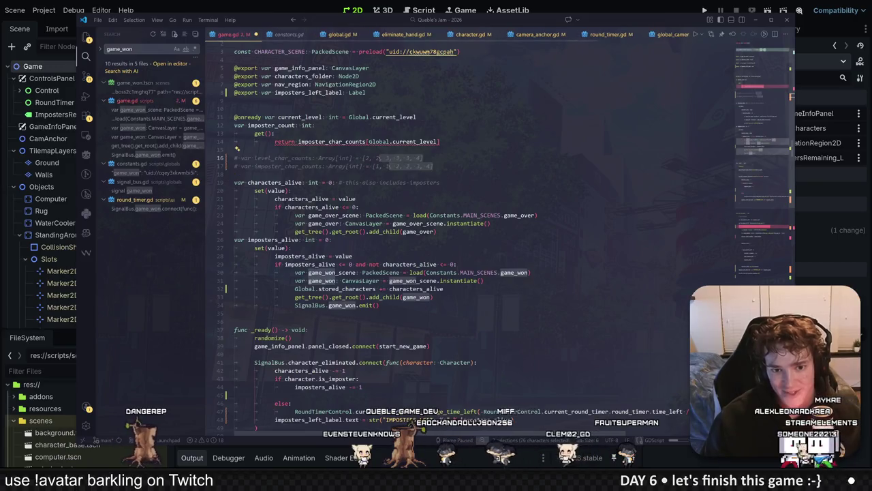
pyautogui.hotkey('ctrl', '/')
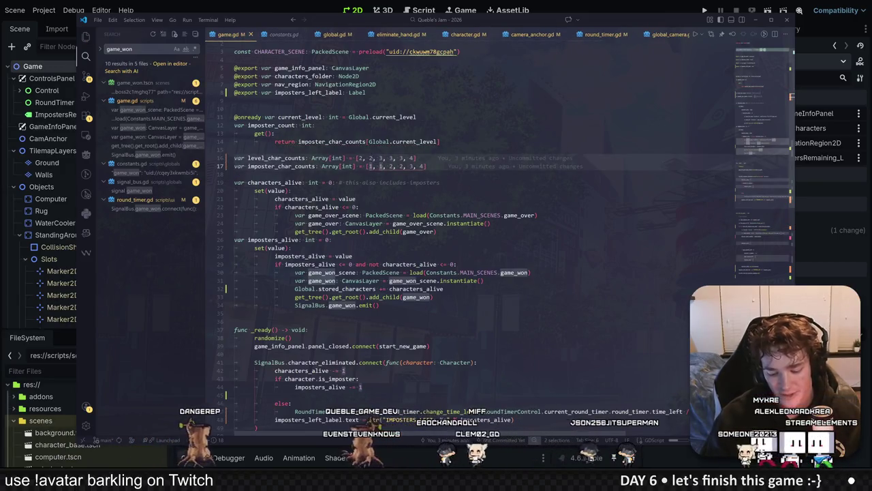
pyautogui.write('] #')
pyautogui.click(705, 10)
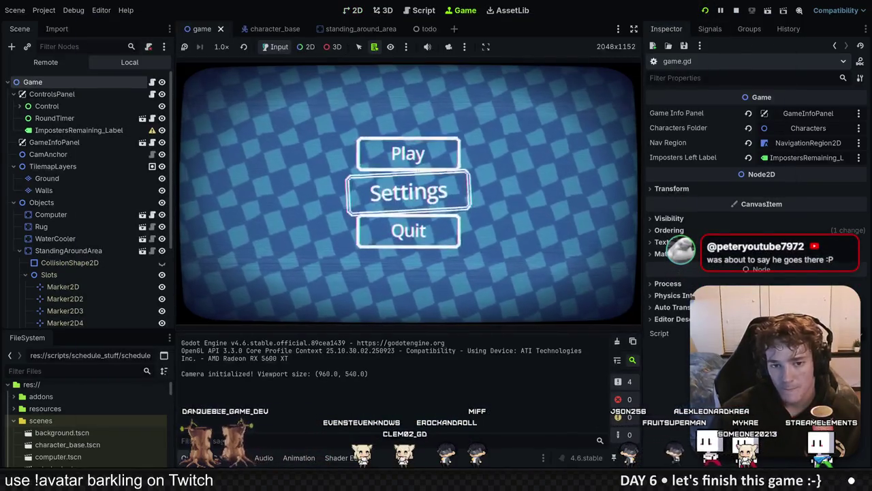
# Start a new game and eliminate the imposter on both level one and level two.
pyautogui.click(411, 161)
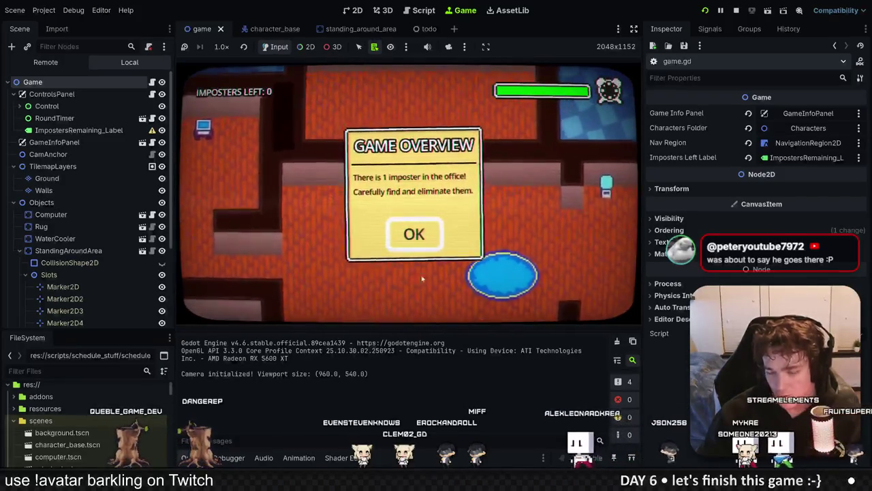
pyautogui.click(420, 235)
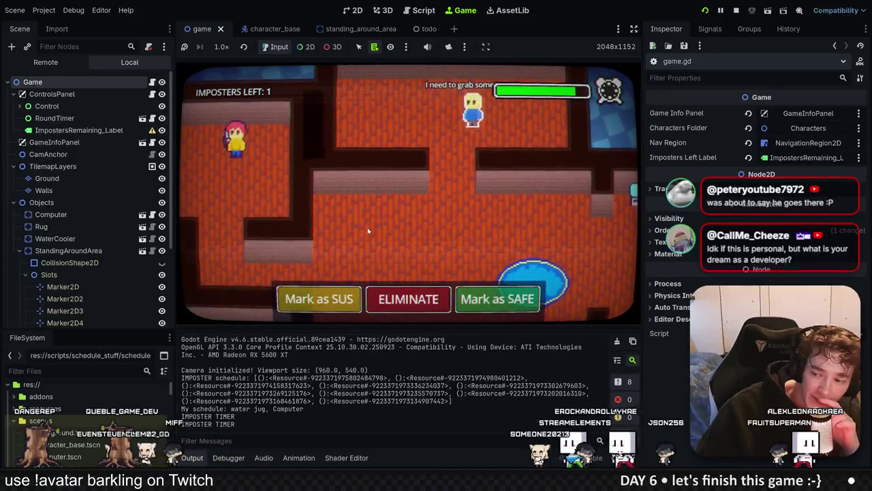
pyautogui.click(408, 298)
pyautogui.click(417, 234)
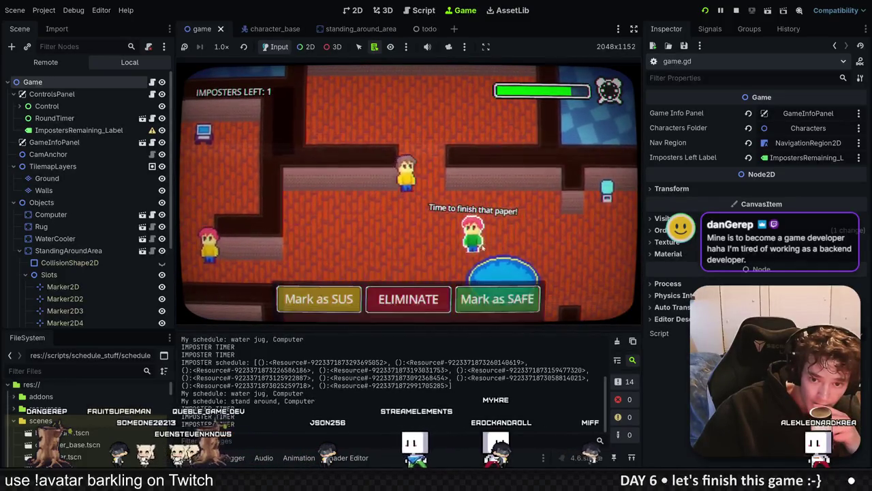
pyautogui.click(420, 304)
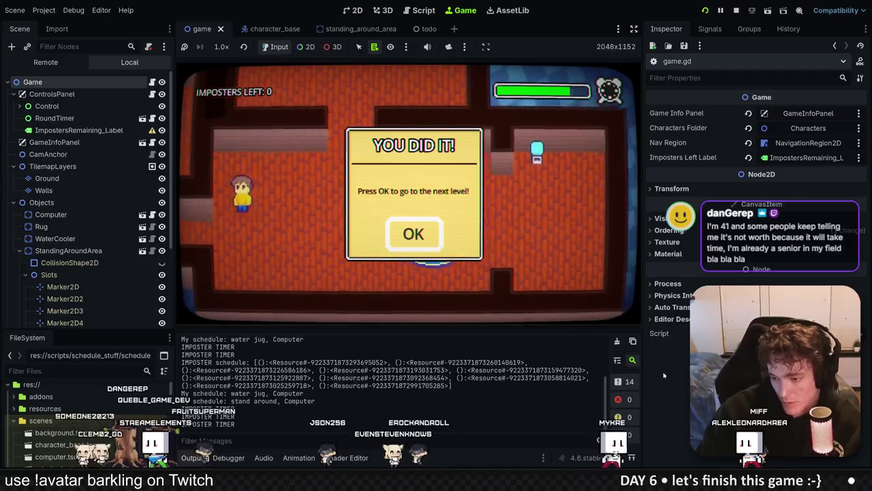
# Continue past the second YOU DID IT! dialog until the out-of-bounds index '2' error appears.
pyautogui.click(409, 233)
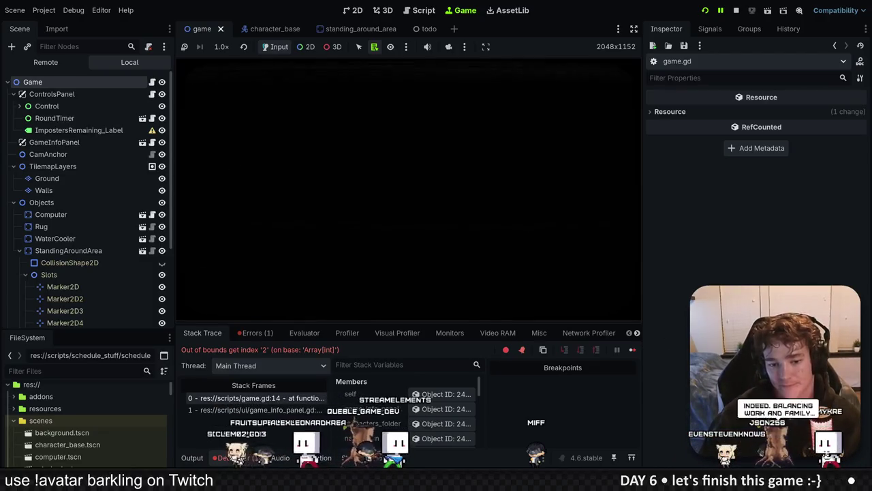
pyautogui.click(355, 11)
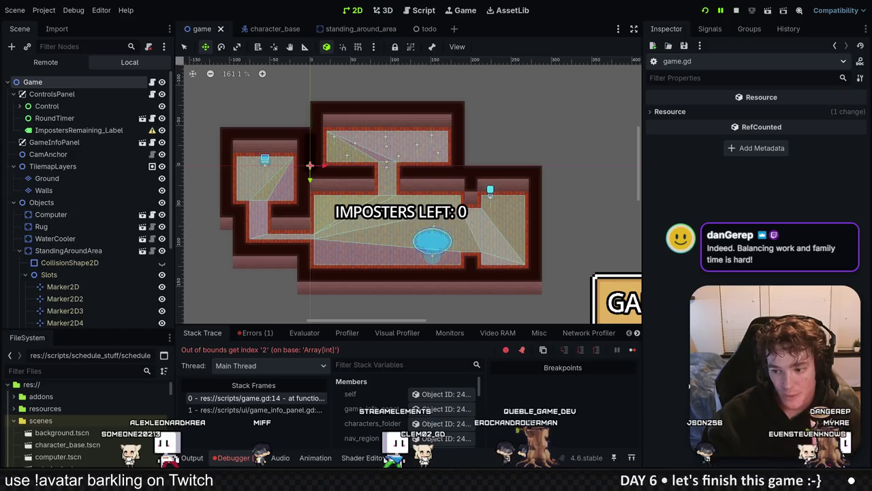
# Enlarge the debugger and widen Stack Frames to trace imposter_count_getter at game.gd line 14, then return to Windsurf.
pyautogui.moveTo(604, 327); pyautogui.dragTo(605, 300)
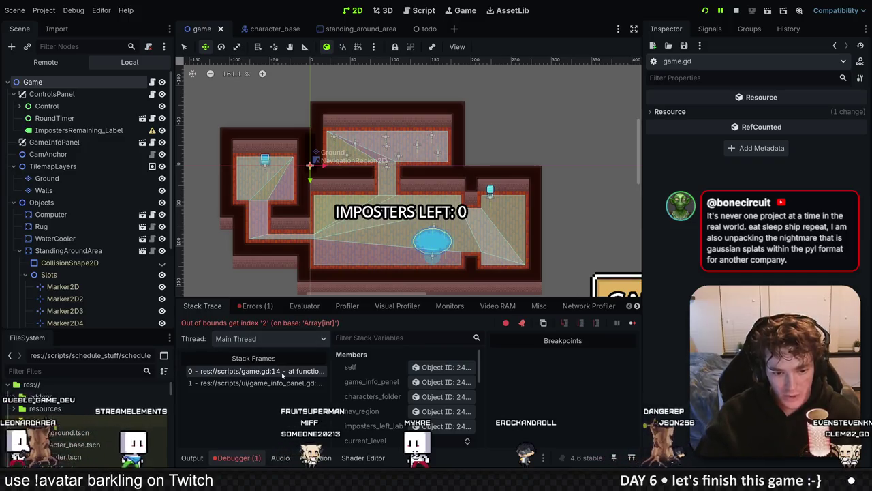
pyautogui.moveTo(330, 374)
pyautogui.mouseDown()
pyautogui.moveTo(450, 374)
pyautogui.moveTo(442, 375)
pyautogui.mouseUp()
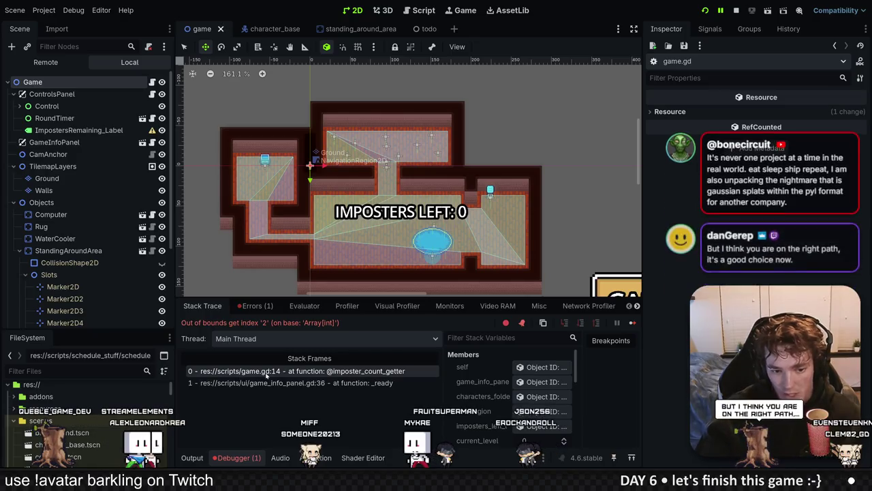
pyautogui.hotkey('alt', 'Tab')
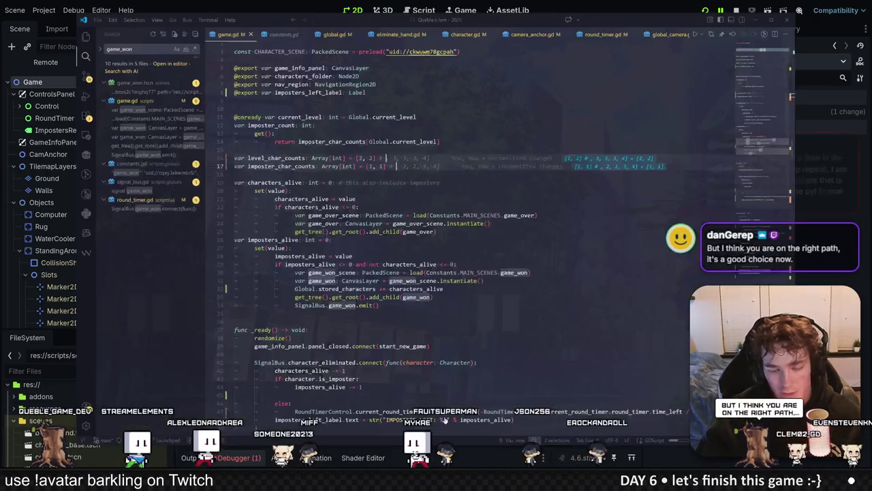
# Select imposter_count on line 14, search the project for current_level, and open game_won.gd.
pyautogui.click(249, 141)
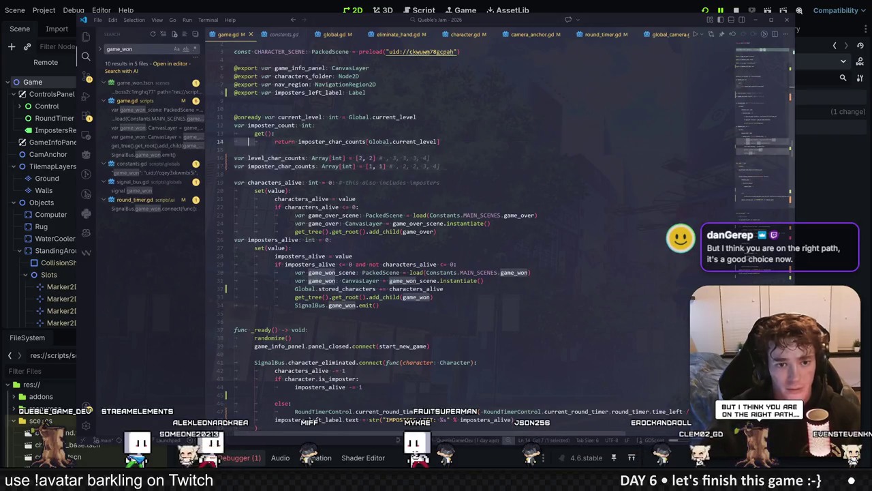
pyautogui.doubleClick(272, 125)
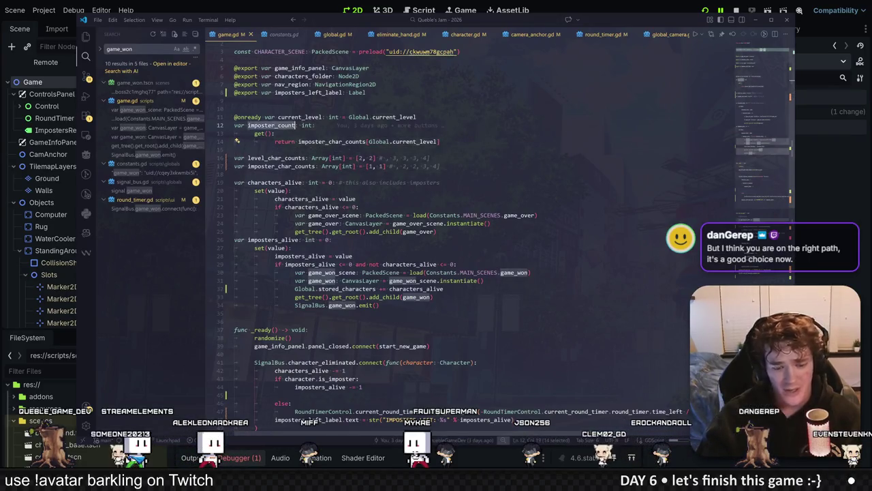
pyautogui.doubleClick(388, 116)
pyautogui.hotkey('ctrl', 'shift', 'f')
pyautogui.click(140, 190)
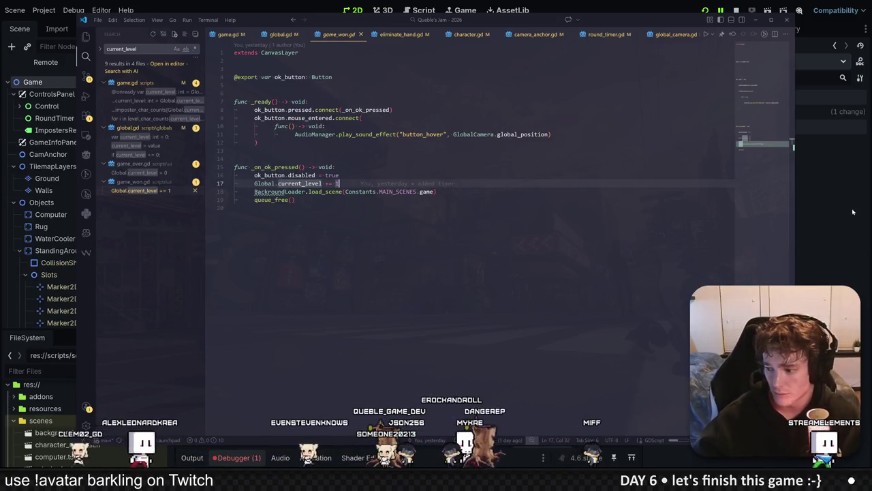
# Add an 'if Global.current_level >= Global.MAX_LEVELS' line and an else: branch around the level increment.
pyautogui.click(239, 151)
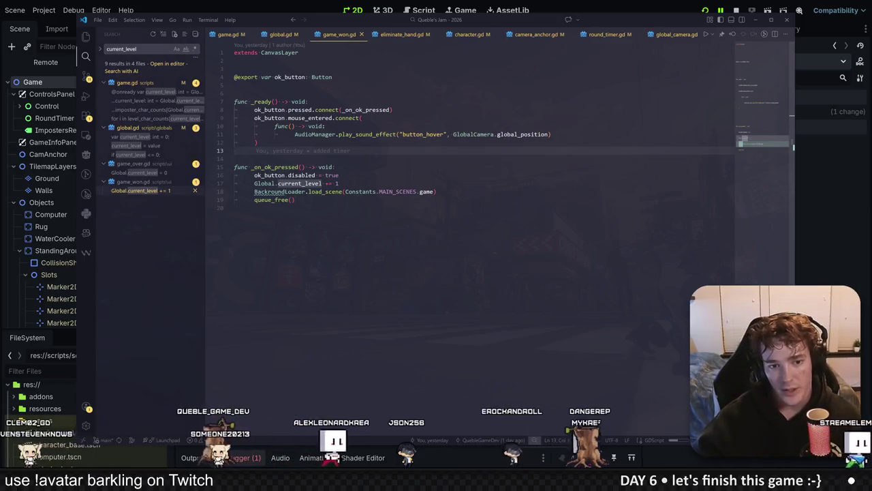
pyautogui.click(339, 175)
pyautogui.press('Return')
pyautogui.press('Return')
pyautogui.press('Return')
pyautogui.press('Up')
pyautogui.write('if')
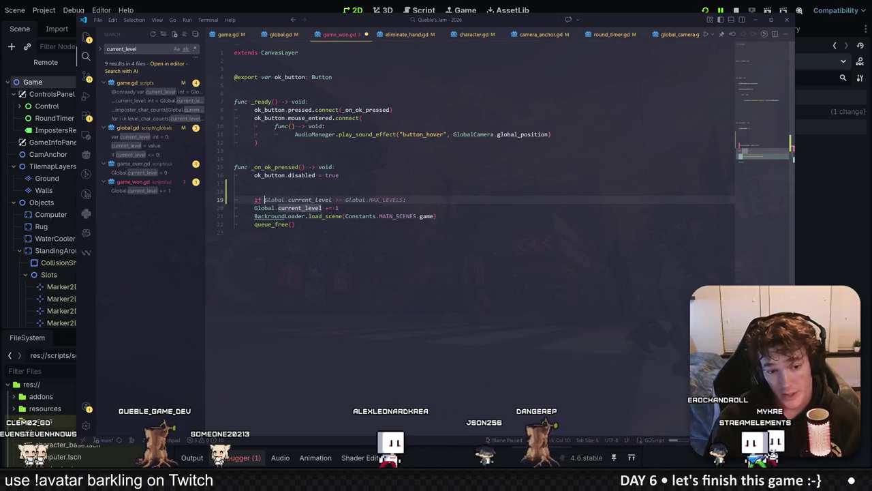
pyautogui.press('Down')
pyautogui.hotkey('alt', 'Up')
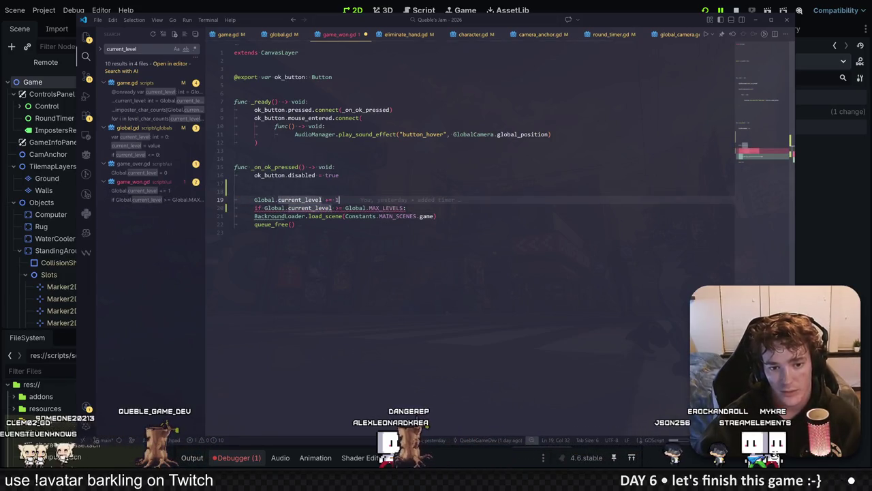
pyautogui.hotkey('alt', 'Down')
pyautogui.press('Up')
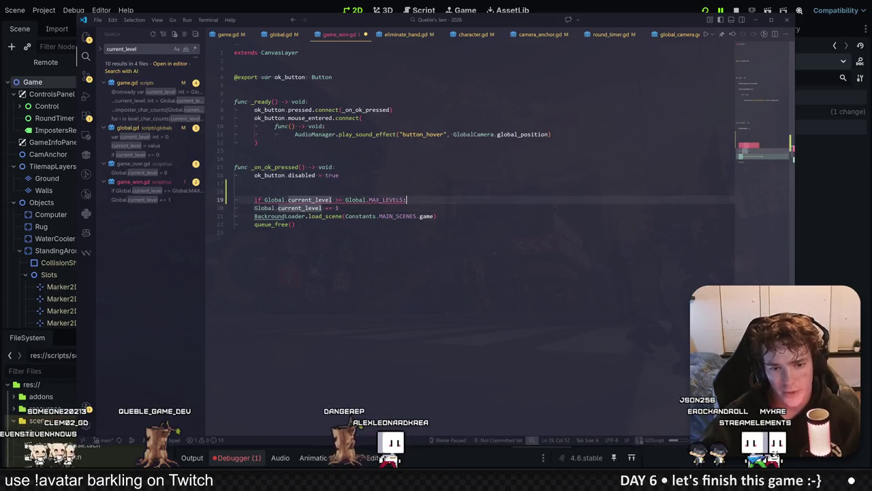
pyautogui.press('Return')
pyautogui.press('Return')
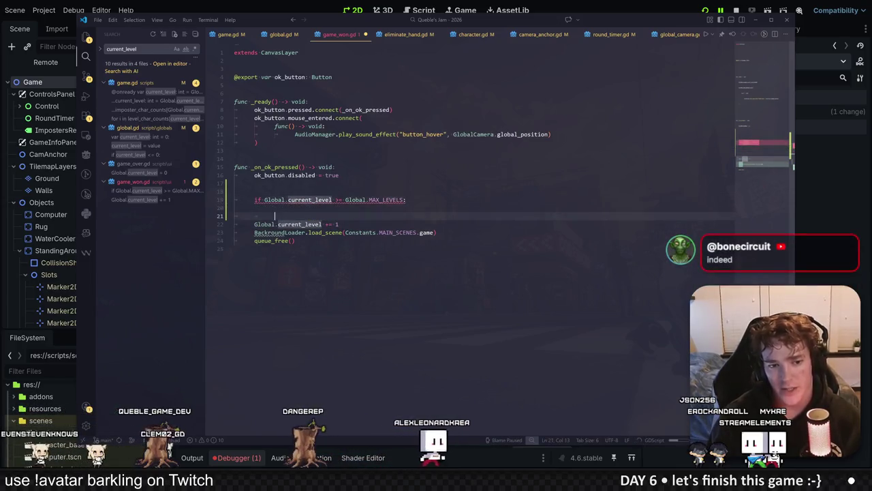
pyautogui.write('else:')
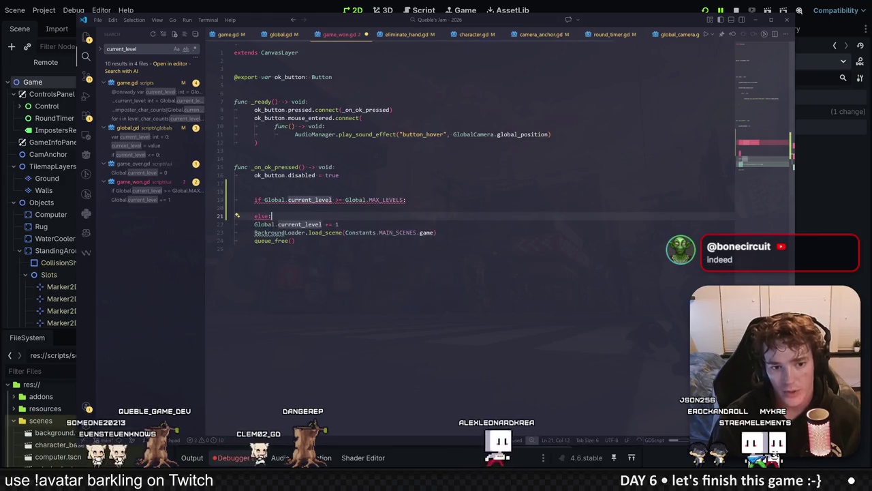
# Indent the increment under else, load main_menu under the if, save, and rerun the game.
pyautogui.press('Down')
pyautogui.press('Down')
pyautogui.press('Down')
pyautogui.hotkey('shift', 'Up')
pyautogui.hotkey('shift', 'Up')
pyautogui.hotkey('shift', 'Up')
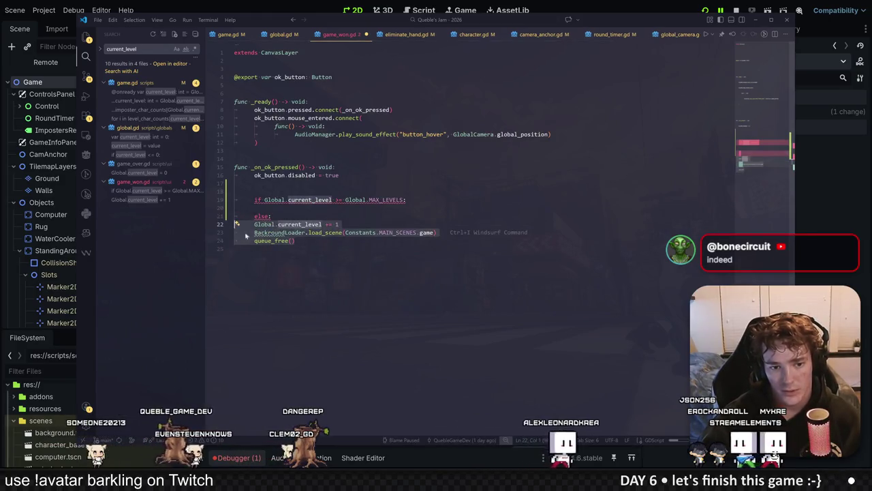
pyautogui.press('Tab')
pyautogui.press('Down')
pyautogui.press('Down')
pyautogui.press('Down')
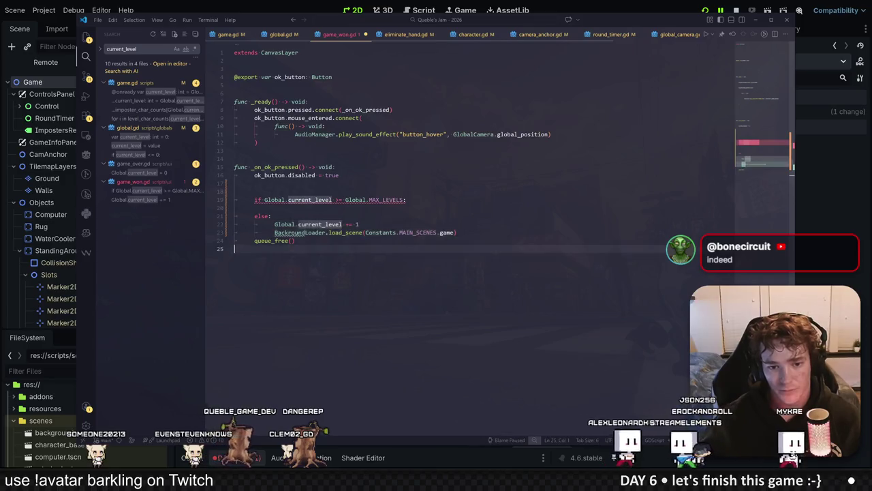
pyautogui.click(255, 208)
pyautogui.press('Tab')
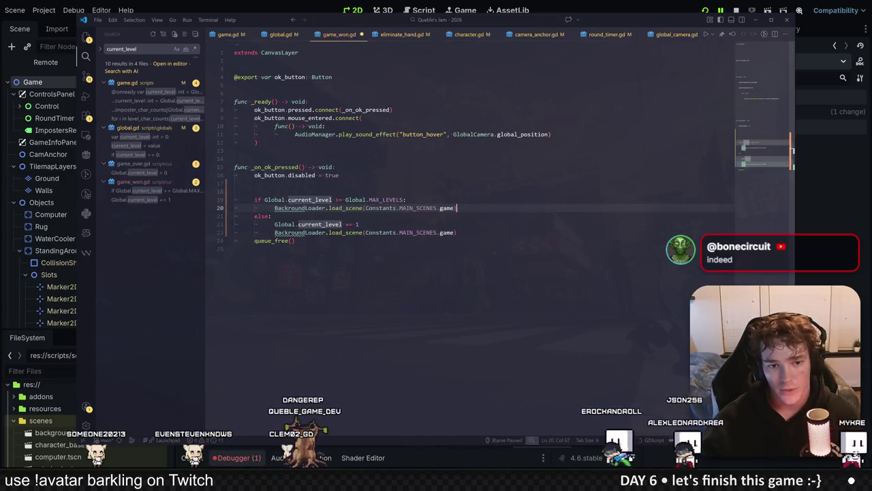
pyautogui.hotkey('ctrl', 'shift', 'Left')
pyautogui.write('main_menu')
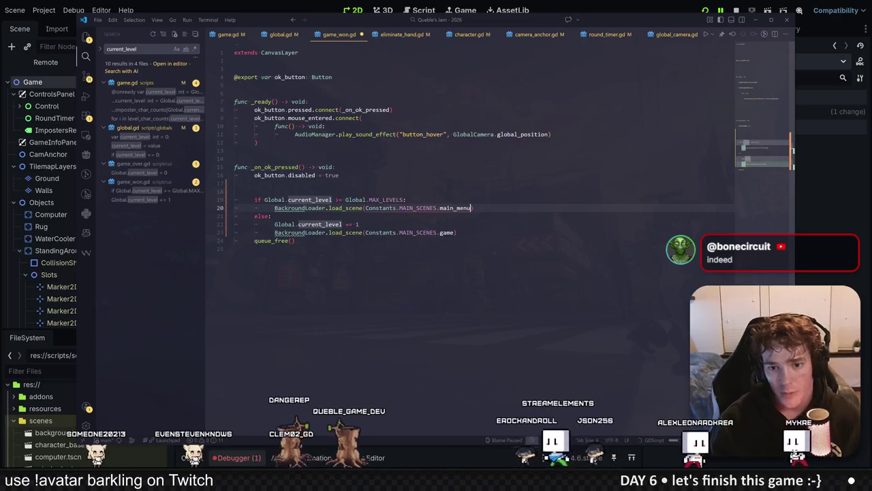
pyautogui.hotkey('ctrl', 's')
pyautogui.hotkey('alt', 'Tab')
pyautogui.press('F5')
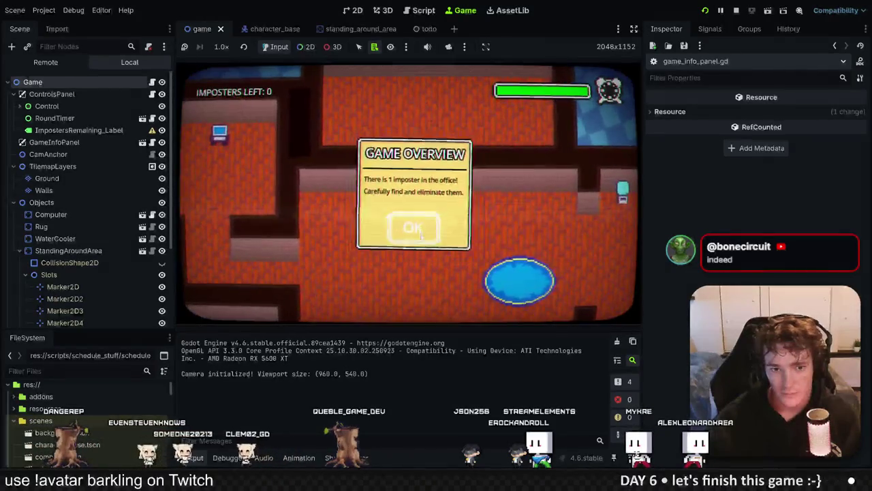
# Win a round by eliminating the impostor, continue into the MAX_LEVELS error, and stop the game.
pyautogui.click(415, 229)
pyautogui.press('d')
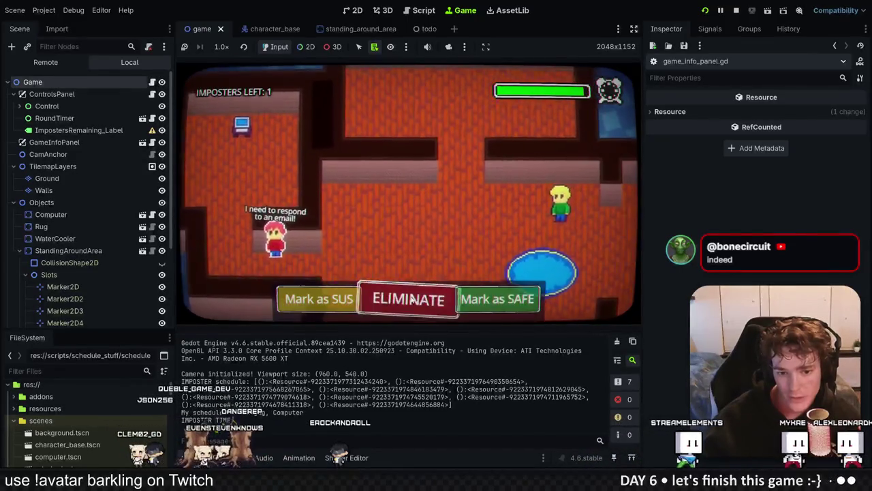
pyautogui.click(412, 299)
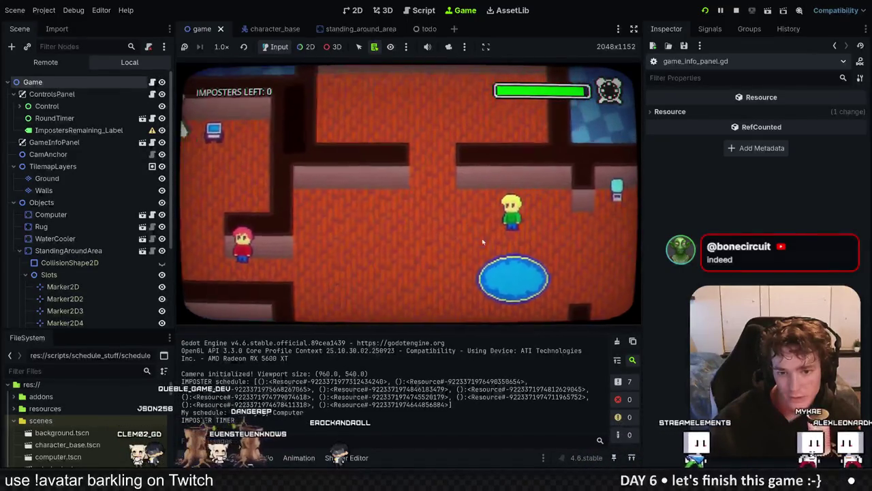
pyautogui.click(414, 234)
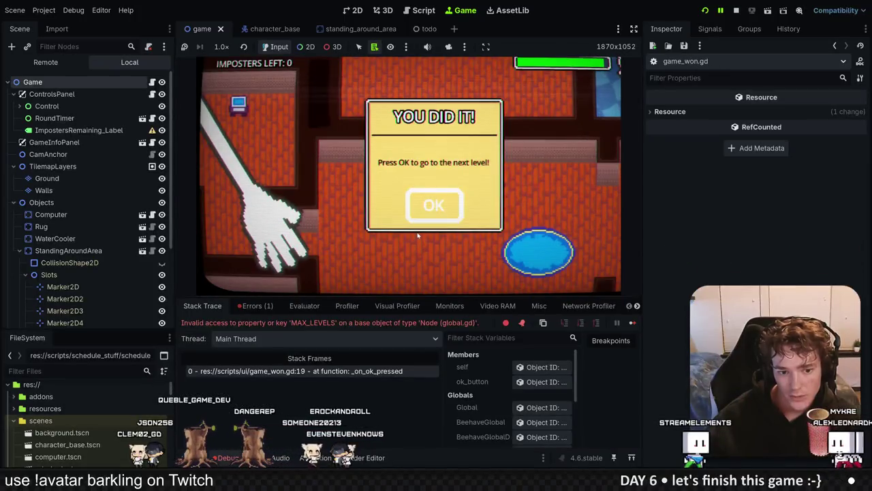
pyautogui.click(736, 11)
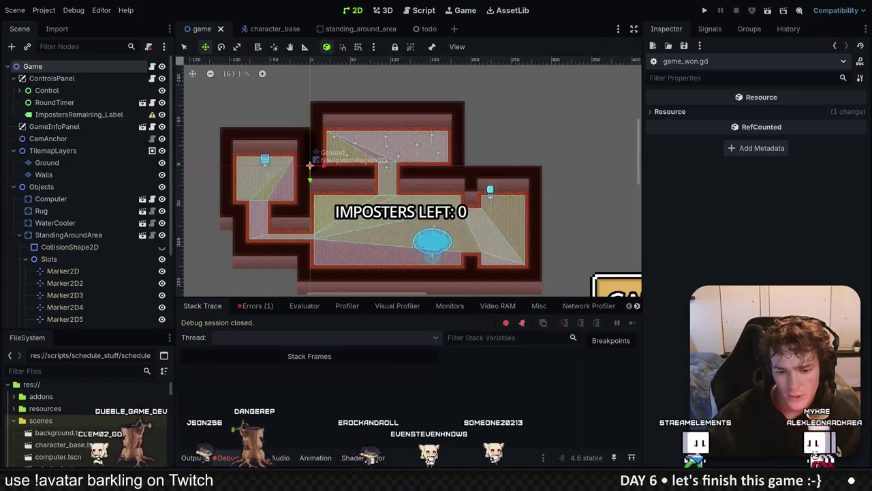
# Save game_won.gd, jump to MAX_LEVELS's definition in game.gd, and look over the other open scripts.
pyautogui.hotkey('alt', 'Tab')
pyautogui.hotkey('ctrl', 's')
pyautogui.click(372, 200)
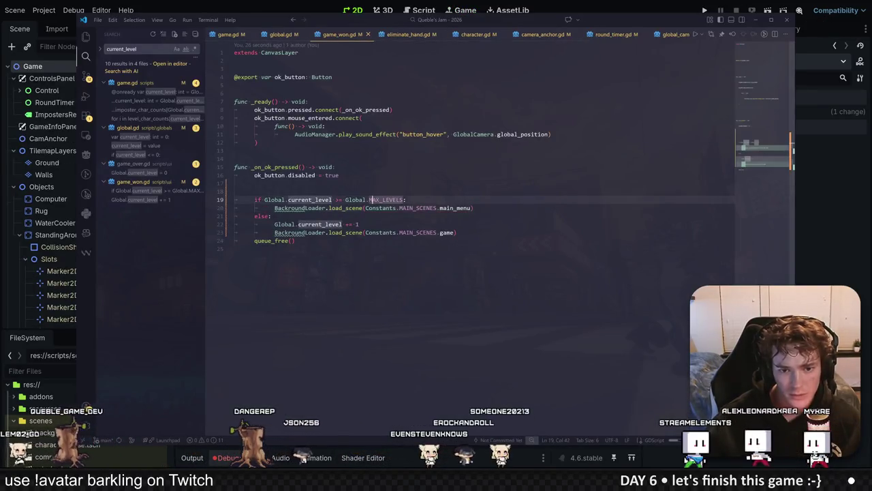
pyautogui.press('F12')
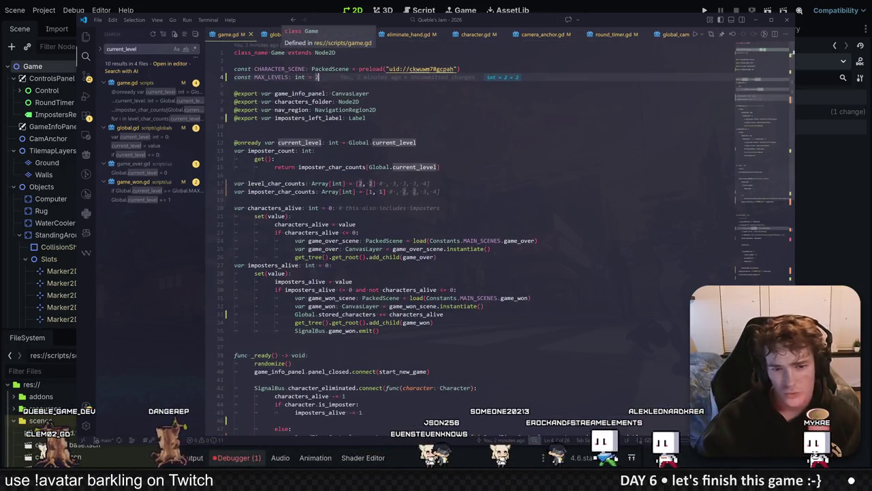
pyautogui.click(471, 35)
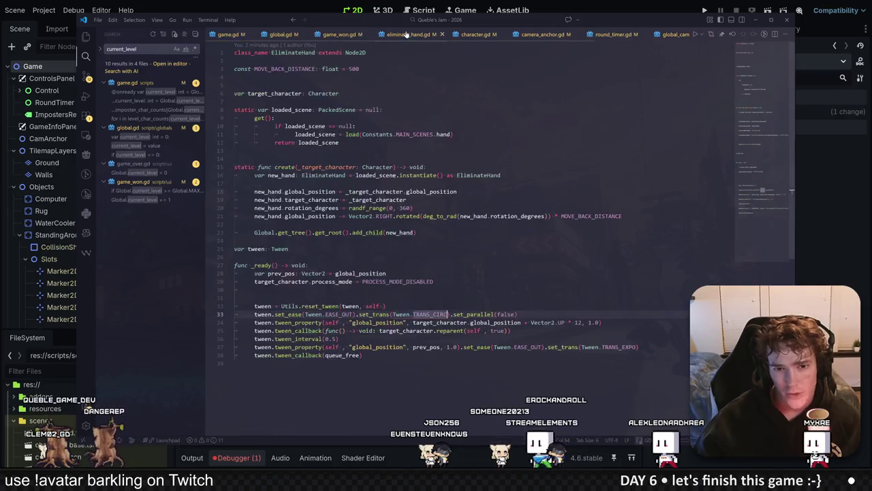
pyautogui.click(341, 34)
pyautogui.click(283, 35)
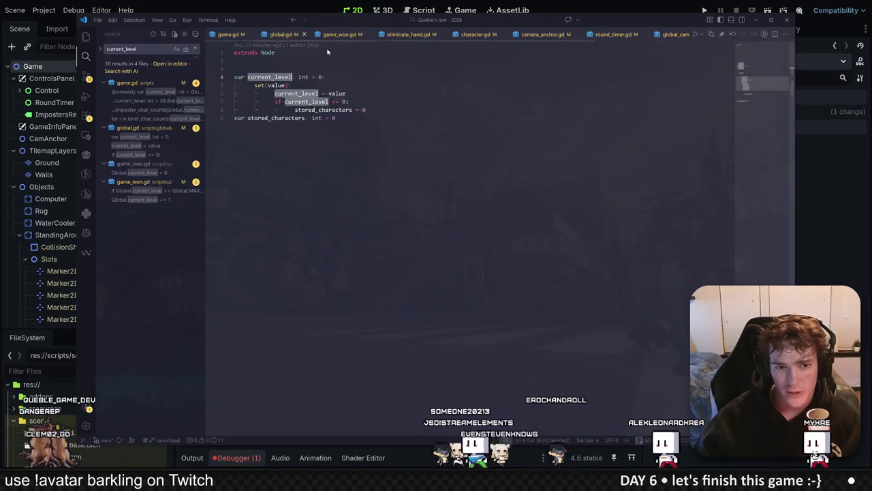
pyautogui.click(408, 34)
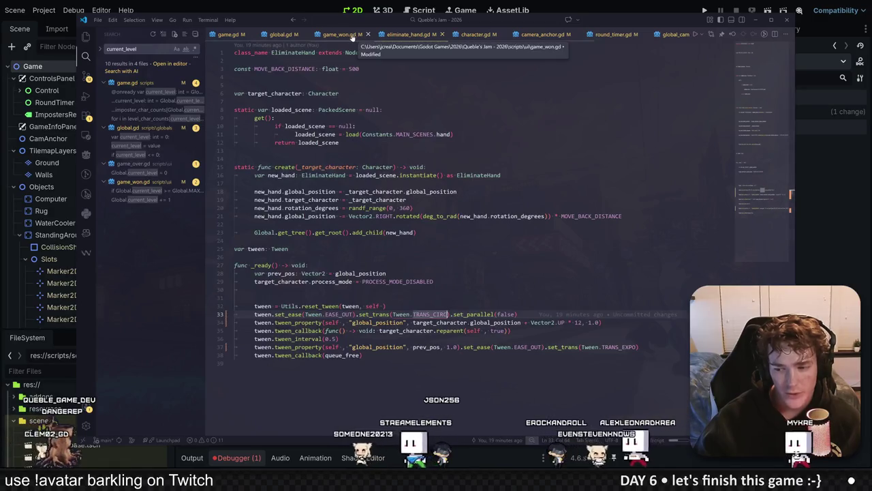
pyautogui.click(331, 35)
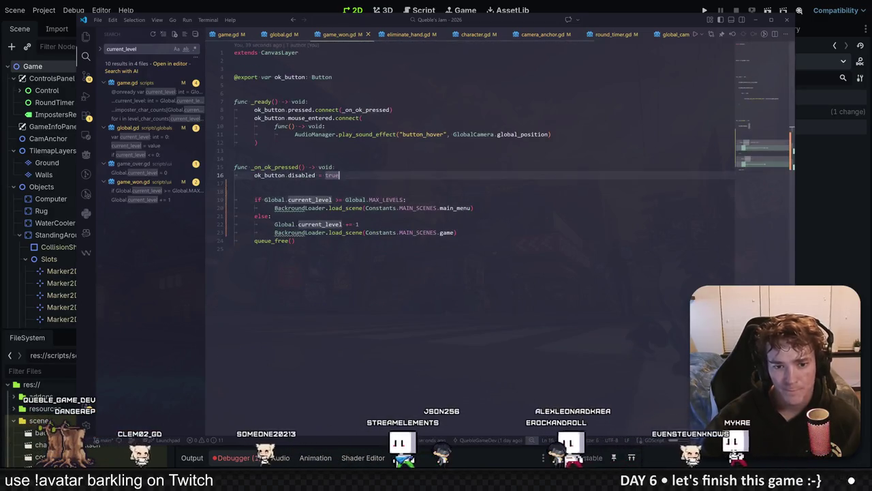
# Experiment with replacing the Global. prefix in the line 19 condition with get_tree() calls.
pyautogui.click(235, 190)
pyautogui.moveTo(346, 200); pyautogui.dragTo(370, 200)
pyautogui.write('get_tre')
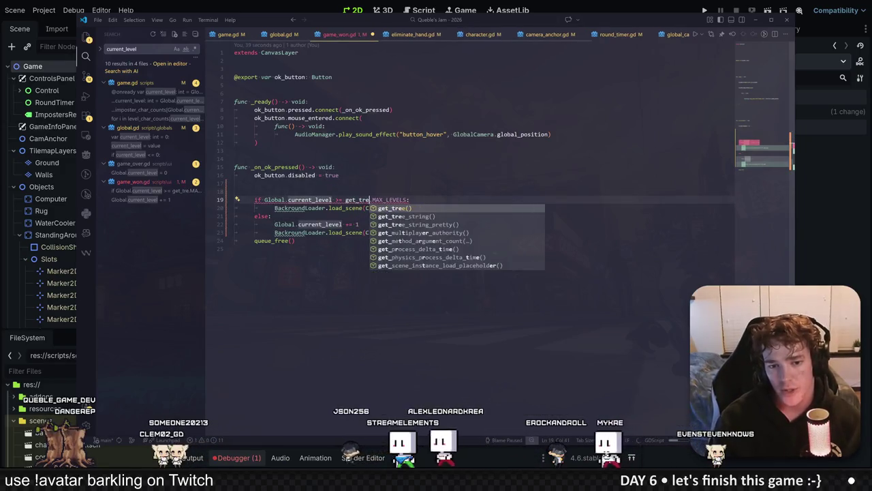
pyautogui.press('Return')
pyautogui.write('.cu')
pyautogui.press('BackSpace')
pyautogui.press('BackSpace')
pyautogui.press('BackSpace')
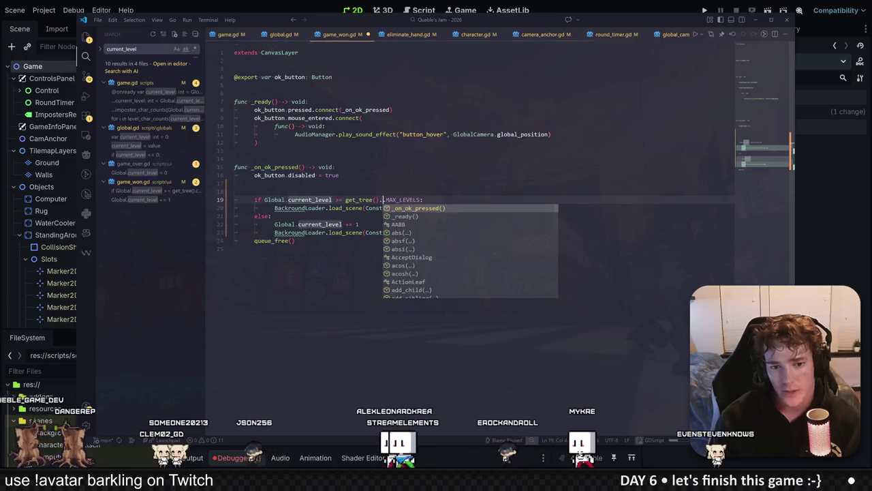
pyautogui.write('getcur')
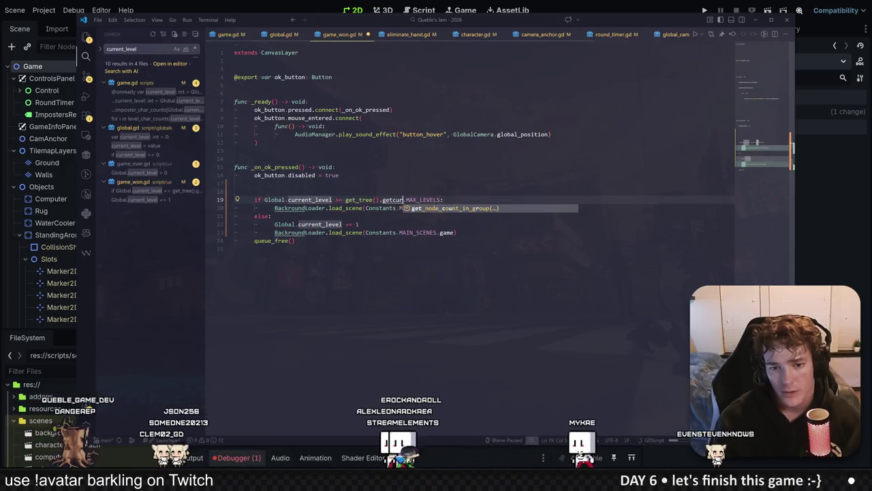
pyautogui.press('BackSpace')
pyautogui.press('BackSpace')
pyautogui.press('BackSpace')
pyautogui.write('mina')
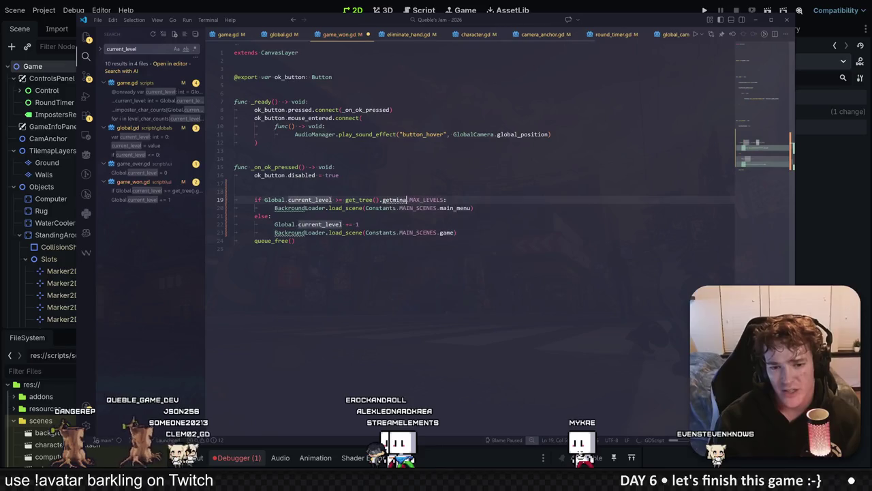
pyautogui.press('BackSpace')
pyautogui.press('BackSpace')
pyautogui.press('BackSpace')
pyautogui.write('mai')
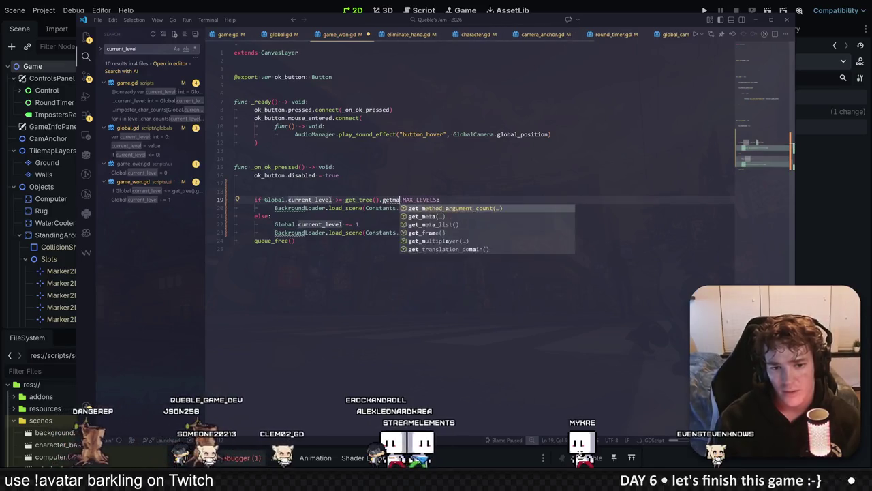
pyautogui.press('BackSpace')
pyautogui.press('BackSpace')
pyautogui.press('BackSpace')
pyautogui.write('get')
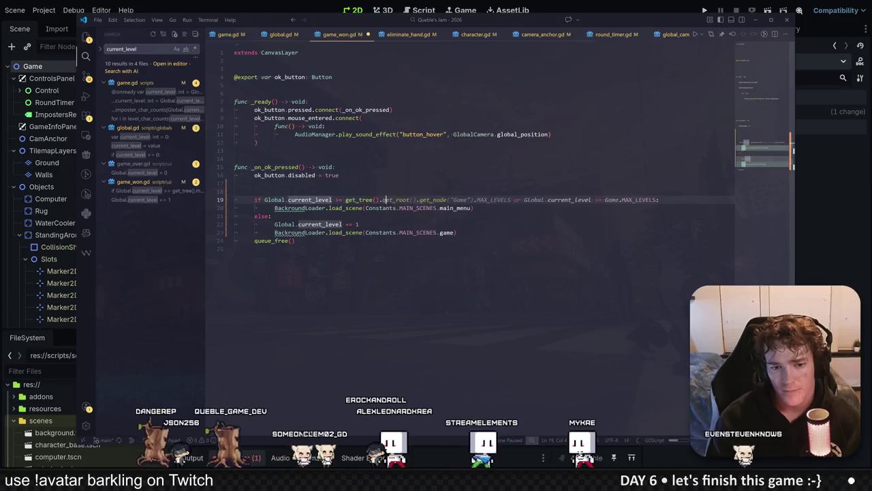
pyautogui.write('.')
# Revert line 19 to Global.MAX_LEVELS and save game_won.gd.
pyautogui.moveTo(360, 200)
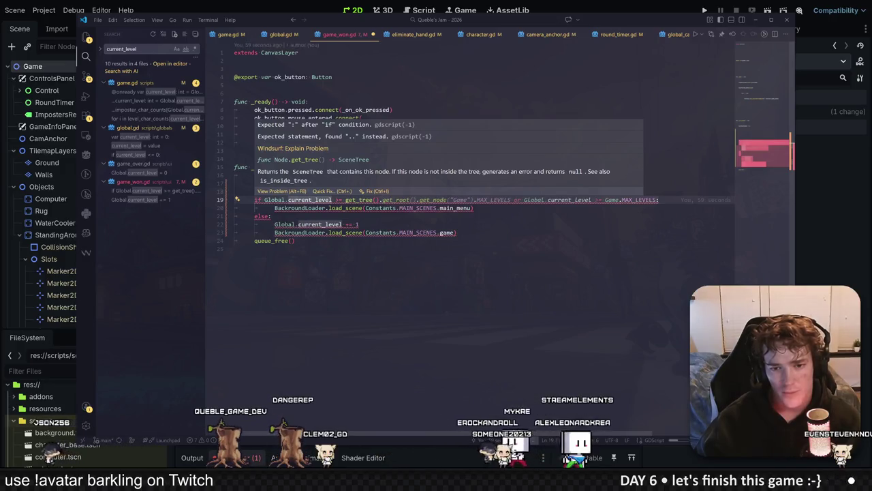
pyautogui.click(359, 225)
pyautogui.click(382, 200)
pyautogui.write('get_tree().getmain')
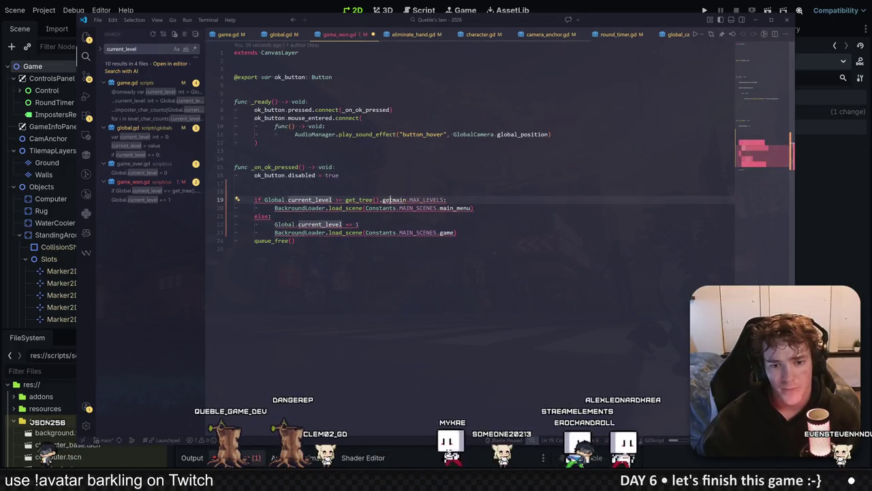
pyautogui.press('BackSpace')
pyautogui.press('BackSpace')
pyautogui.press('BackSpace')
pyautogui.write('curr')
pyautogui.hotkey('ctrl', 'z')
pyautogui.click(336, 167)
pyautogui.hotkey('ctrl', 's')
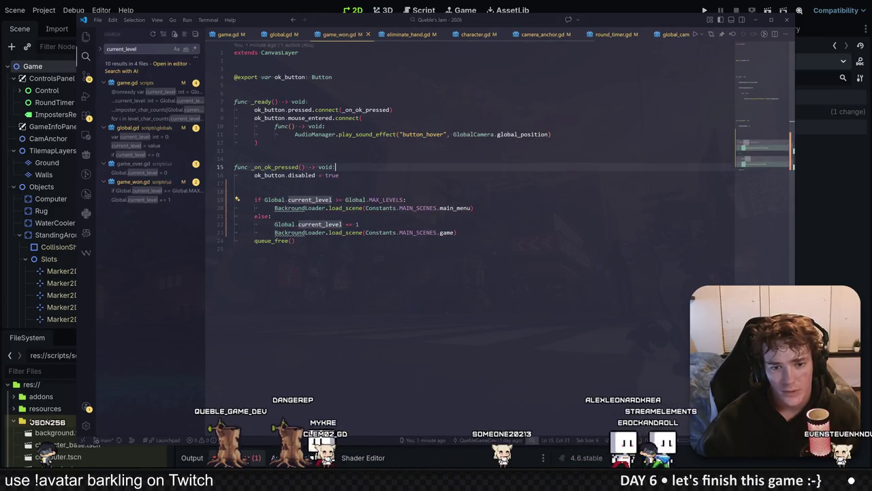
# Move 'const MAX_LEVELS: int = 2' from game.gd into global.gd and launch the game.
pyautogui.click(228, 34)
pyautogui.click(283, 77)
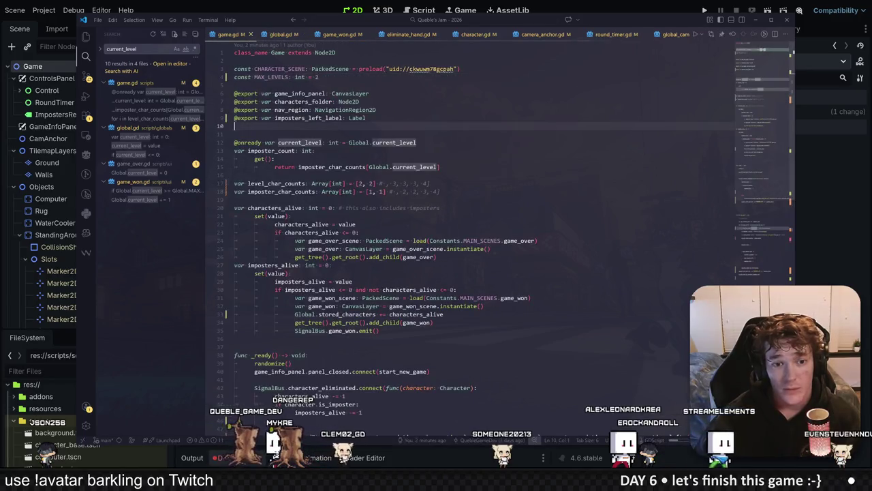
pyautogui.doubleClick(316, 77)
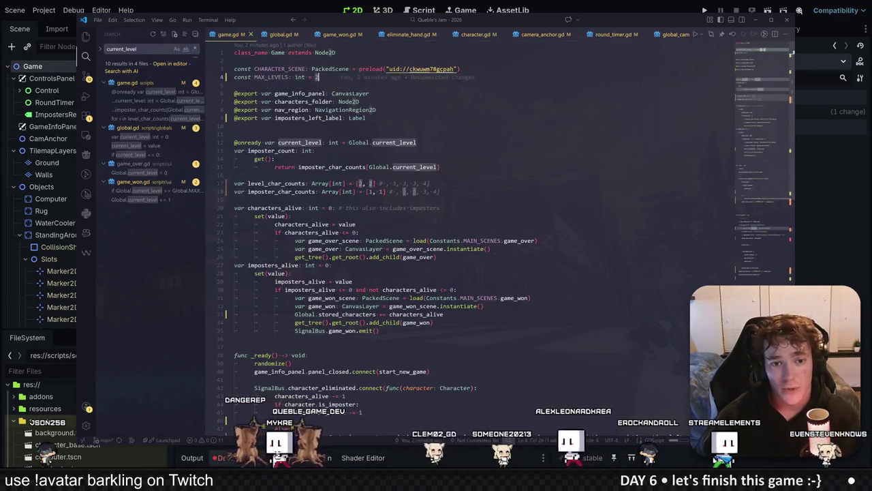
pyautogui.click(236, 84)
pyautogui.hotkey('shift', 'Up')
pyautogui.press('BackSpace')
pyautogui.click(280, 34)
pyautogui.click(234, 61)
pyautogui.write('const MAX_LEVELS: int = 2')
pyautogui.press('F5')
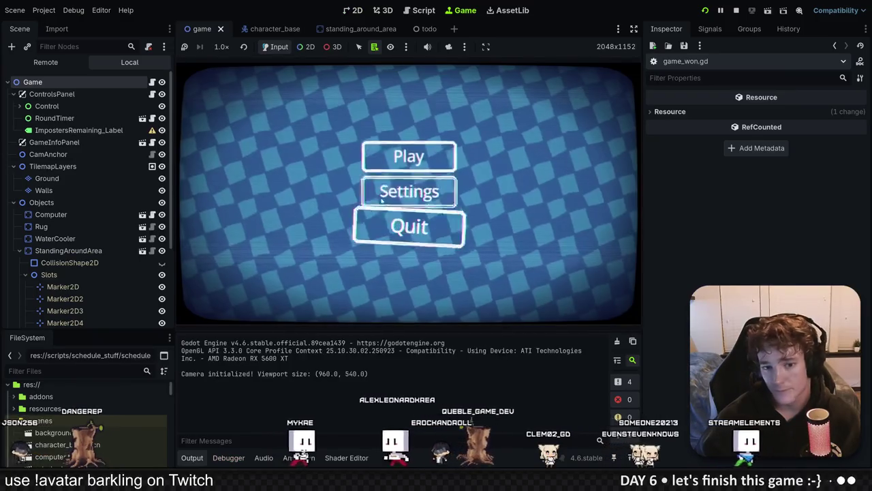
# Start a new game, eliminate the impostor, and continue from YOU DID IT! to the next level.
pyautogui.click(409, 158)
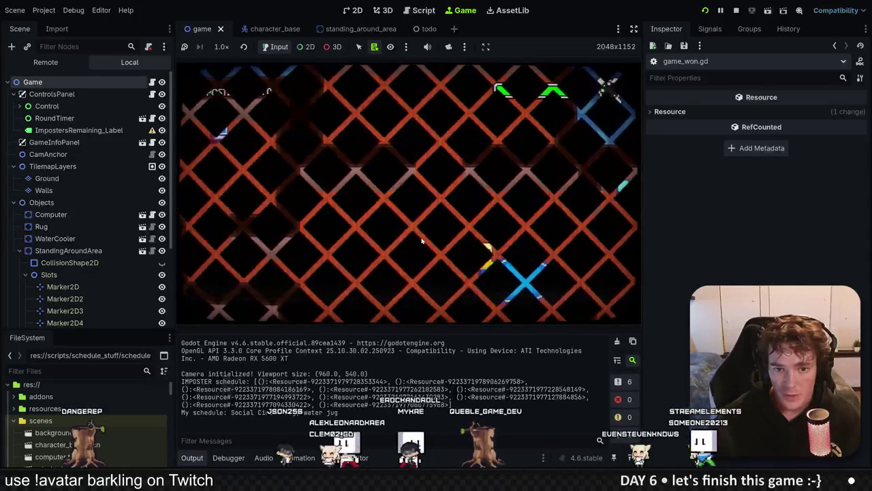
pyautogui.click(437, 244)
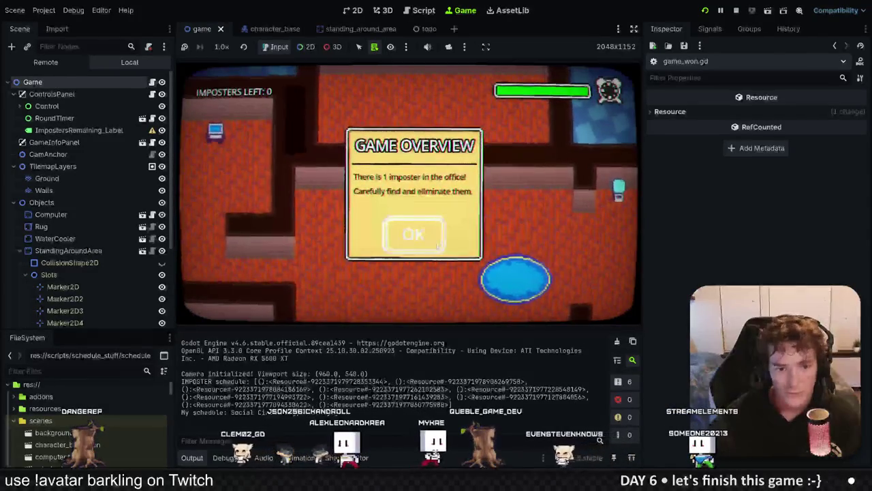
pyautogui.click(420, 234)
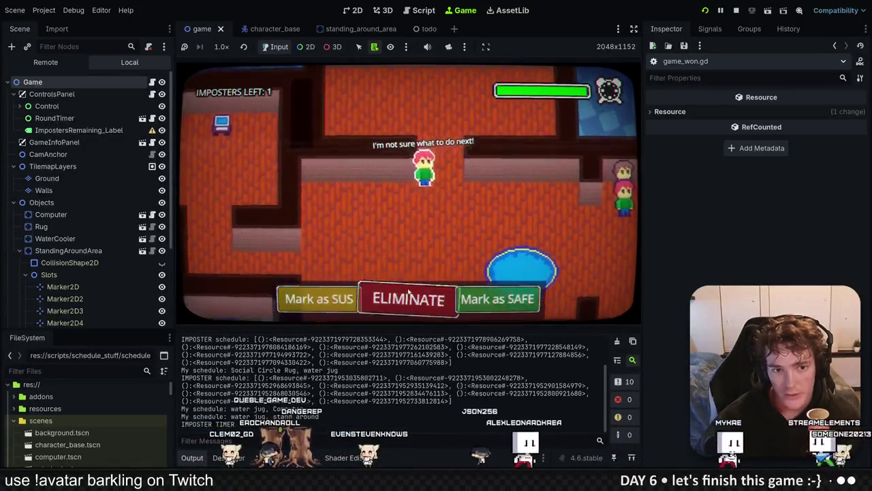
pyautogui.click(413, 298)
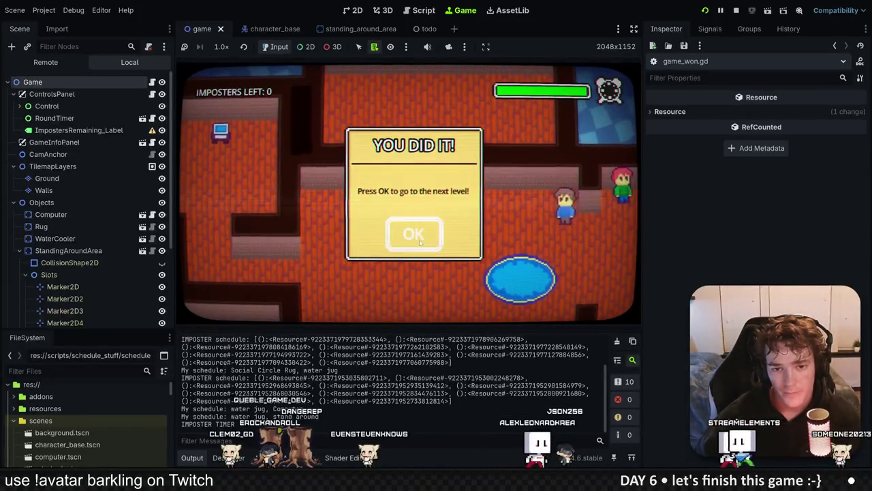
pyautogui.click(420, 240)
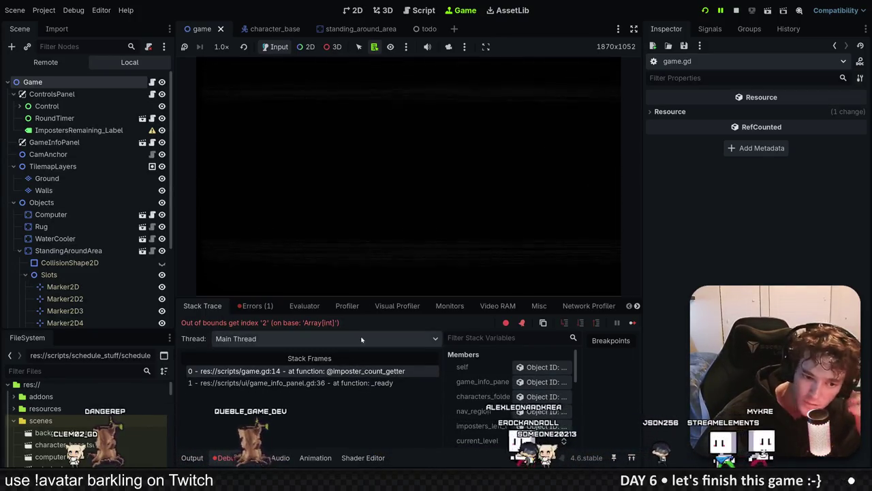
# Compare global.gd in the code editor with the debugger's stack trace in Godot.
pyautogui.hotkey('alt', 'Tab')
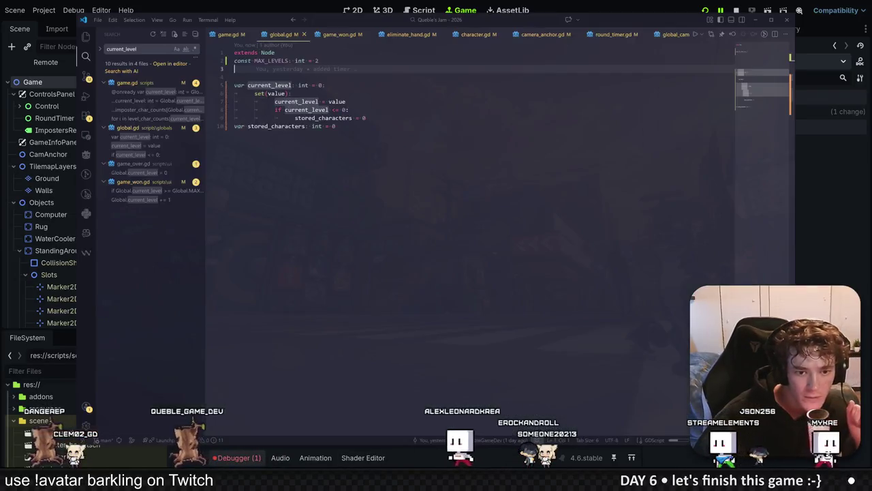
pyautogui.click(812, 253)
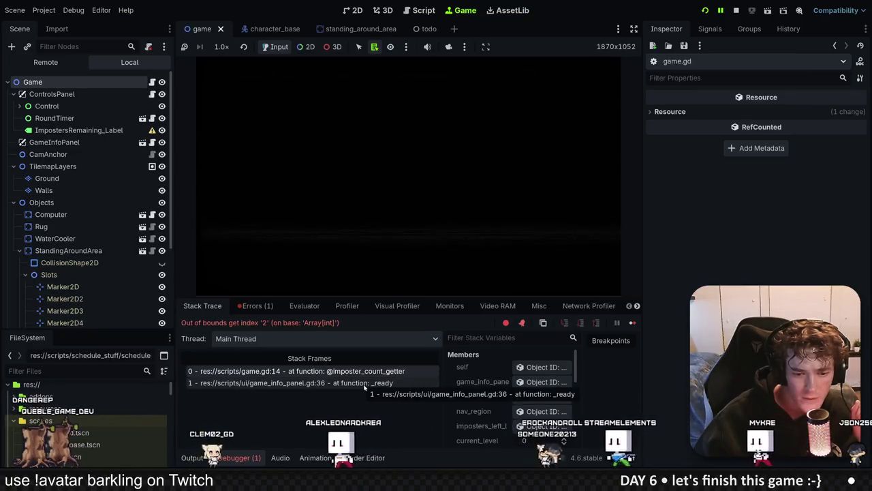
pyautogui.hotkey('alt', 'Tab')
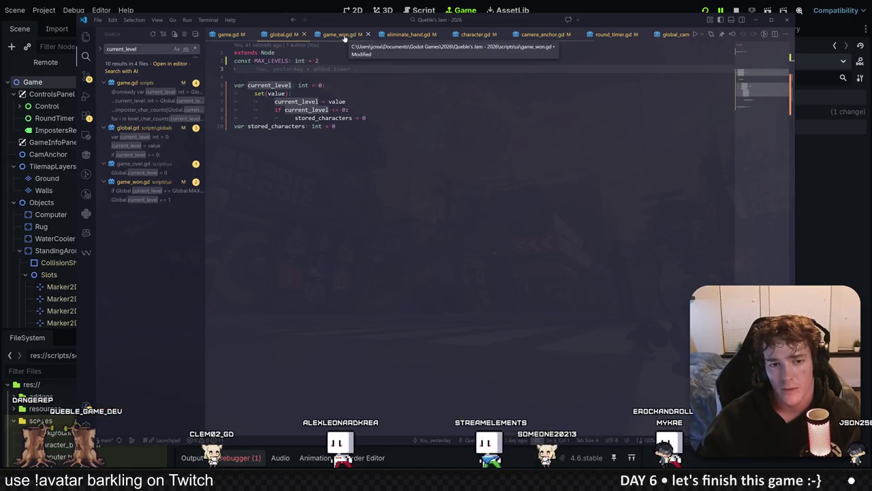
# Add a print of a 'Game won! Going…' message under the MAX_LEVELS check in game_won.gd.
pyautogui.click(338, 34)
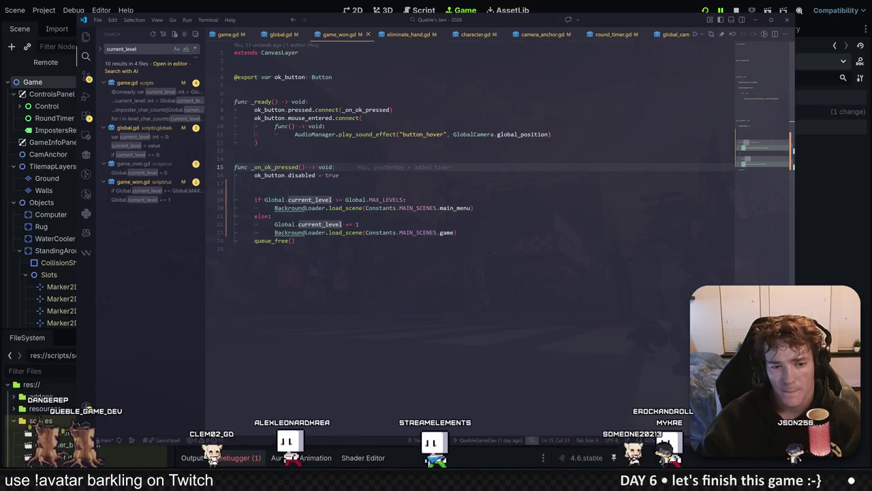
pyautogui.click(431, 200)
pyautogui.press('Return')
pyautogui.write('print("Game won!')
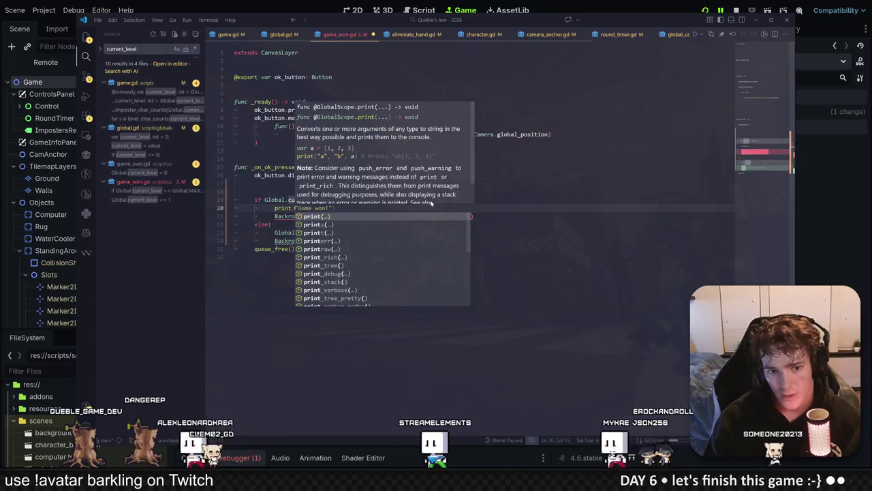
pyautogui.press('Escape')
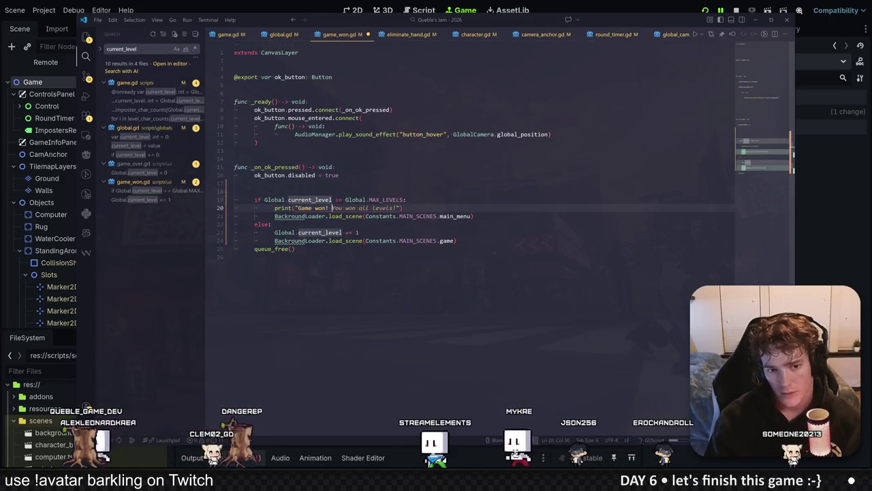
pyautogui.write('Going')
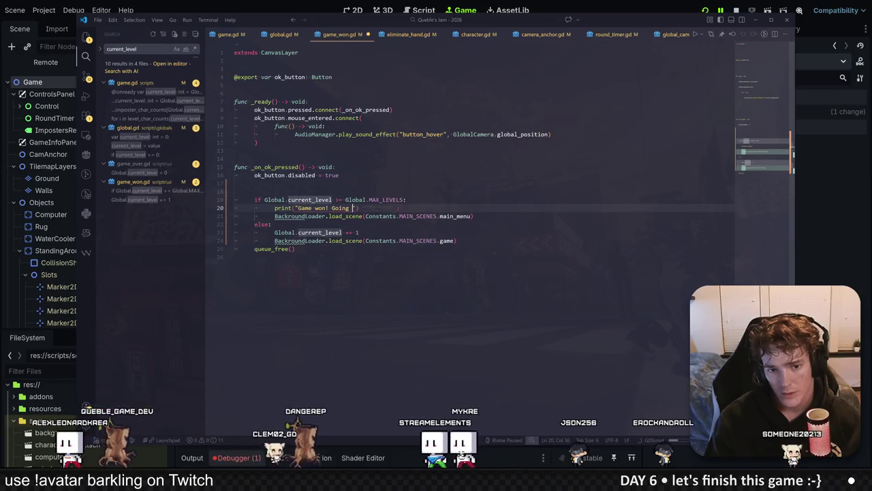
pyautogui.click(823, 168)
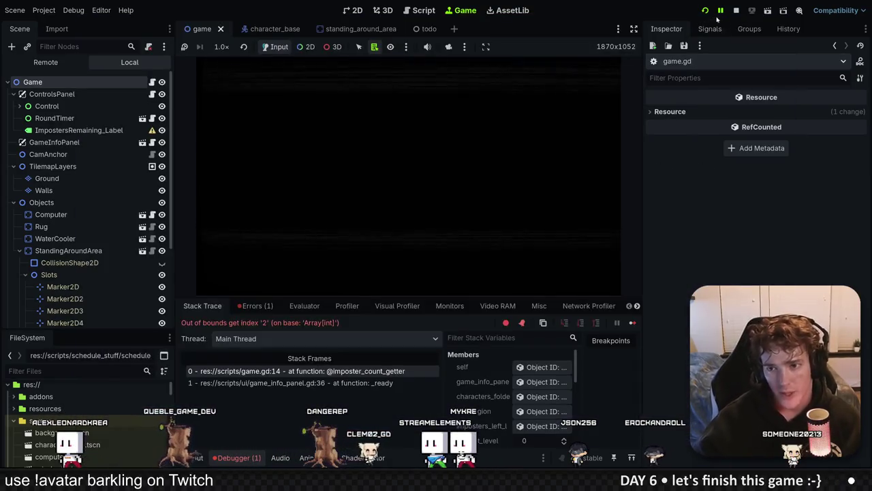
# Restart the game from the title menu and eliminate the first level's imposter.
pyautogui.click(707, 10)
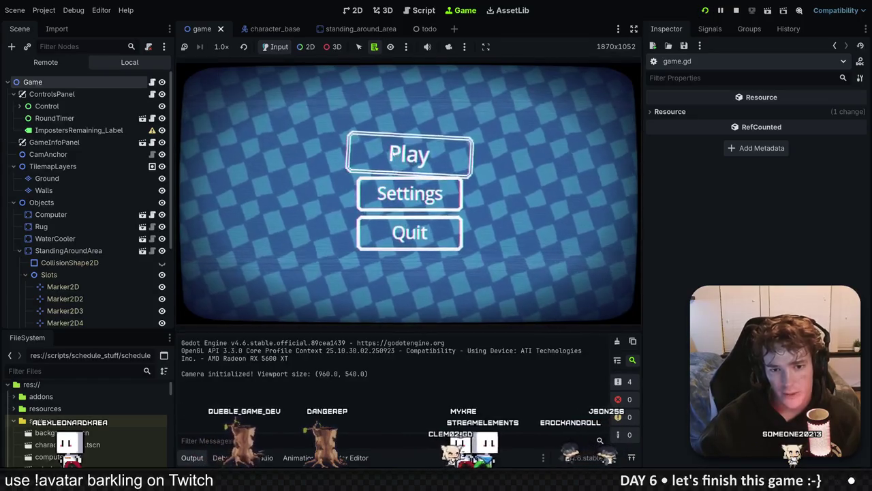
pyautogui.click(393, 153)
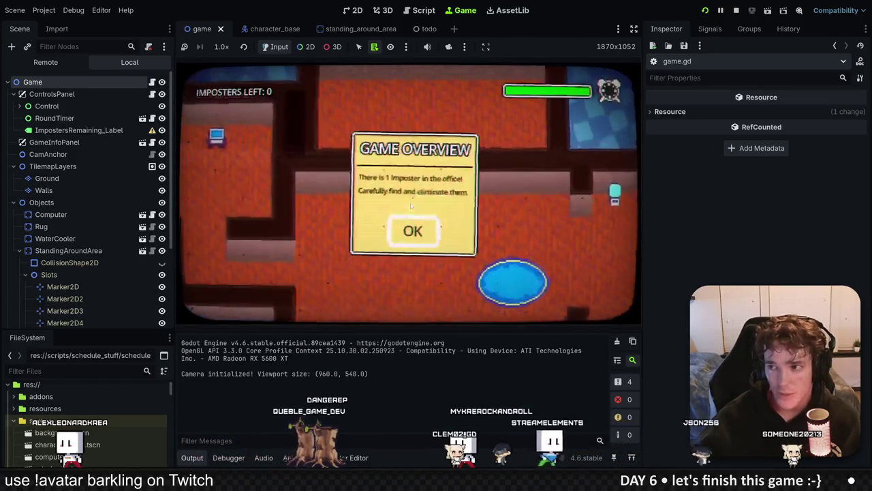
pyautogui.click(422, 242)
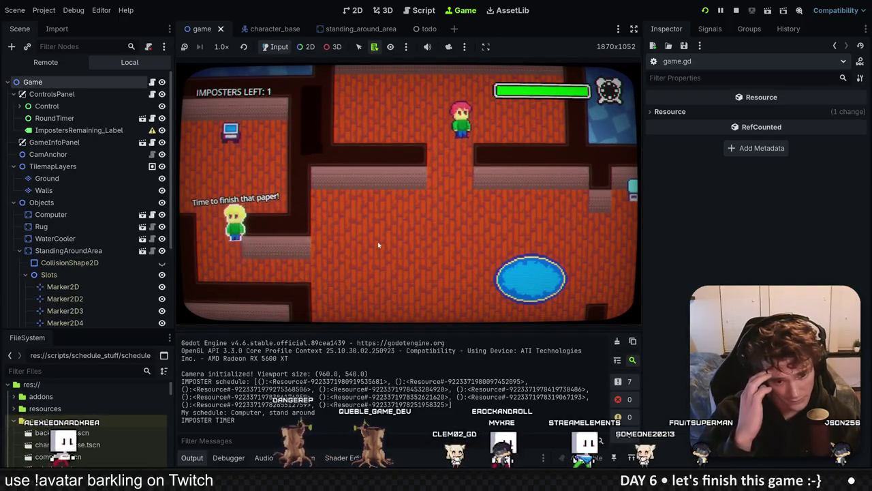
pyautogui.click(451, 130)
pyautogui.click(424, 302)
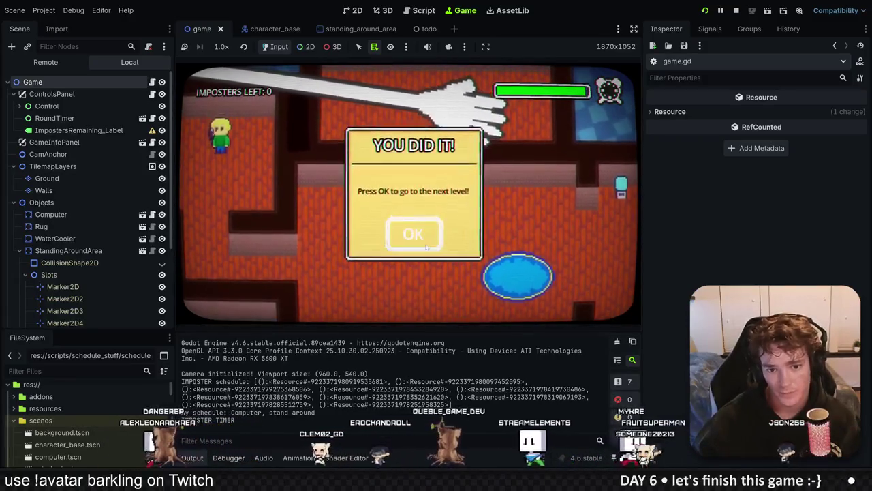
pyautogui.click(411, 227)
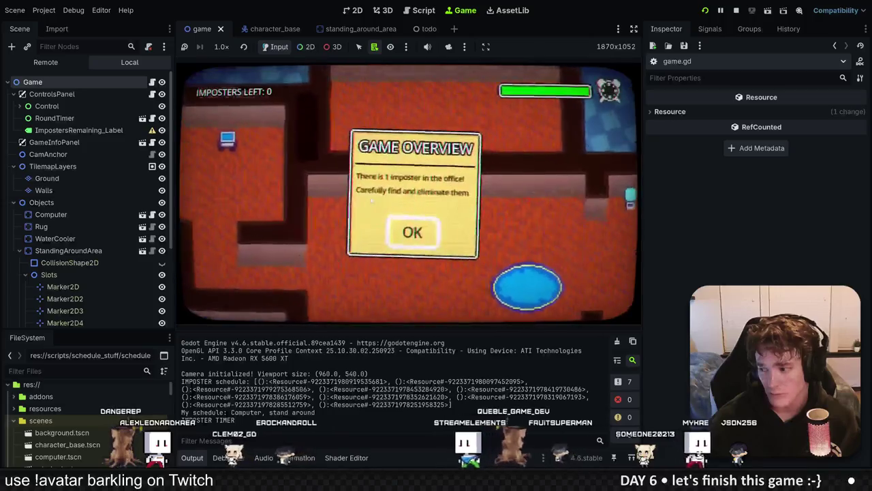
# Eliminate the second level's imposter, pass the win message, and show the Output log.
pyautogui.click(413, 234)
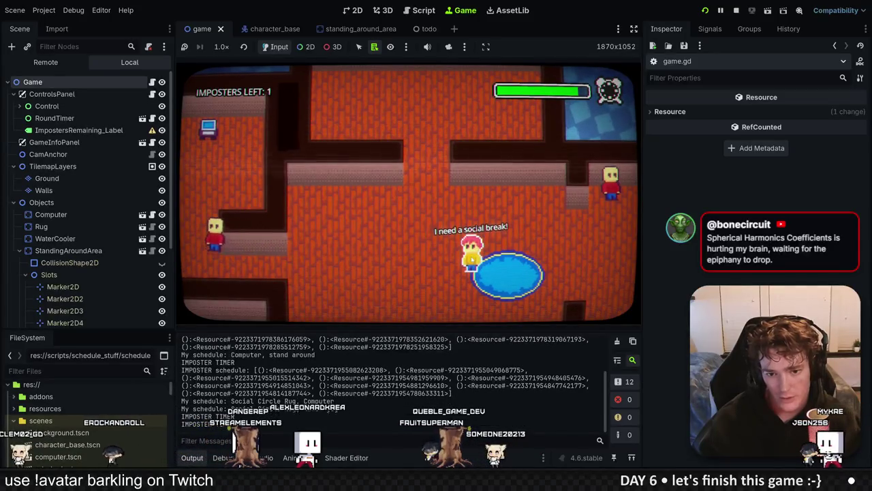
pyautogui.click(469, 242)
pyautogui.click(355, 297)
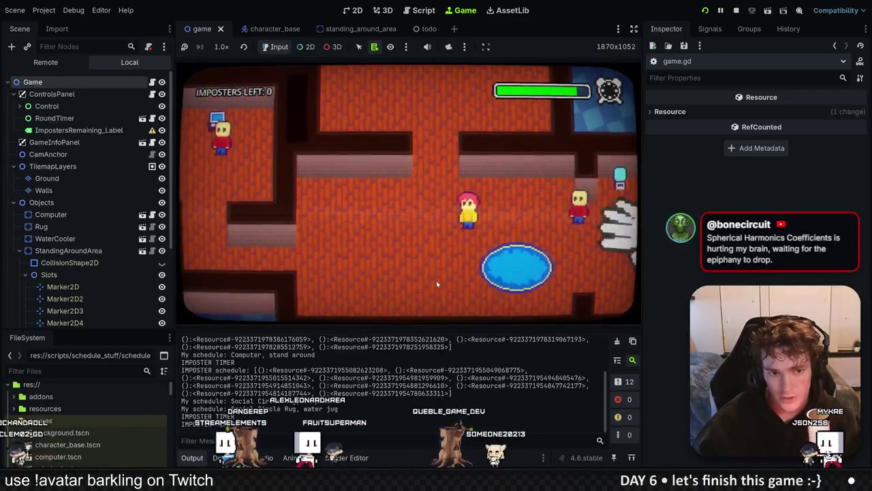
pyautogui.click(428, 241)
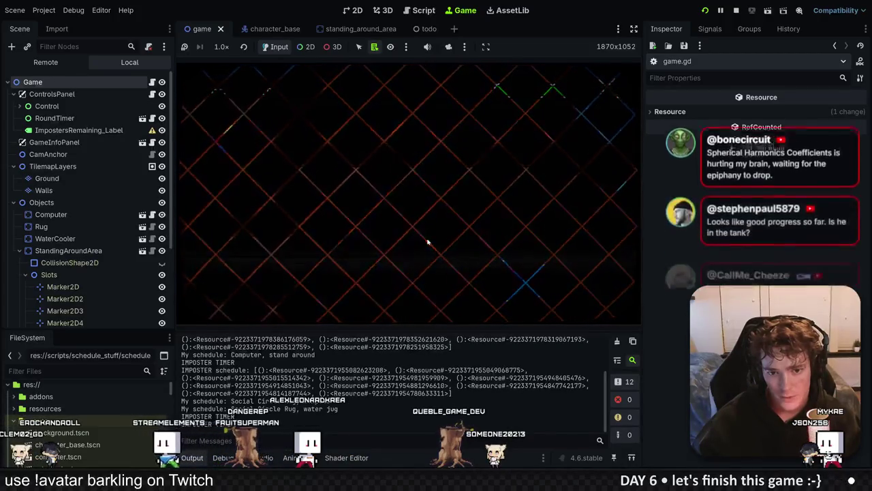
pyautogui.click(185, 458)
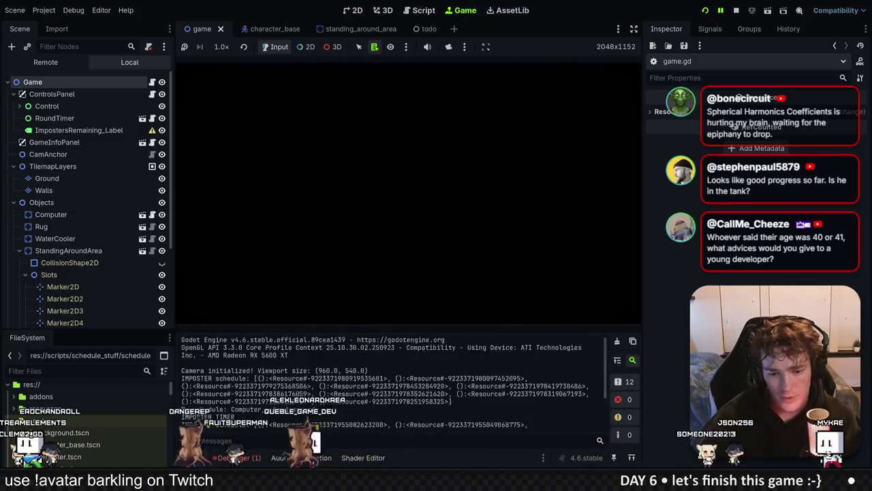
# Move 'Global.current_level += 1' above the MAX_LEVELS check in game_won.gd.
pyautogui.hotkey('alt', 'Tab')
pyautogui.click(254, 192)
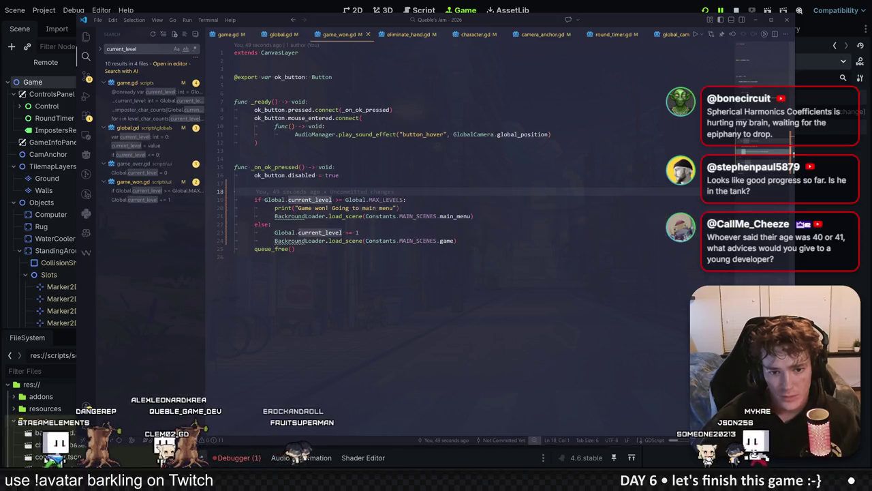
pyautogui.click(359, 233)
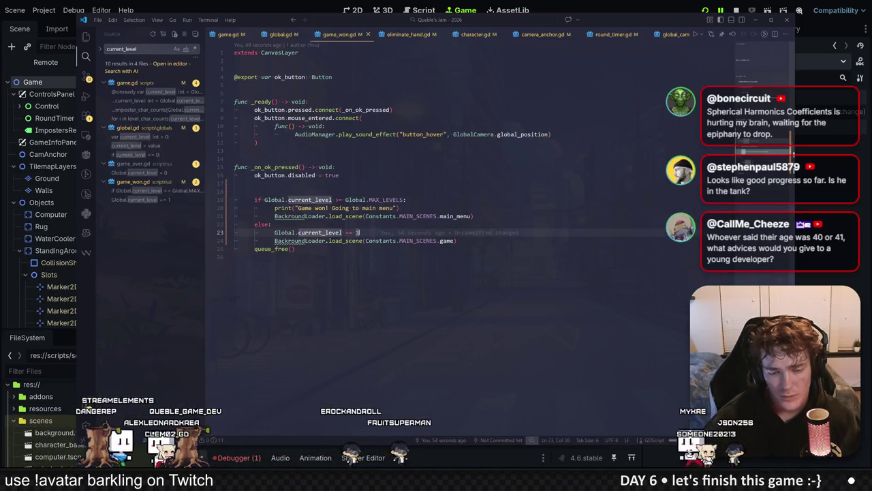
pyautogui.hotkey('alt', 'Up')
pyautogui.hotkey('alt', 'Up')
pyautogui.hotkey('alt', 'Up')
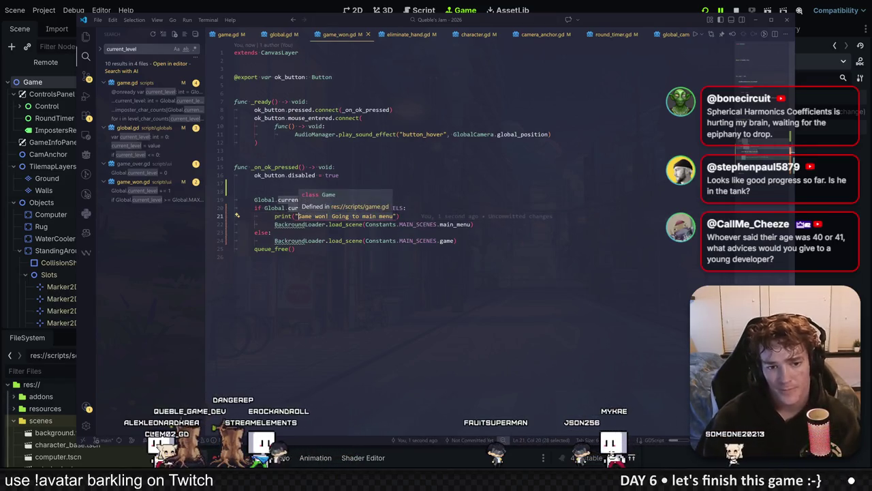
# Log print("Trying to load level ", Global.current_level) after the increment and relaunch the game with F5.
pyautogui.click(339, 200)
pyautogui.press('Return')
pyautogui.write('print("')
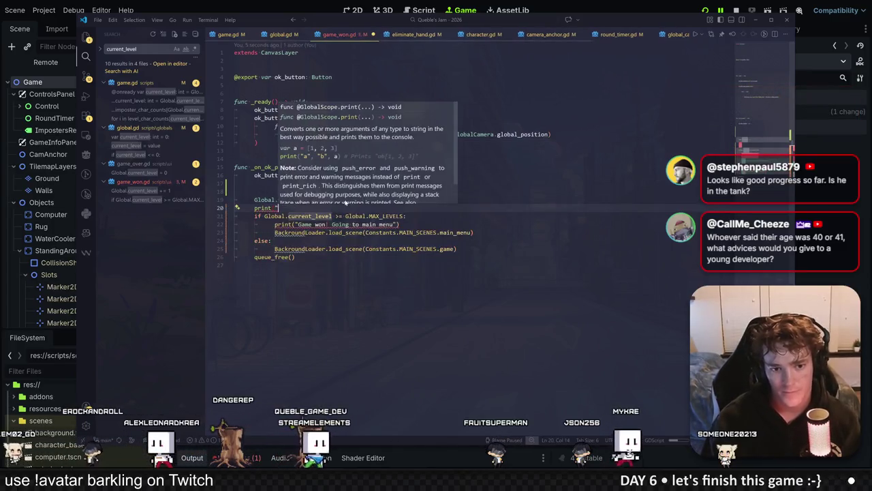
pyautogui.write('Trying to load level ", Global.current_level')
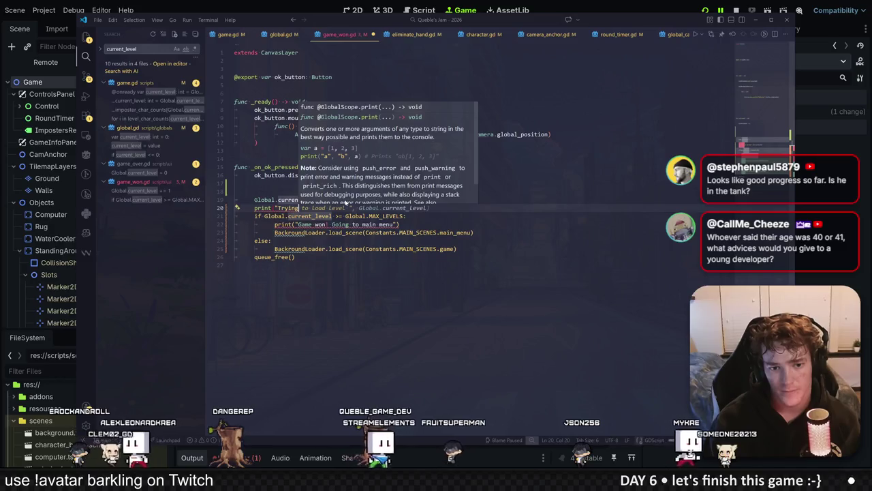
pyautogui.press('F5')
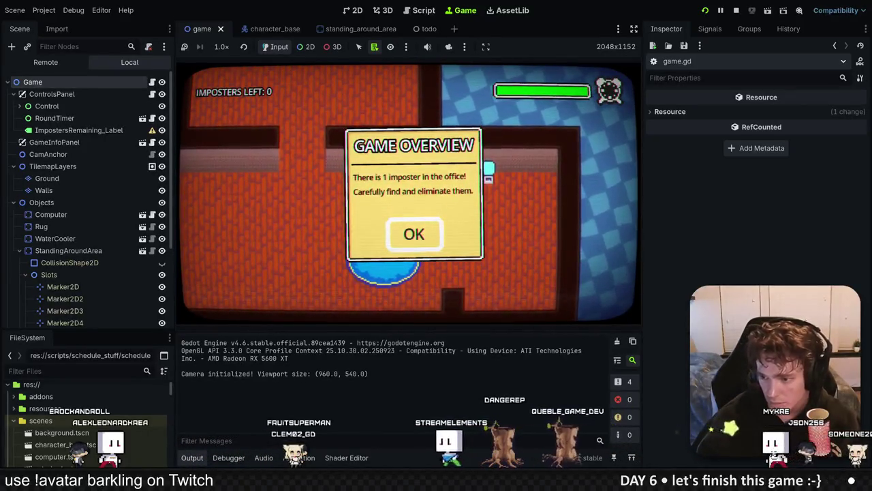
# Eliminate the imposter on level 1 and continue to the next level.
pyautogui.click(418, 238)
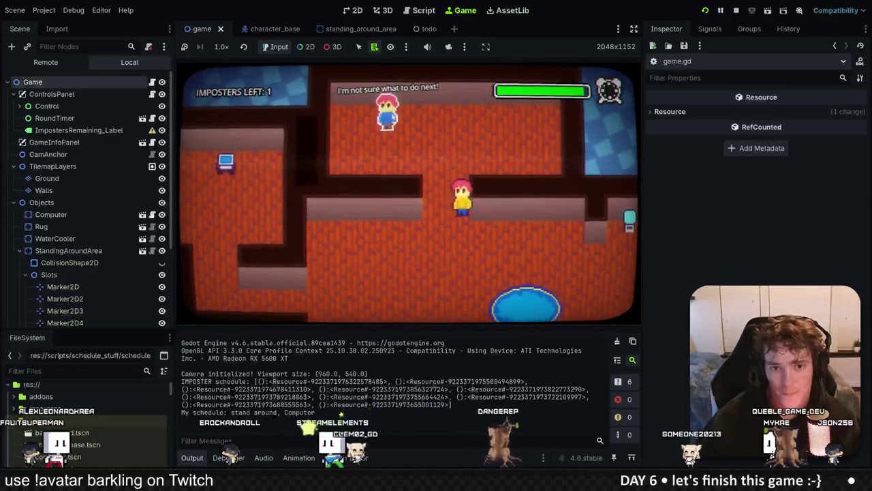
pyautogui.click(451, 160)
pyautogui.click(413, 298)
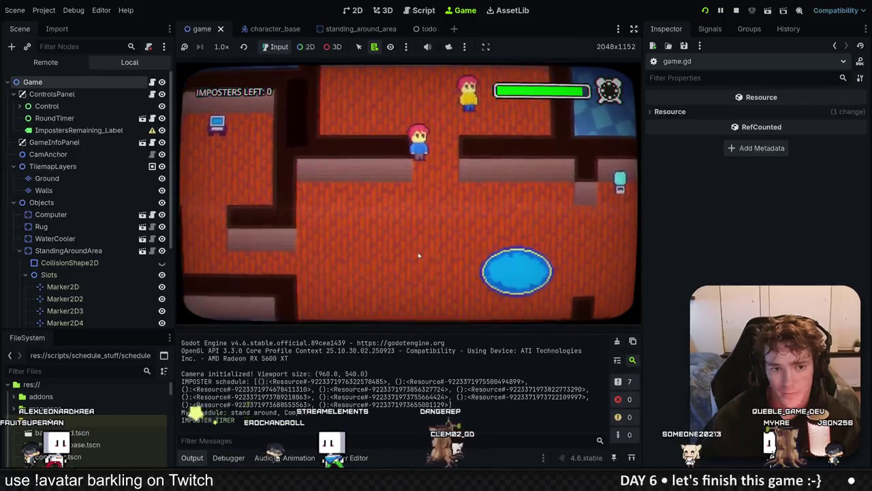
pyautogui.click(422, 237)
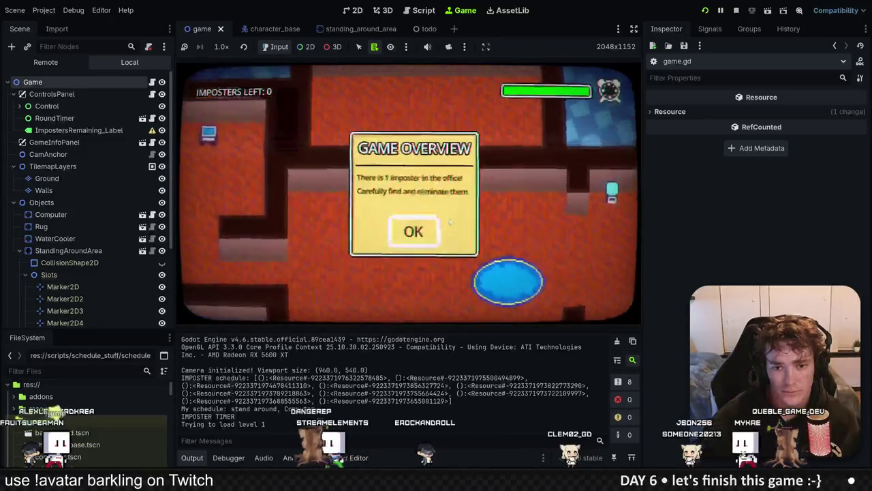
# Eliminate the level 2 imposter, finish the win message, and enlarge the output panel slightly.
pyautogui.click(398, 231)
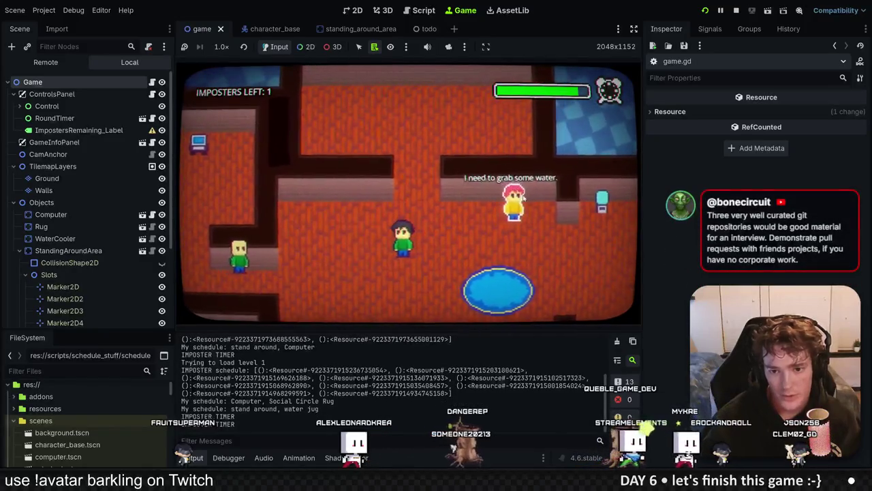
pyautogui.click(385, 232)
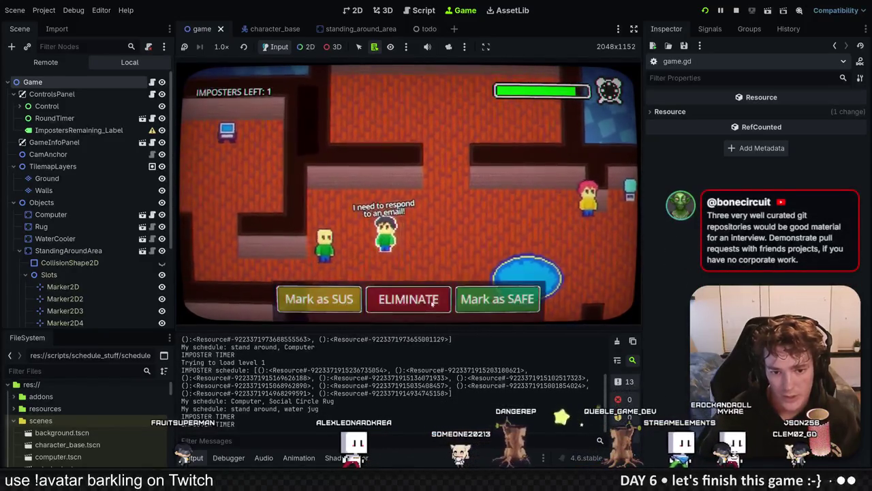
pyautogui.click(432, 302)
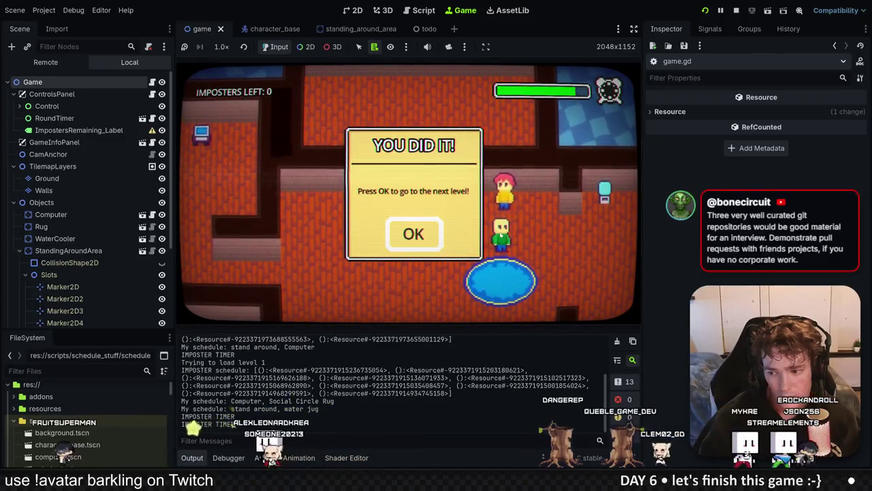
pyautogui.click(414, 235)
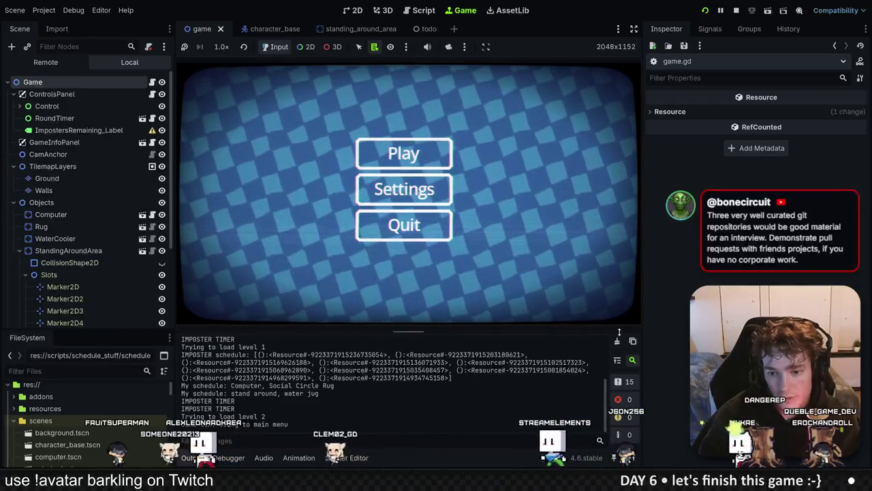
pyautogui.moveTo(609, 329)
pyautogui.mouseDown()
pyautogui.moveTo(610, 308)
pyautogui.moveTo(610, 319)
pyautogui.mouseUp()
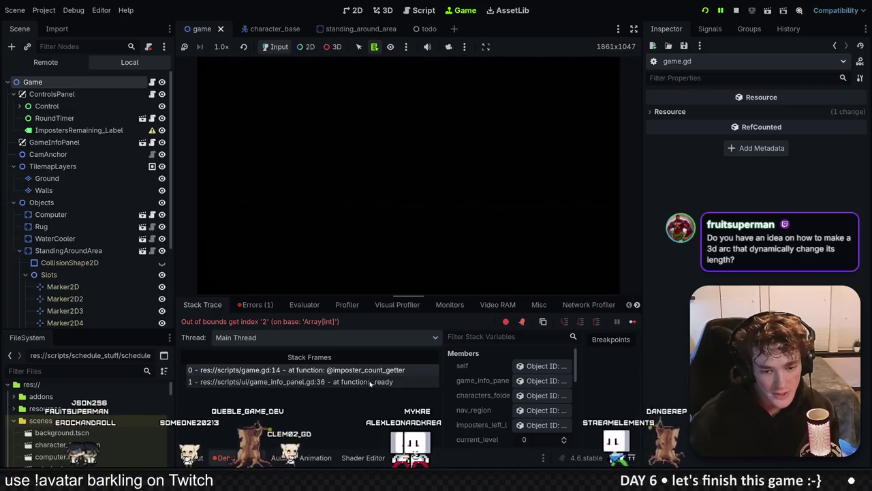
# Inspect the game_info_panel.gd and game.gd frames in the debugger's Stack Trace.
pyautogui.click(370, 382)
pyautogui.click(382, 371)
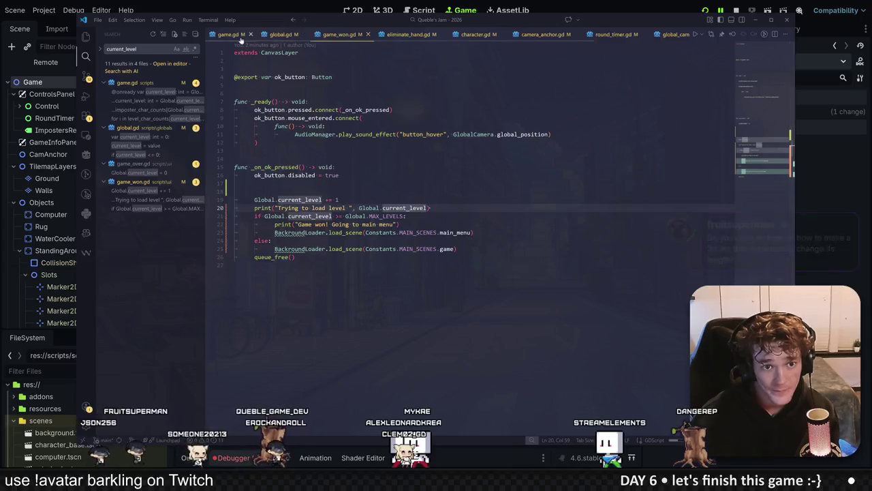
# Examine the level_char_counts and imposter count lookup on line 14 of game.gd.
pyautogui.click(429, 175)
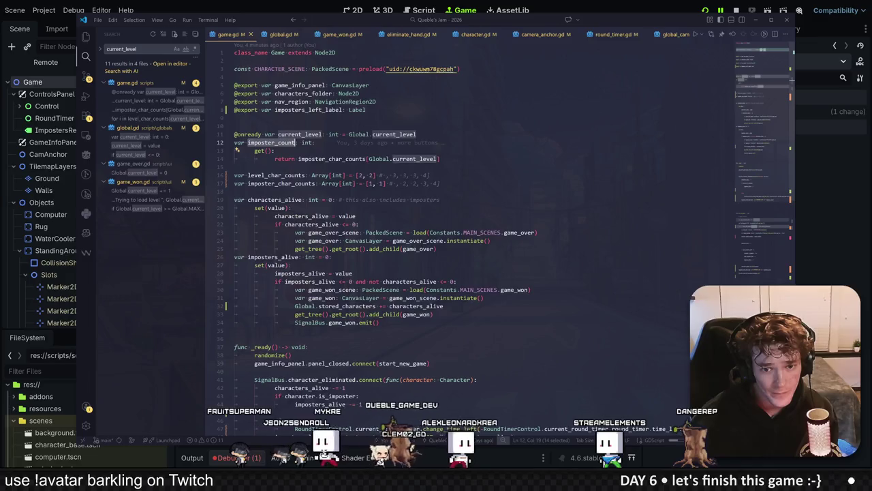
pyautogui.click(409, 167)
pyautogui.click(440, 159)
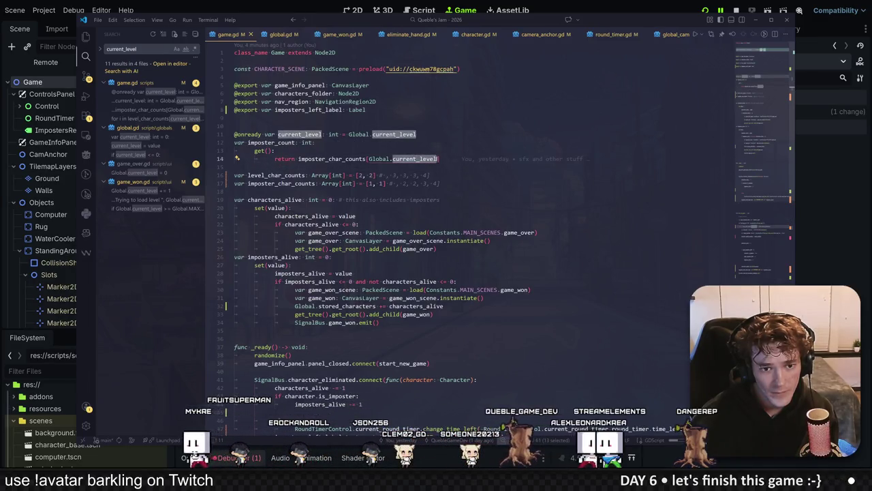
pyautogui.moveTo(327, 159)
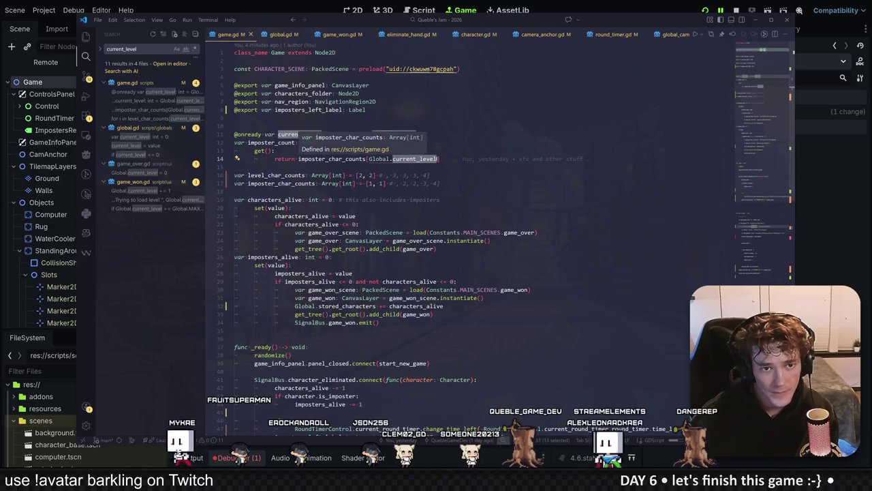
pyautogui.click(815, 190)
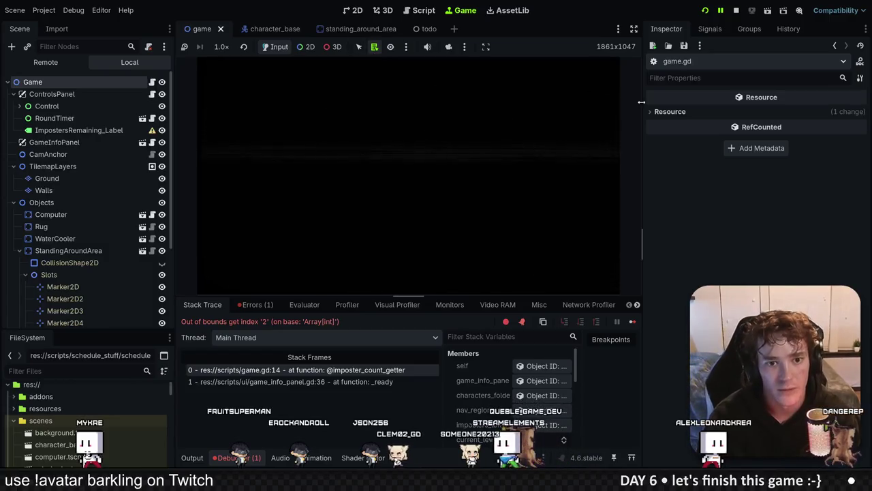
# Stop the running game and Quick Open main_menu.gd in the external editor.
pyautogui.click(737, 11)
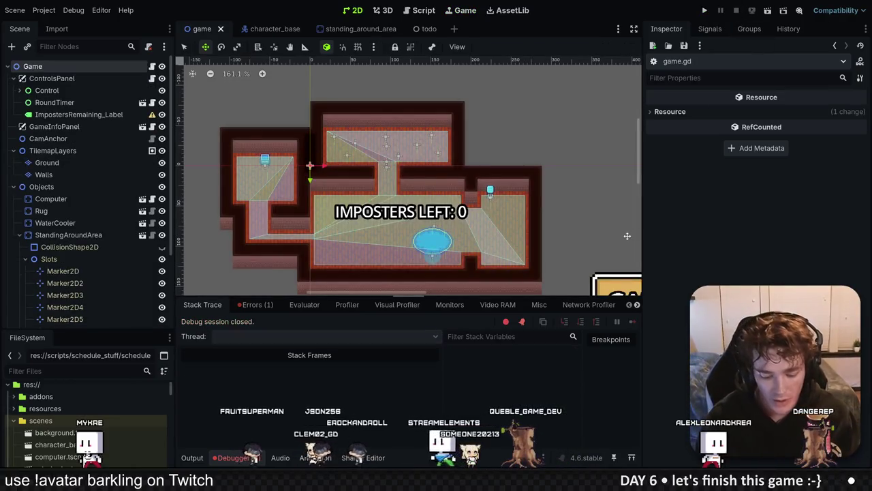
pyautogui.hotkey('shift', 'alt', 'o')
pyautogui.write('main')
pyautogui.press('Down')
pyautogui.press('Return')
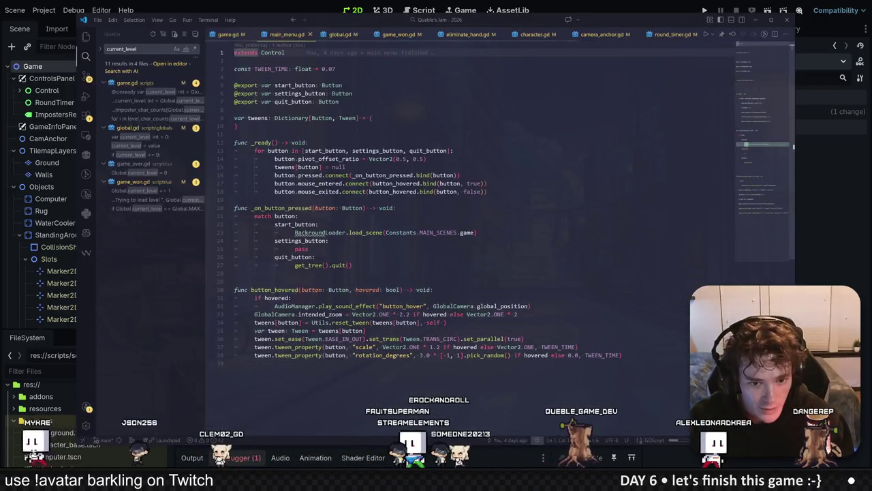
# Add 'Global.current_level = 0' under start_button:, save, run, and start a new game.
pyautogui.click(317, 224)
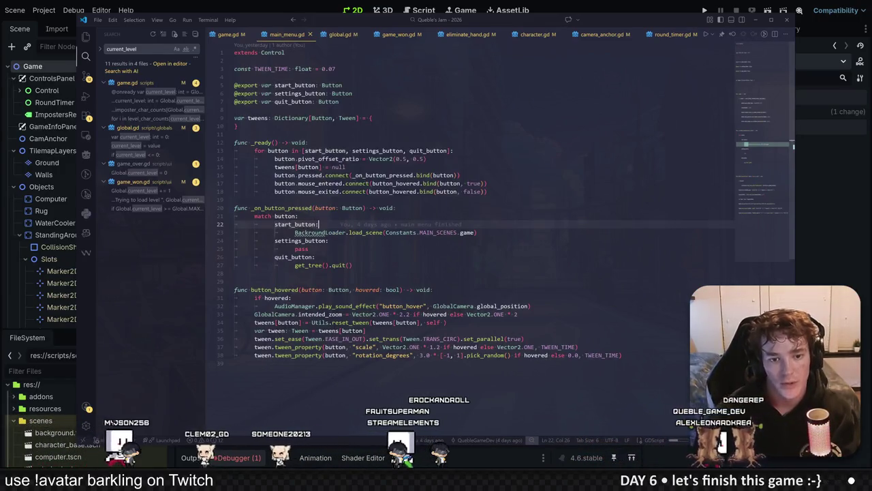
pyautogui.press('Return')
pyautogui.write('Glbo')
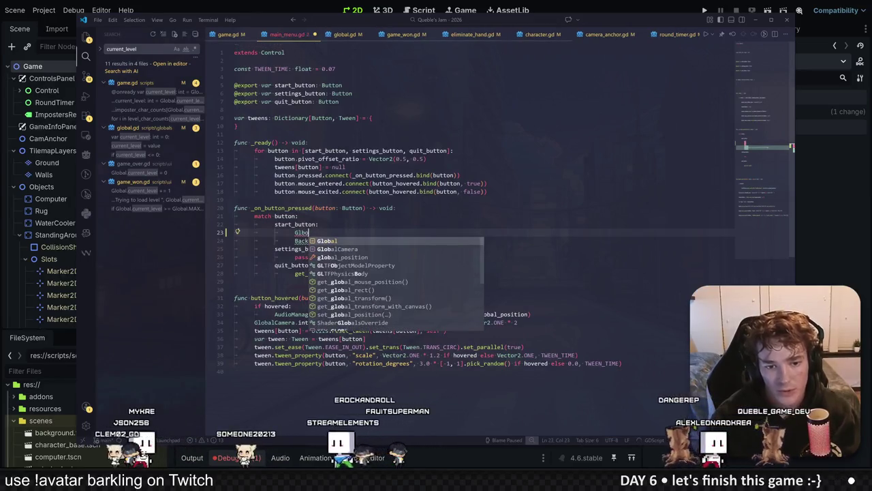
pyautogui.press('Return')
pyautogui.write('.current_level = 0')
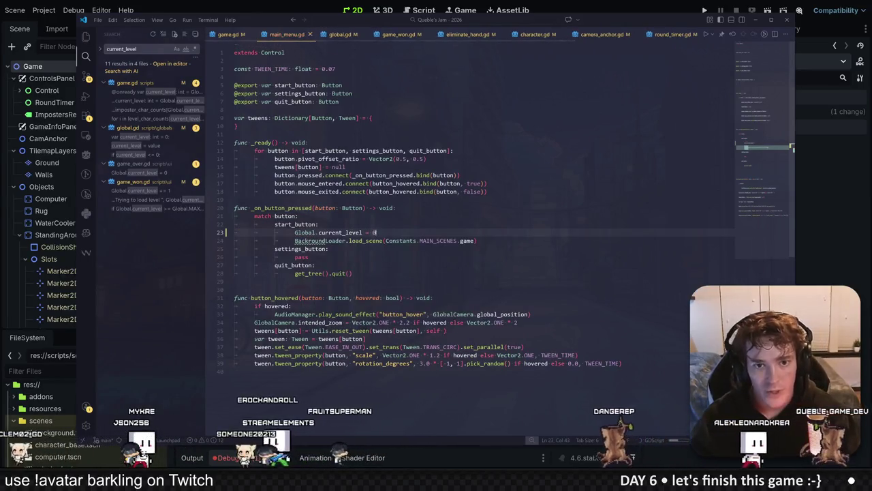
pyautogui.hotkey('alt', 'Tab')
pyautogui.press('F5')
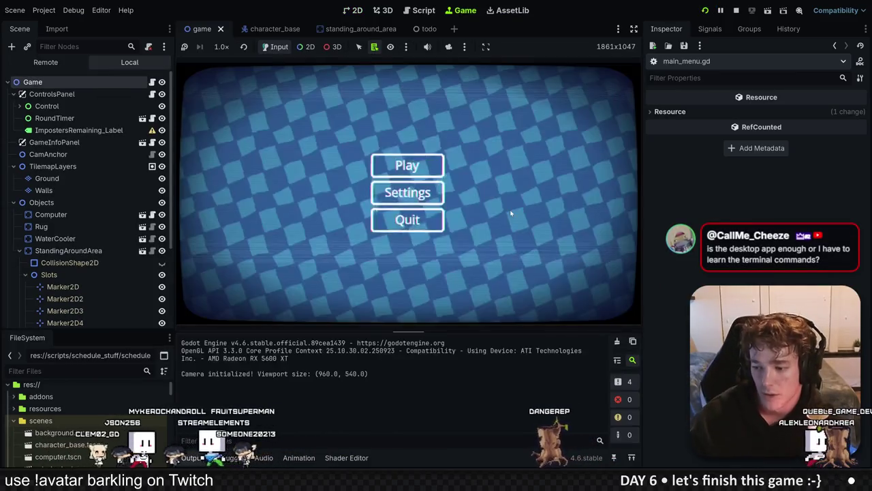
pyautogui.click(436, 167)
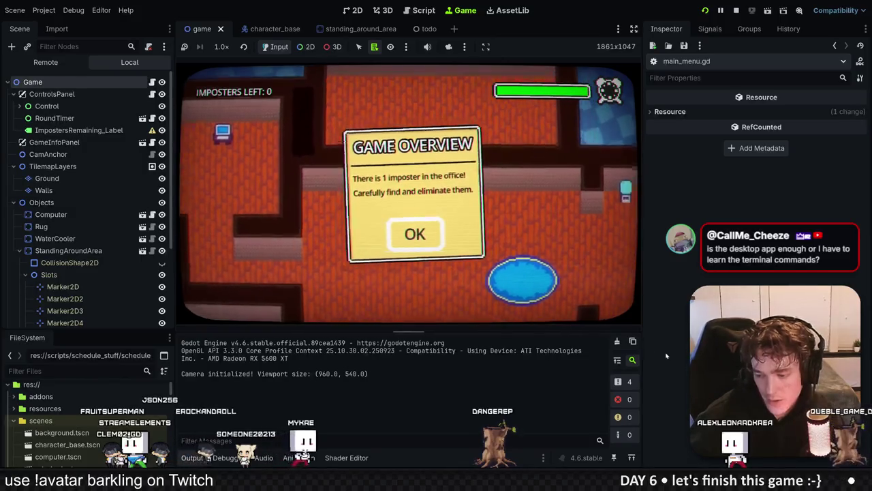
# Win both levels by eliminating each imposter, returning to the main menu.
pyautogui.click(412, 234)
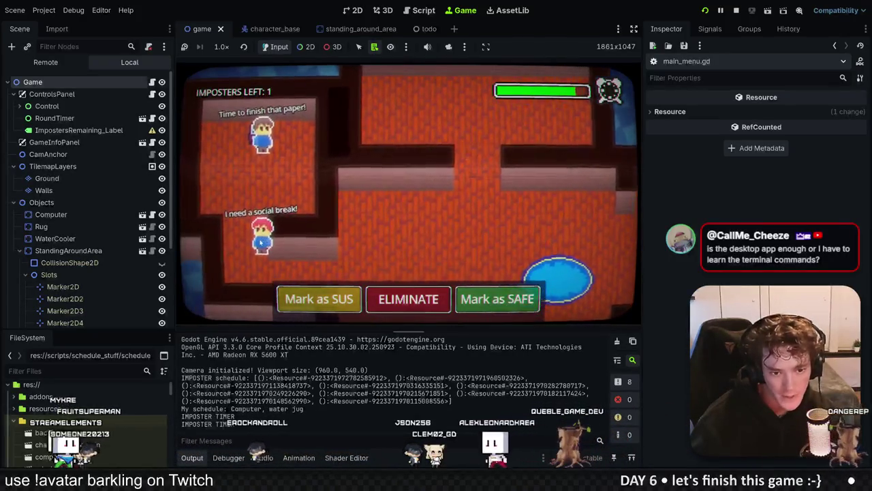
pyautogui.click(408, 298)
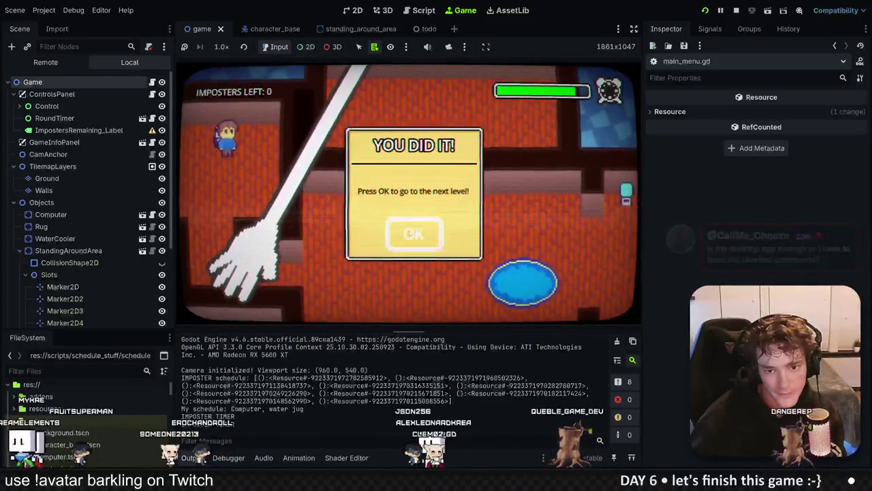
pyautogui.click(410, 225)
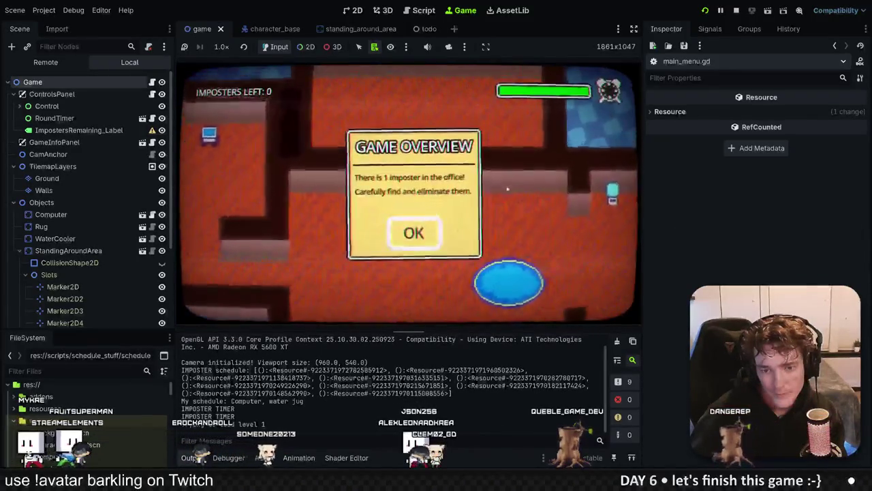
pyautogui.click(411, 230)
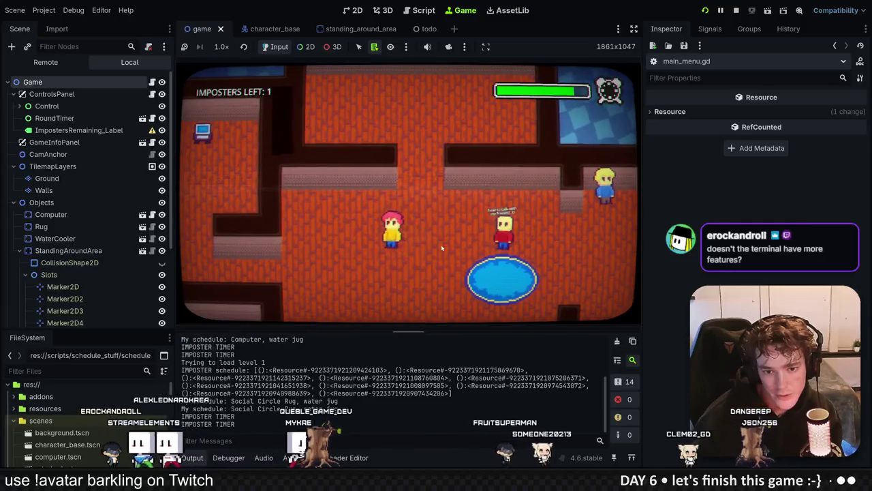
pyautogui.click(391, 230)
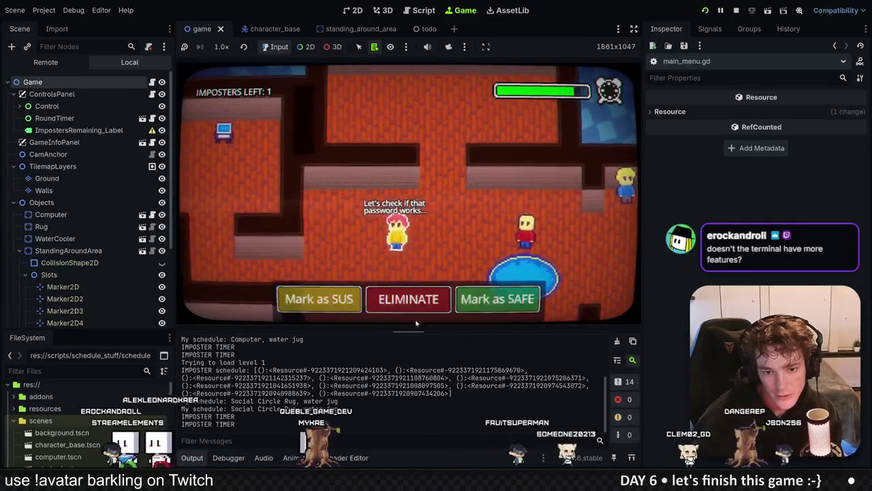
pyautogui.click(417, 297)
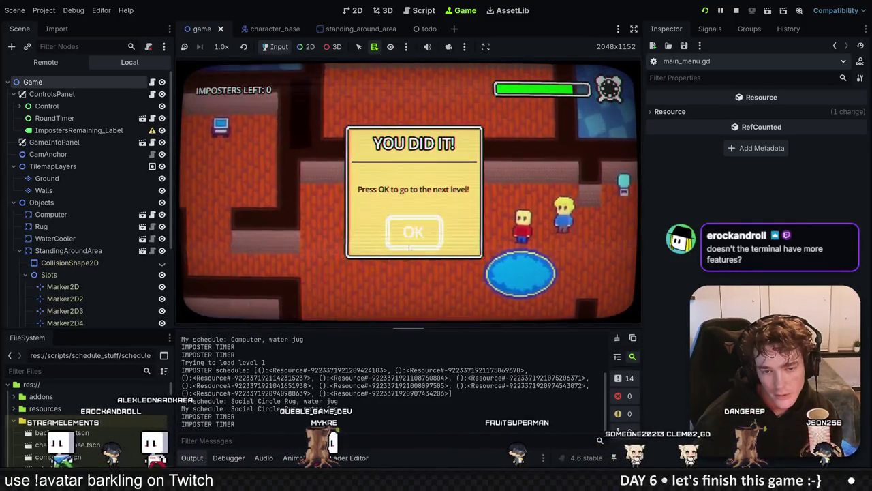
pyautogui.click(414, 245)
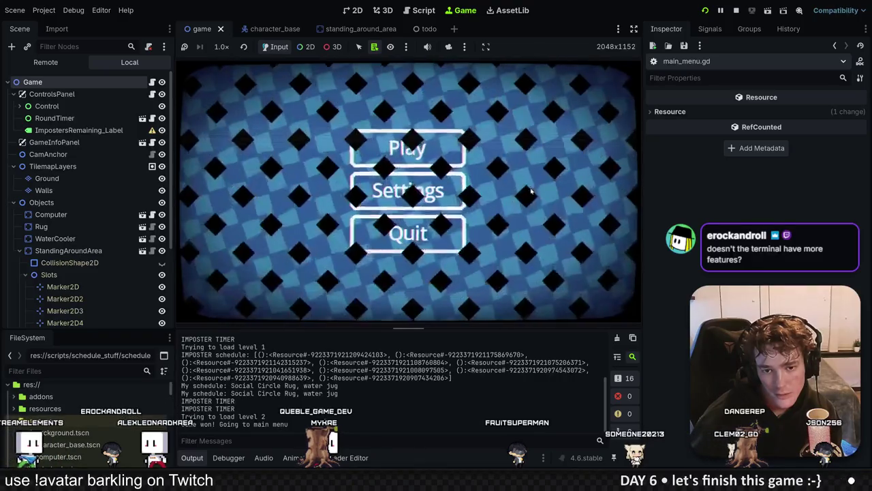
# Start a fresh game from the main menu, then stop the run.
pyautogui.click(393, 158)
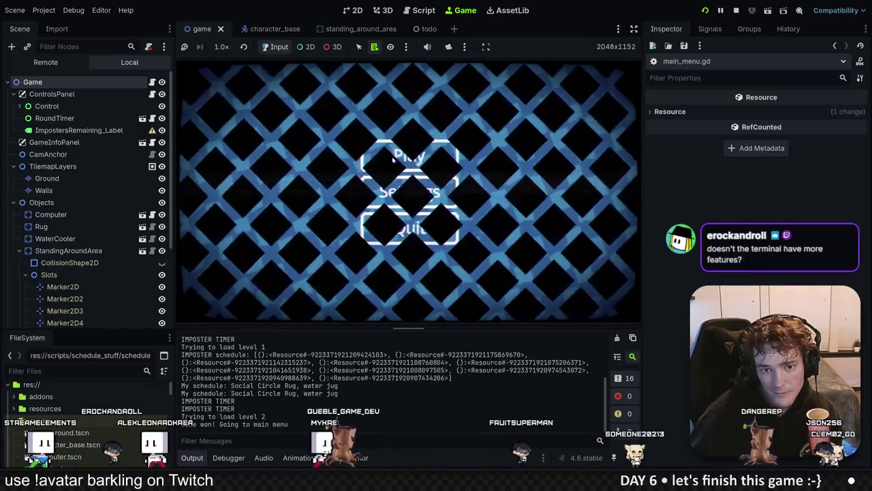
pyautogui.click(412, 227)
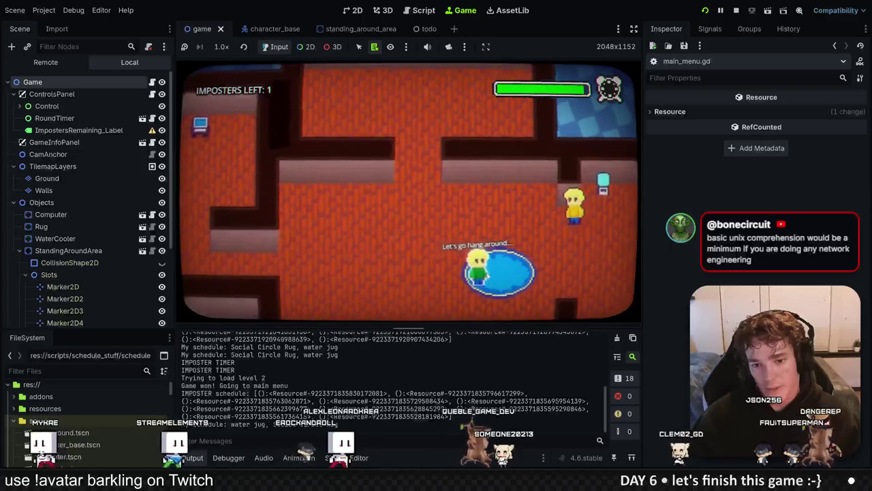
pyautogui.press('F5')
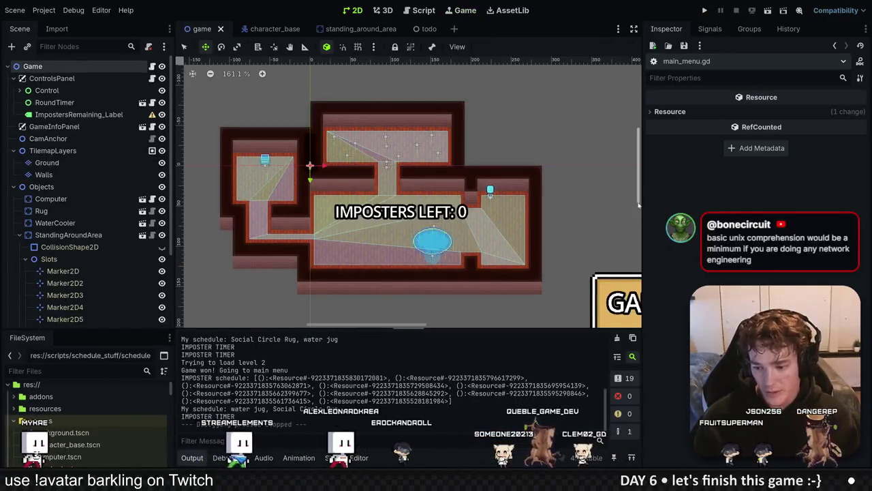
# Switch to the todo scene and select the 'Fix eliminate in line bug' entry.
pyautogui.click(416, 29)
pyautogui.click(106, 92)
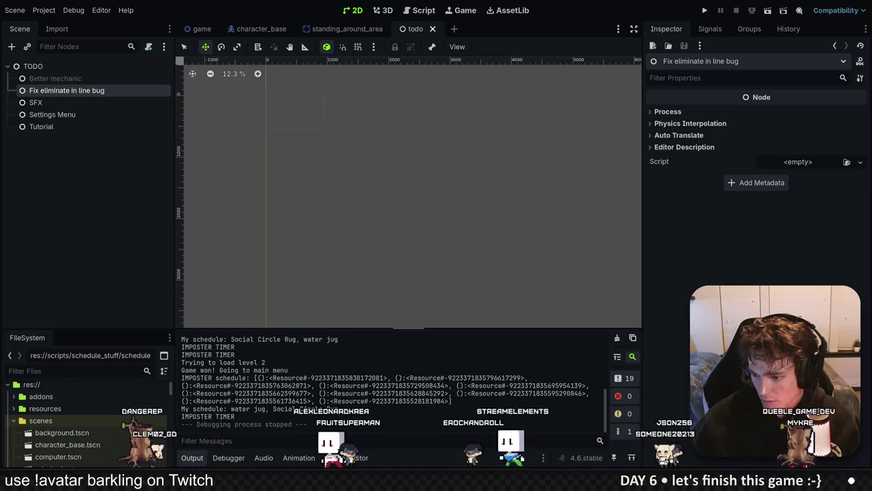
# Review the Better mechanic and Fix eliminate in line bug todos, then run and start a game.
pyautogui.click(109, 79)
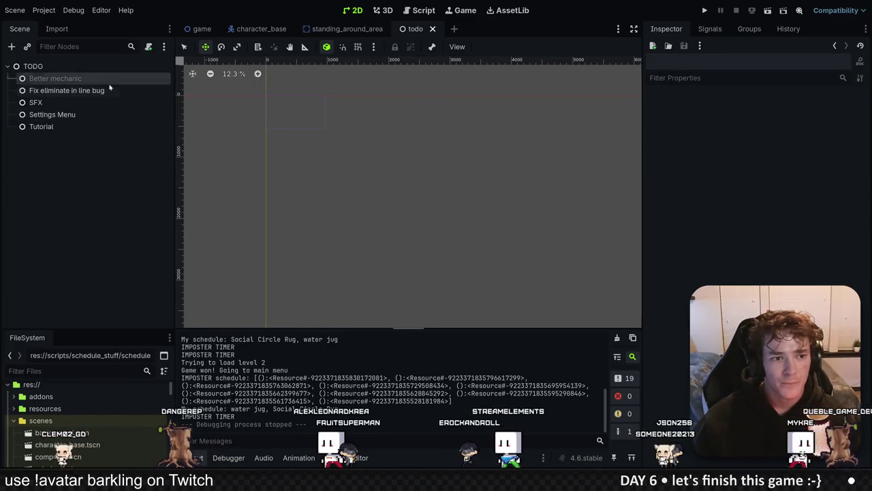
pyautogui.click(111, 91)
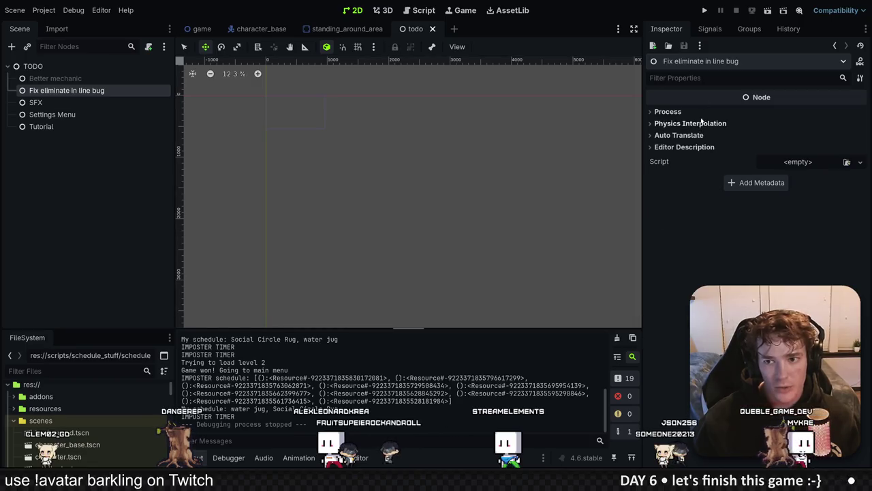
pyautogui.click(706, 11)
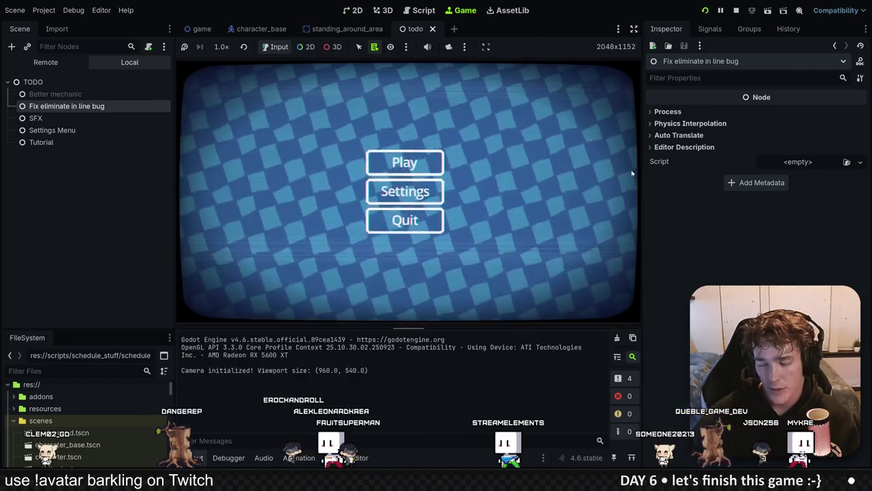
pyautogui.click(407, 158)
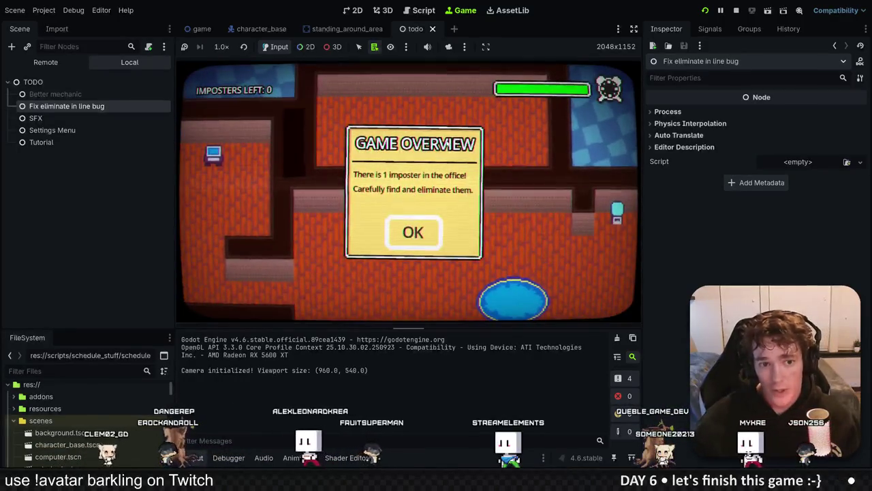
pyautogui.click(419, 233)
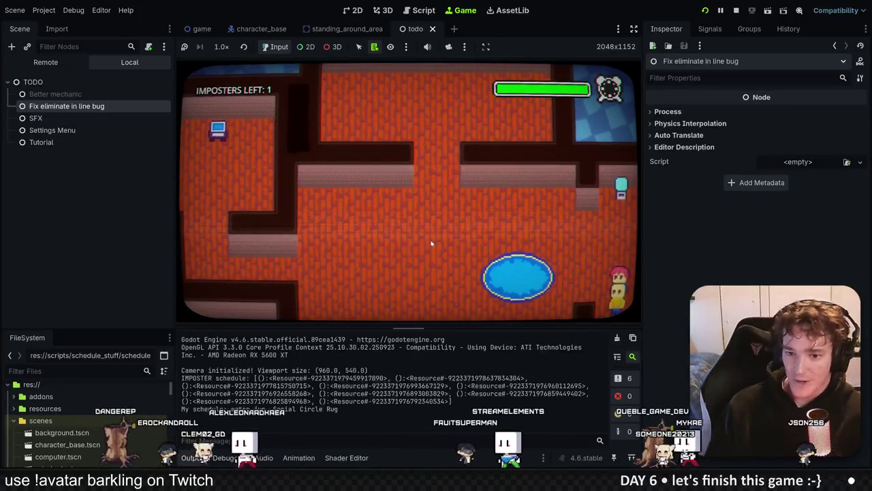
# Walk the player toward the red character with WASD and eliminate it.
pyautogui.press('a')
pyautogui.press('w')
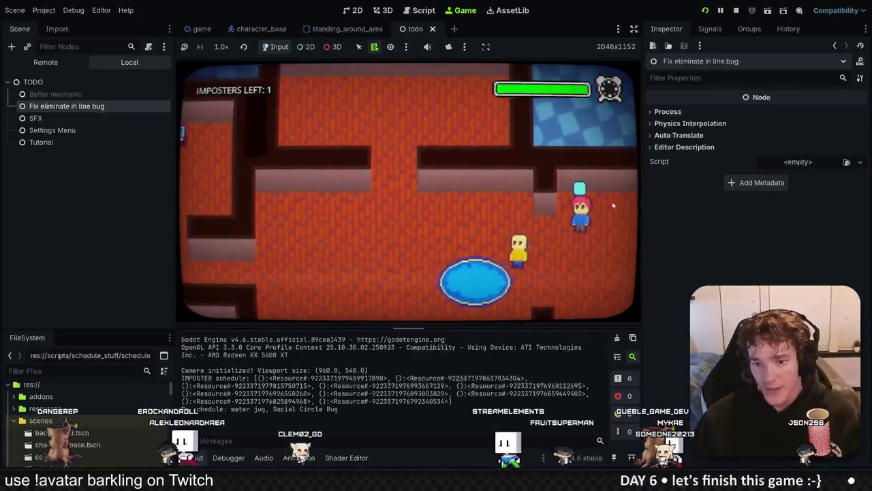
pyautogui.press('a')
pyautogui.press('w')
pyautogui.press('d')
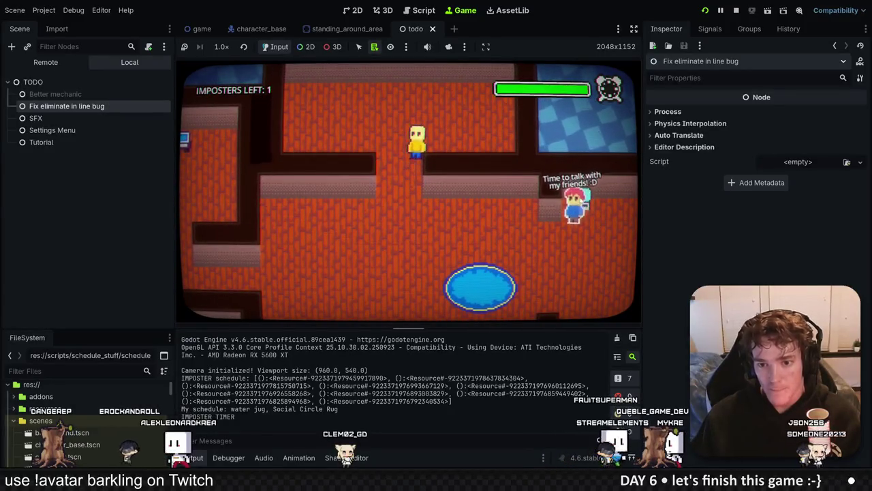
pyautogui.press('d')
pyautogui.press('w')
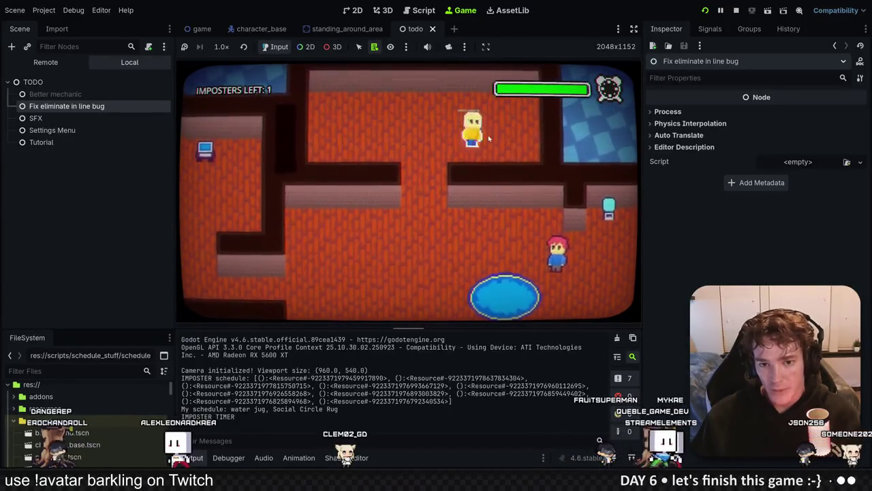
pyautogui.click(488, 138)
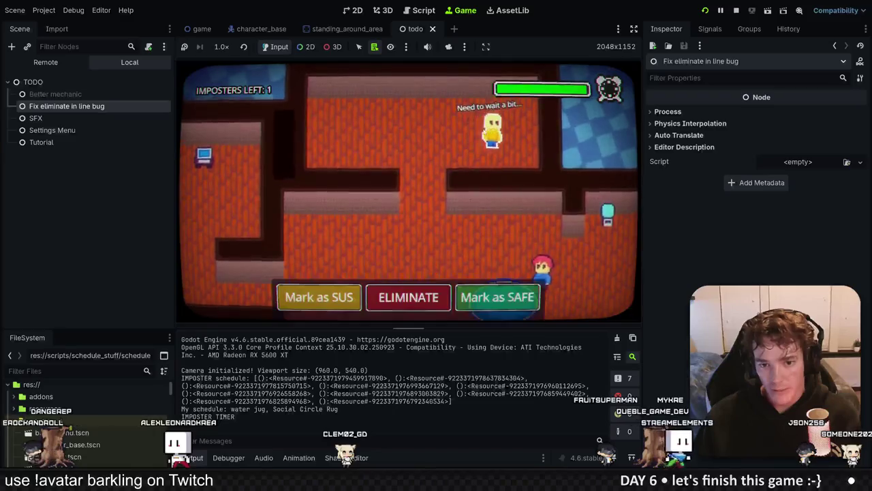
pyautogui.click(409, 296)
pyautogui.click(415, 233)
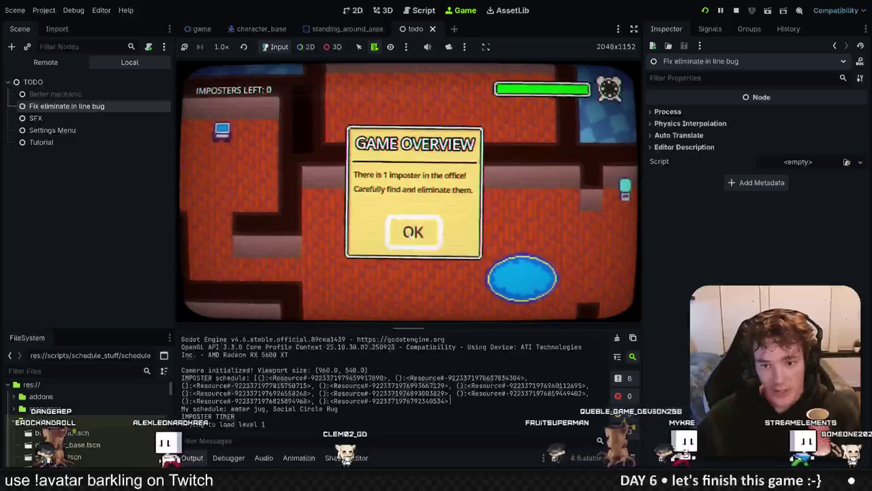
# Pan around level 1, eliminate the last imposter, and accept the win.
pyautogui.click(424, 230)
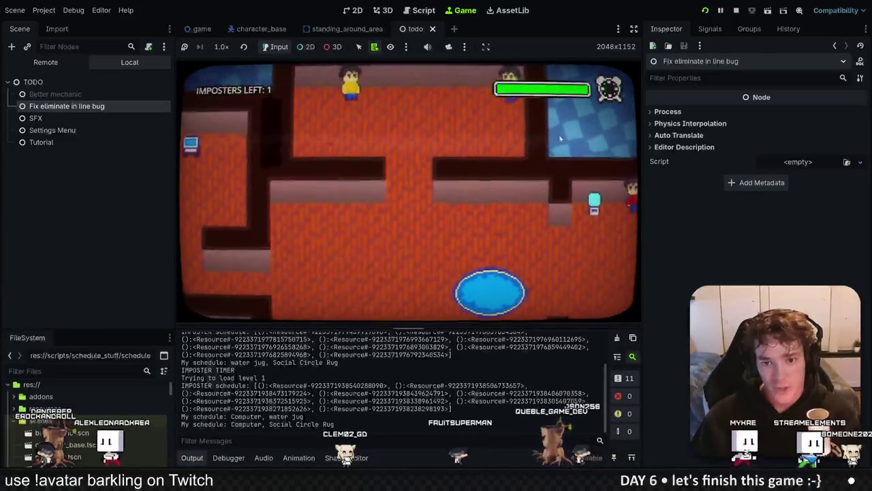
pyautogui.press('Left')
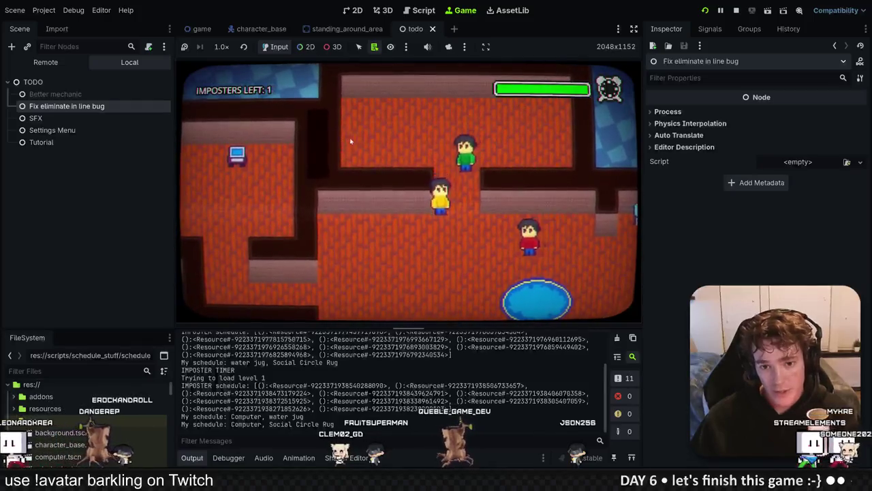
pyautogui.press('Right')
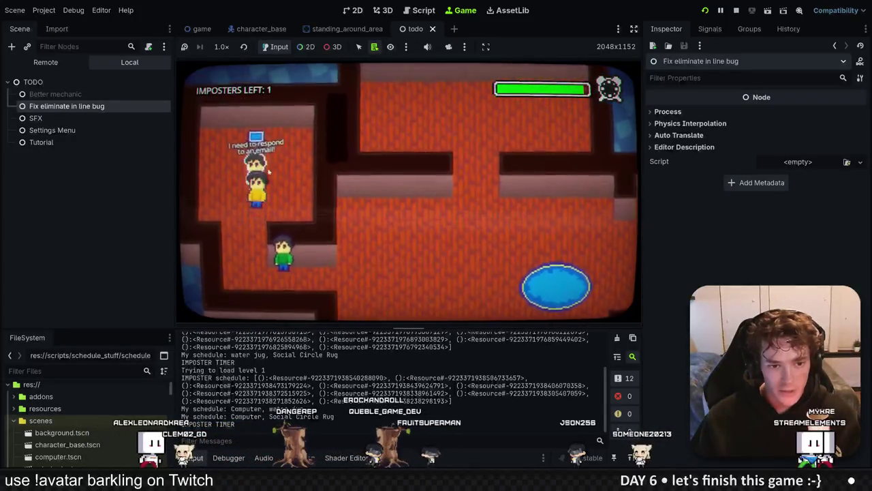
pyautogui.click(375, 288)
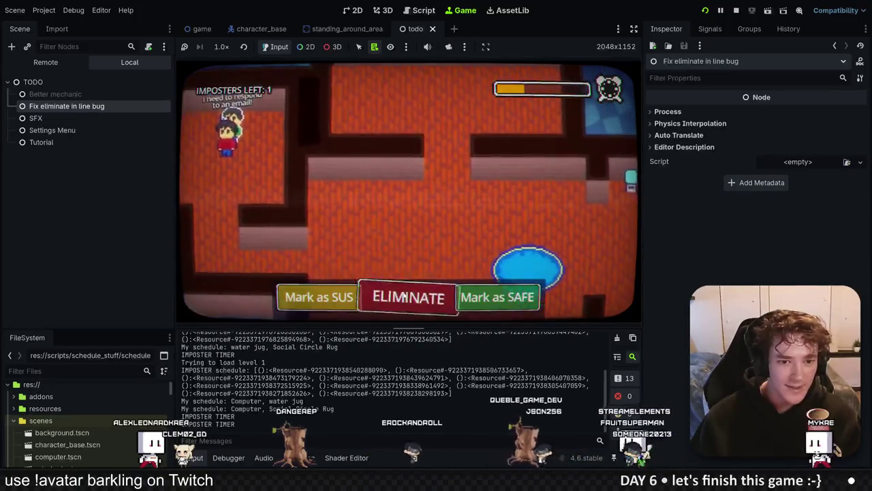
pyautogui.click(408, 297)
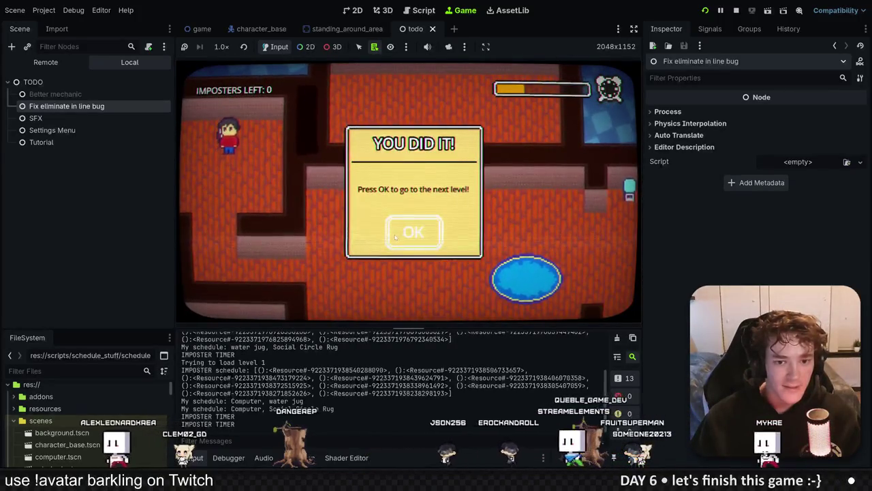
pyautogui.click(399, 233)
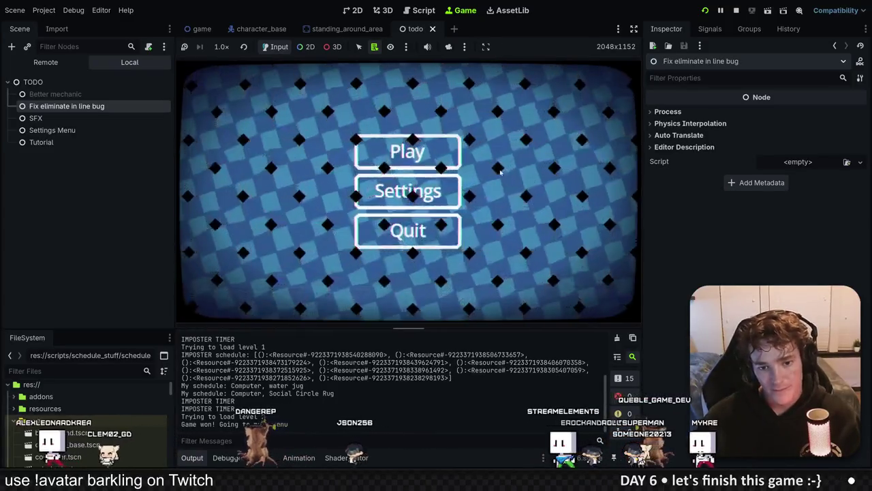
pyautogui.hotkey('alt', 'Tab')
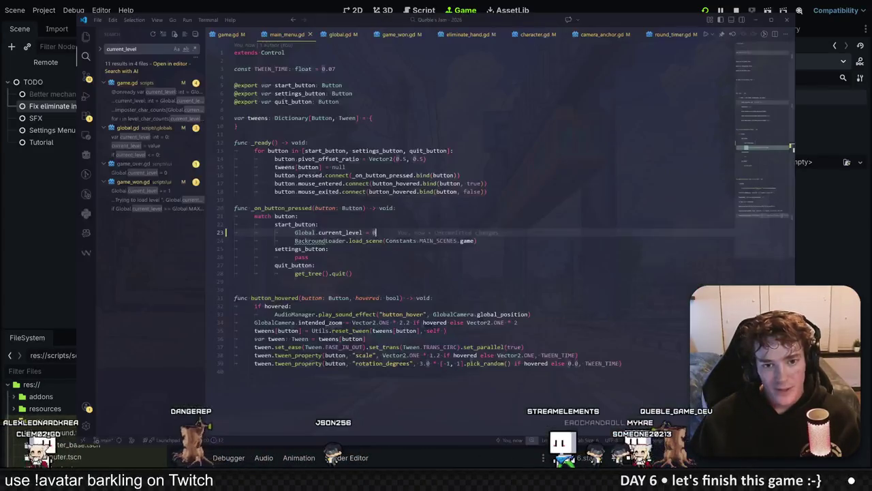
# Uncomment the full character and imposter count arrays on both lines in game.gd.
pyautogui.click(221, 35)
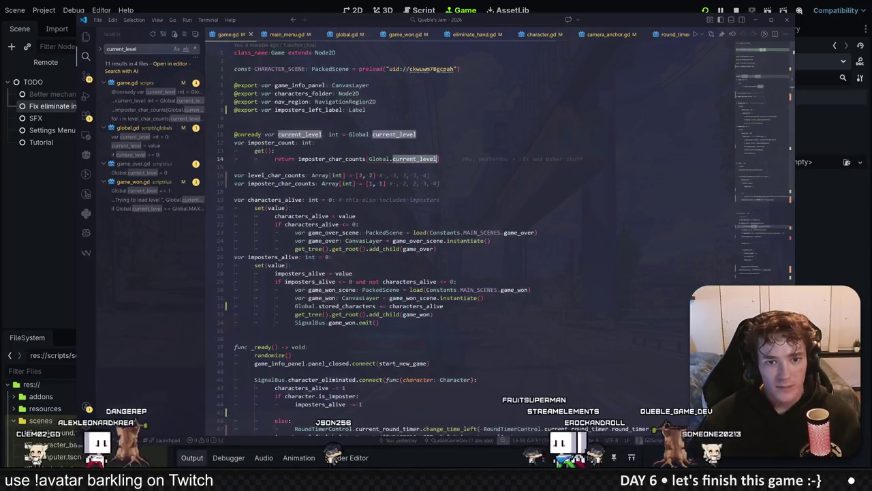
pyautogui.click(380, 176)
pyautogui.hotkey('ctrl', 'alt', 'Down')
pyautogui.press('Delete')
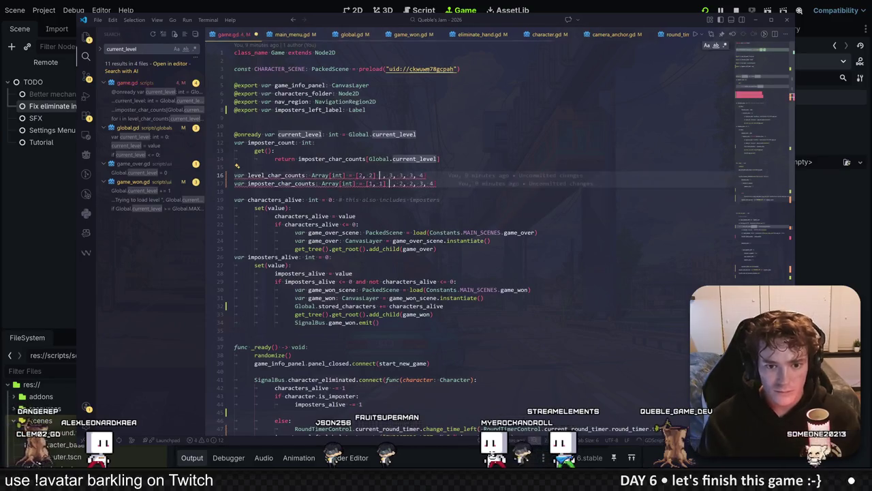
pyautogui.press('Delete')
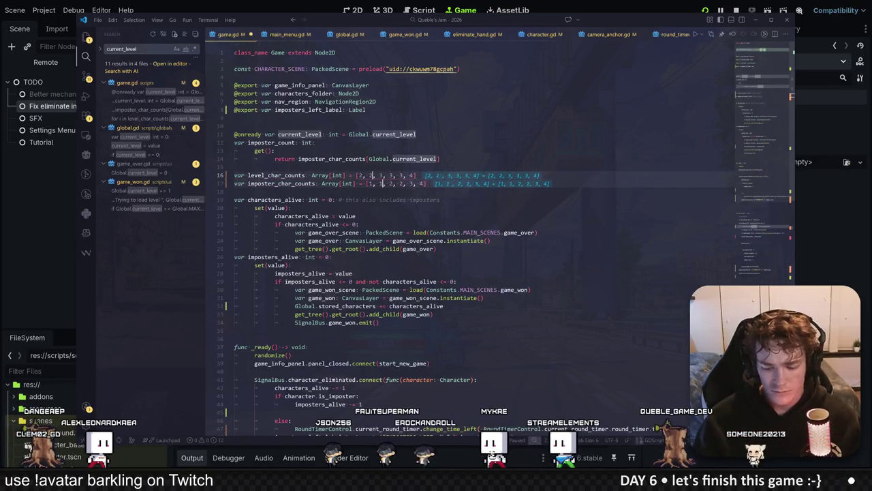
pyautogui.click(420, 200)
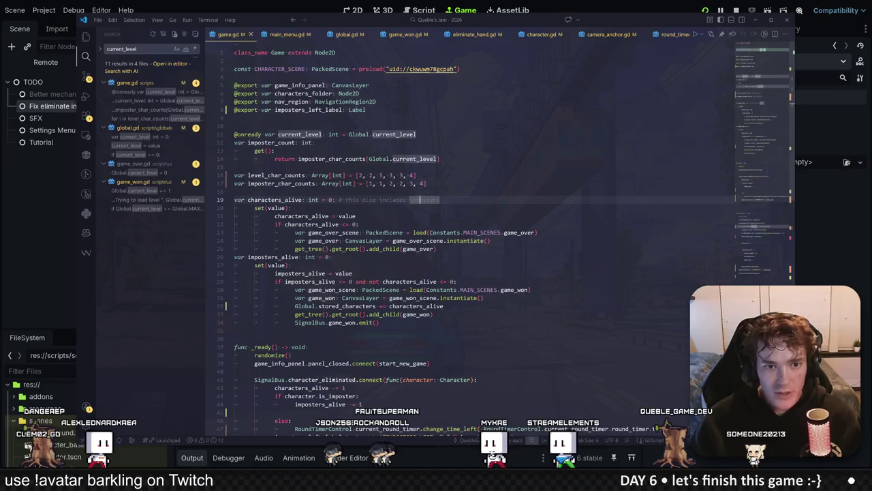
# Set const MAX_LEVELS: int = 6 in global.gd.
pyautogui.click(344, 34)
pyautogui.write('const MAX_LEVELS: int = 2')
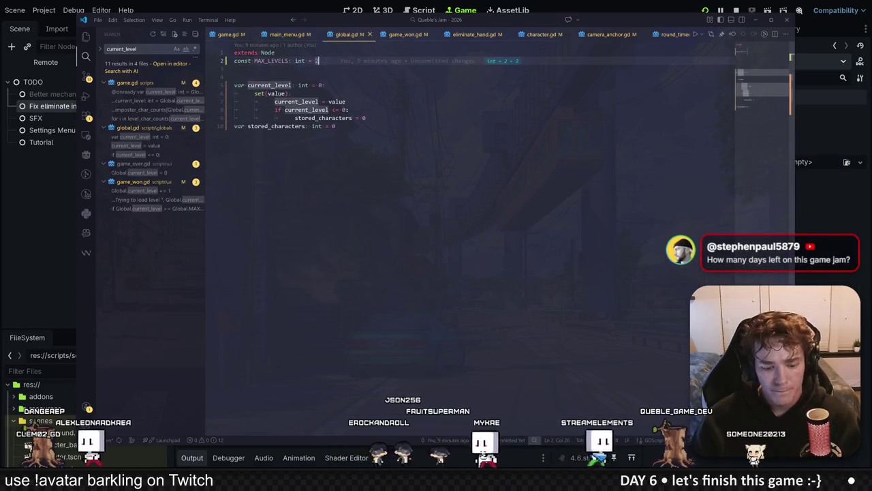
pyautogui.write('6')
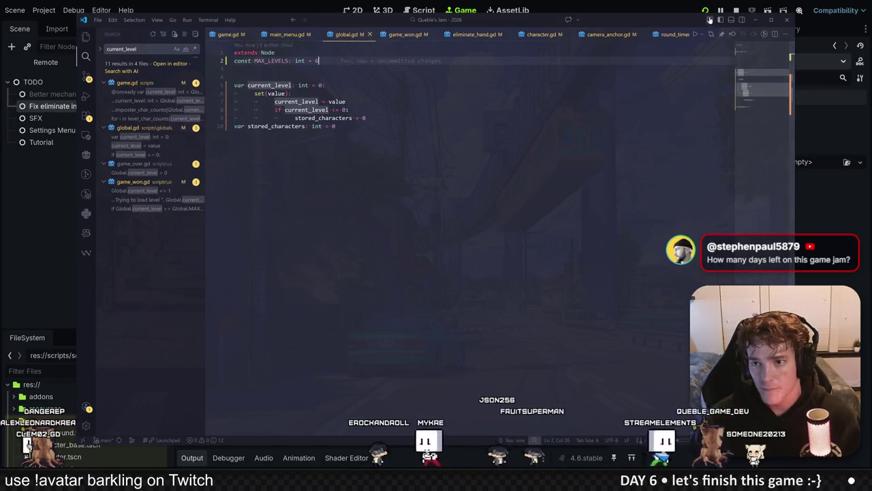
pyautogui.click(706, 11)
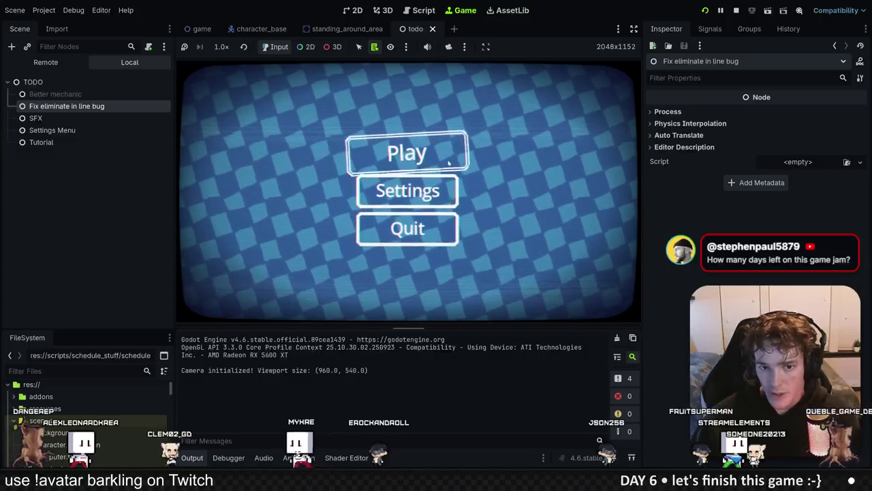
# Start a new game and eliminate the level 1 imposter.
pyautogui.click(446, 163)
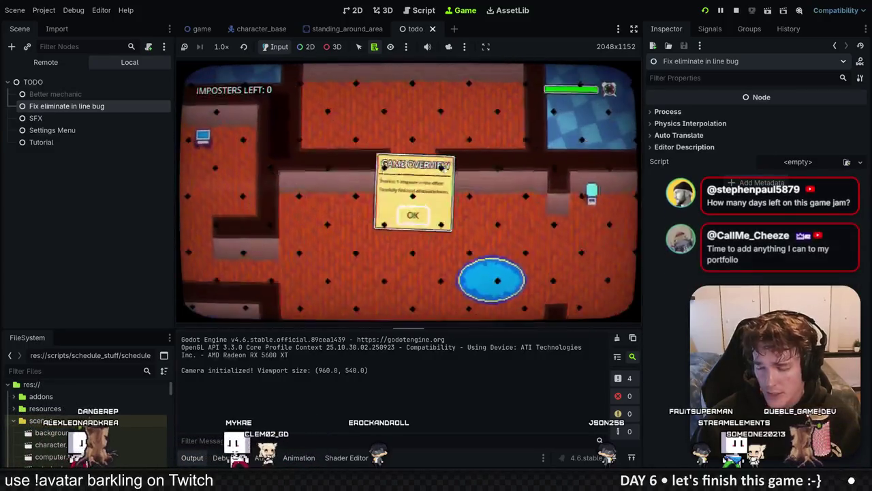
pyautogui.press('Return')
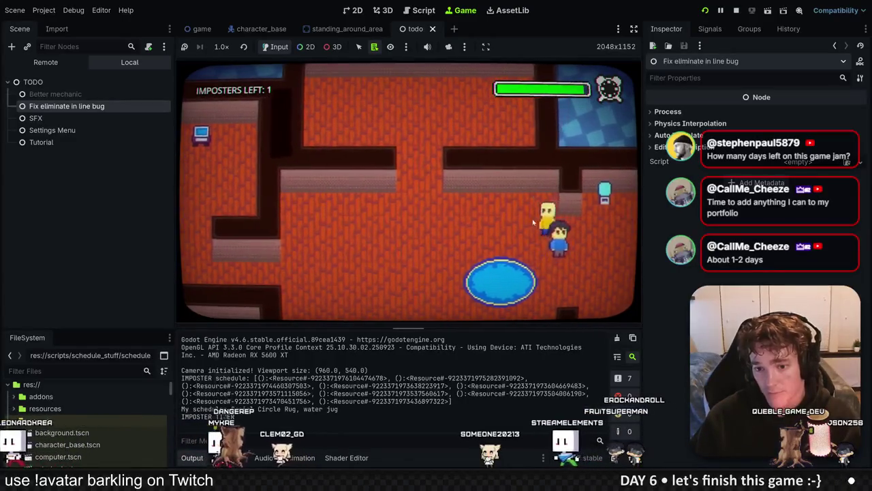
pyautogui.click(393, 296)
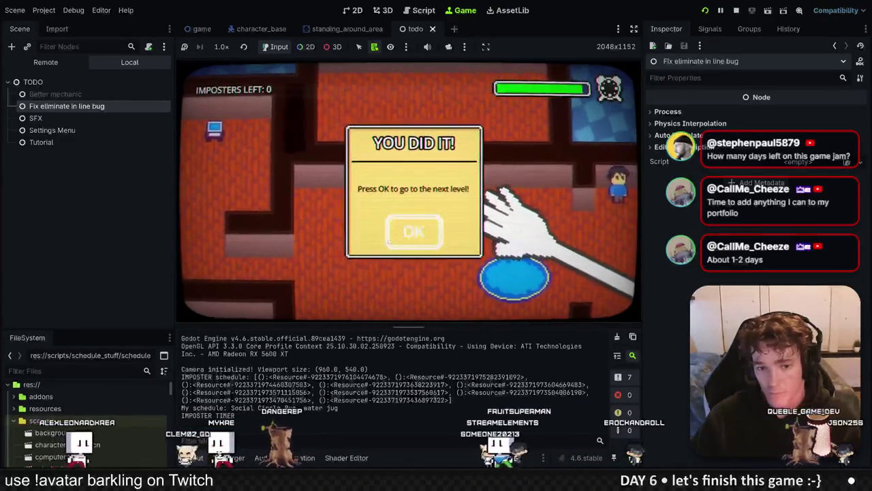
pyautogui.click(389, 239)
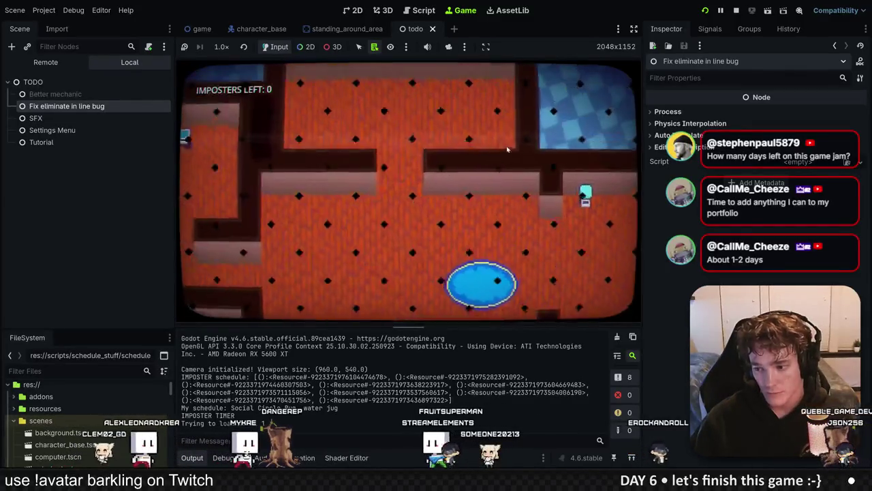
# Eliminate the red character and continue to level 2.
pyautogui.click(414, 230)
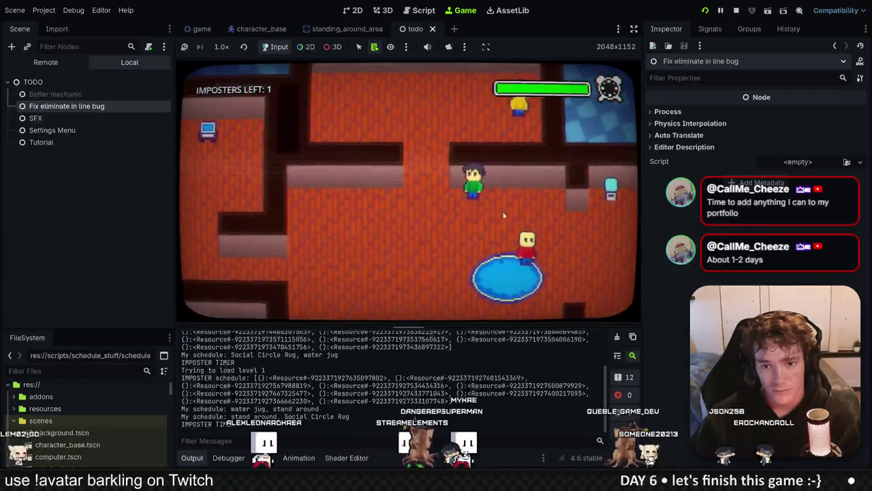
pyautogui.click(470, 232)
pyautogui.click(362, 296)
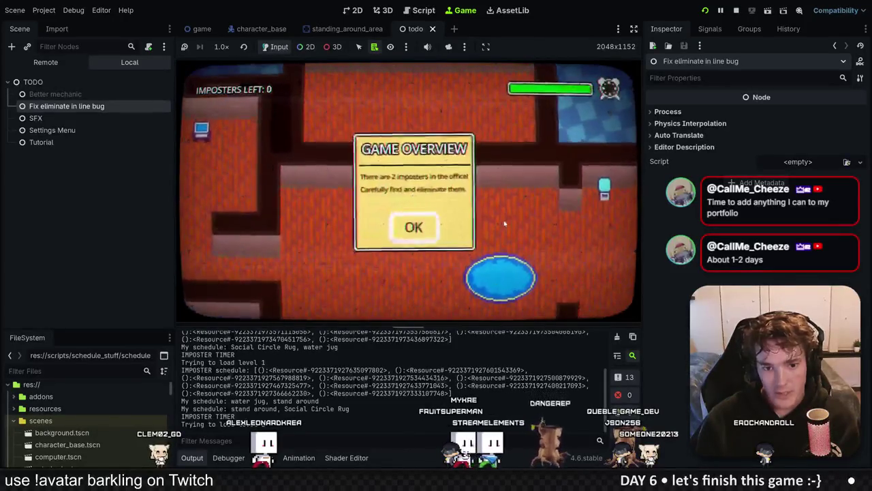
pyautogui.click(414, 227)
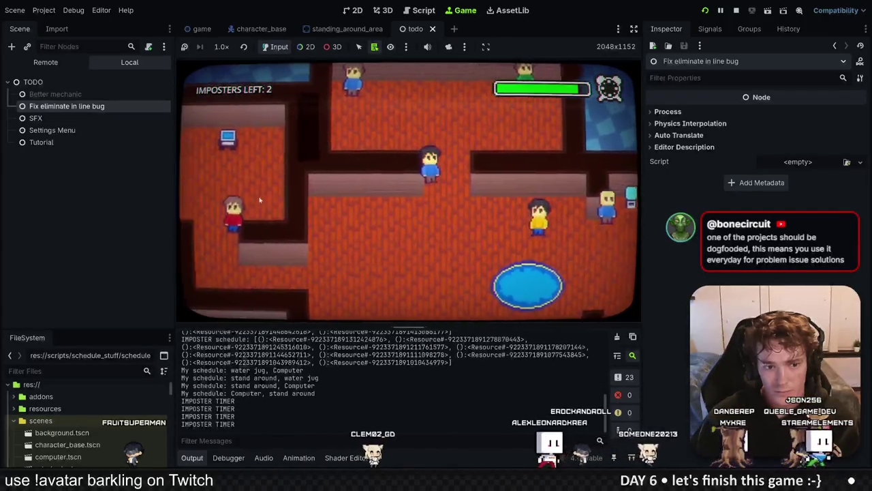
# Eliminate both level 2 imposters and move past the level 3 overview.
pyautogui.click(411, 184)
pyautogui.click(352, 296)
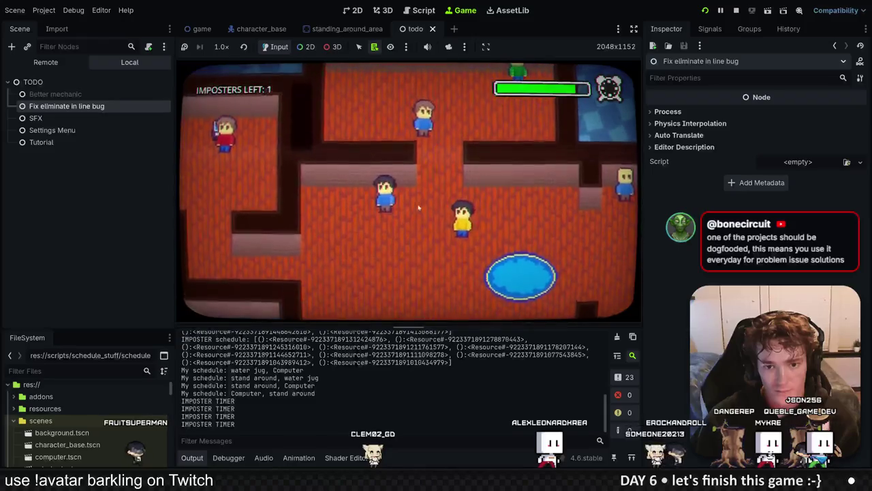
pyautogui.click(405, 205)
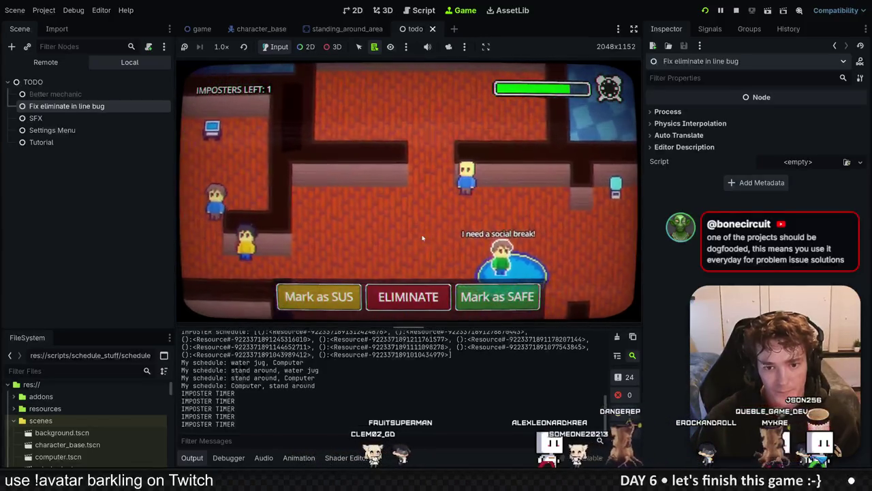
pyautogui.click(409, 297)
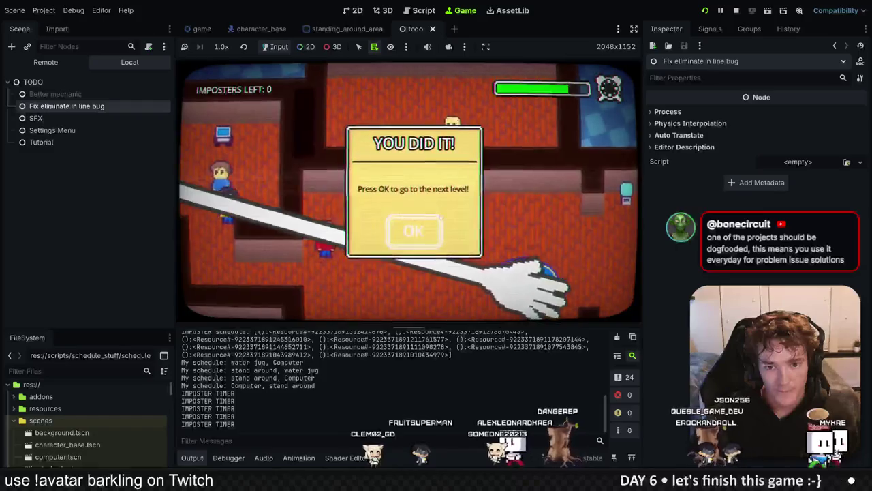
pyautogui.click(412, 235)
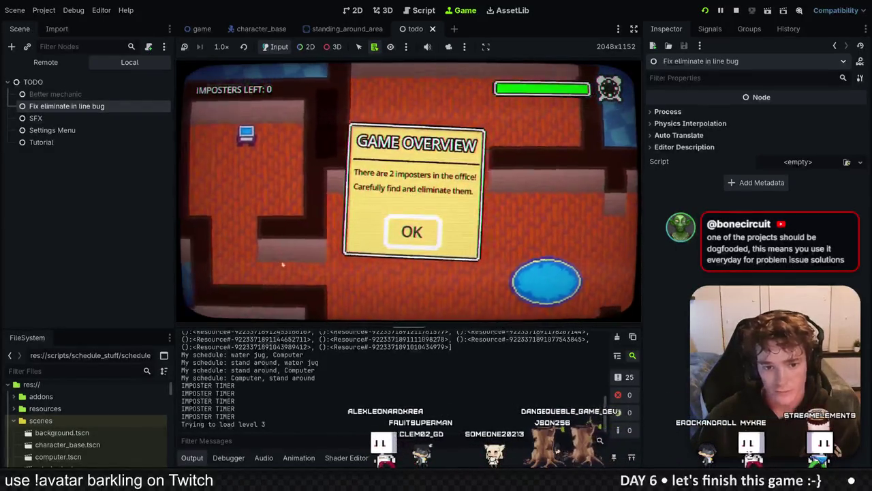
pyautogui.click(422, 242)
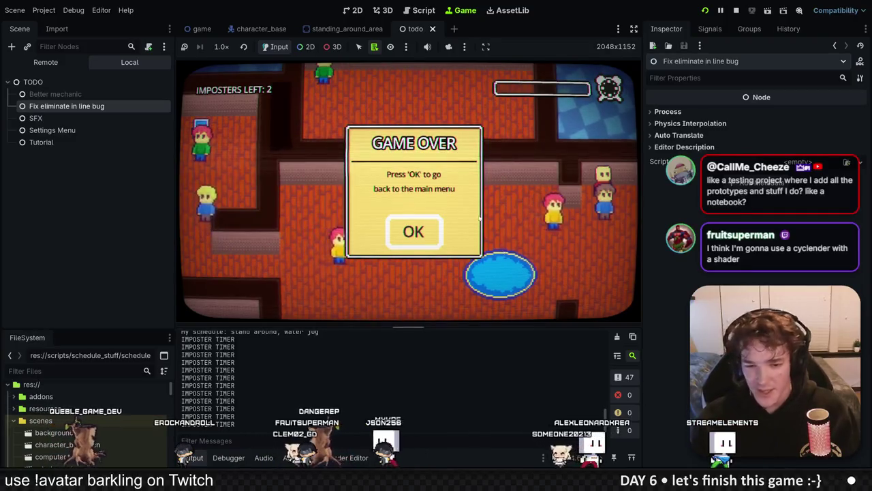
# Accept the level 3 Game Over and return to the main menu.
pyautogui.click(424, 222)
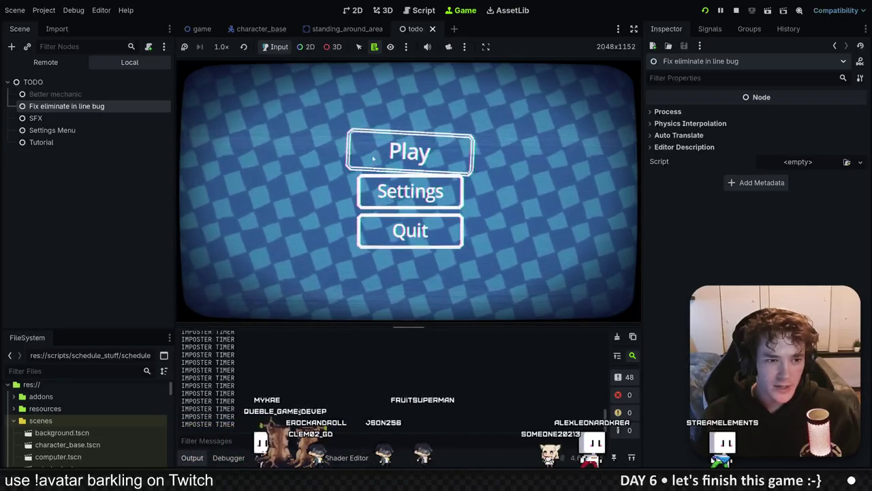
# Stop the game and set the 'Fix eliminate in line bug' to-do's Process Mode to Disabled.
pyautogui.press('F8')
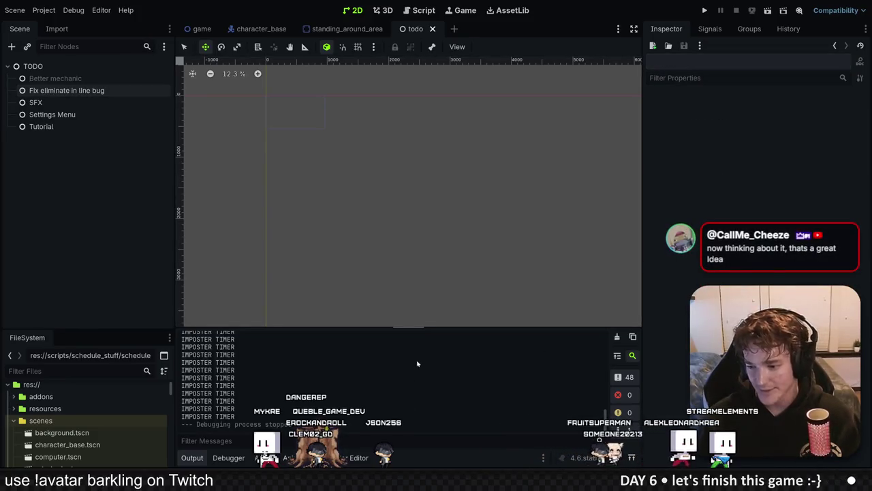
pyautogui.click(116, 91)
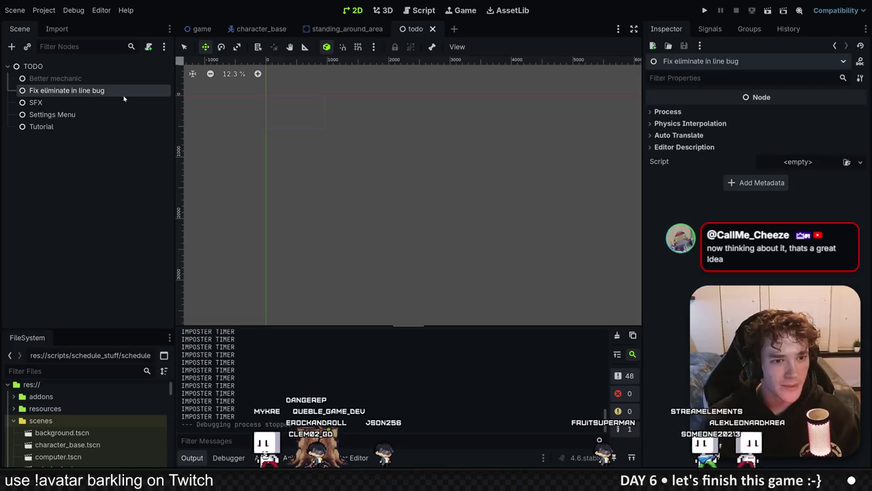
pyautogui.click(659, 114)
pyautogui.click(784, 123)
pyautogui.click(791, 187)
# Save the to-do list scene and run the project again.
pyautogui.click(41, 102)
pyautogui.hotkey('ctrl', 's')
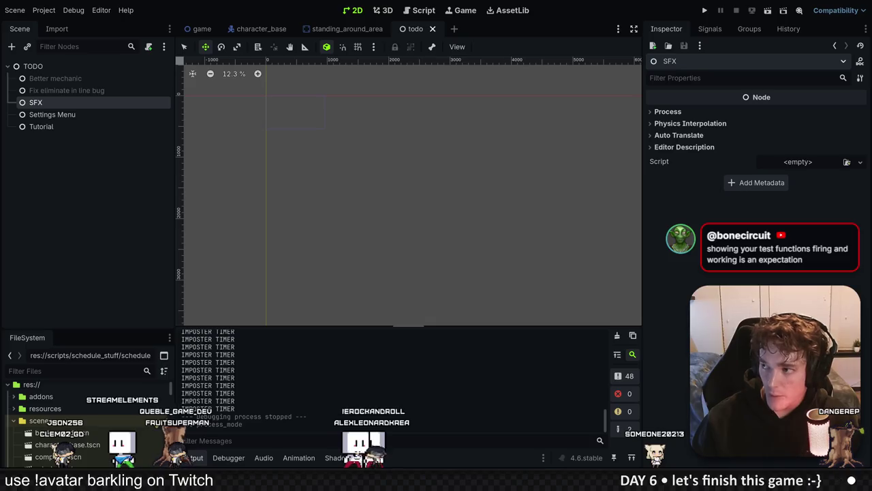
pyautogui.click(705, 10)
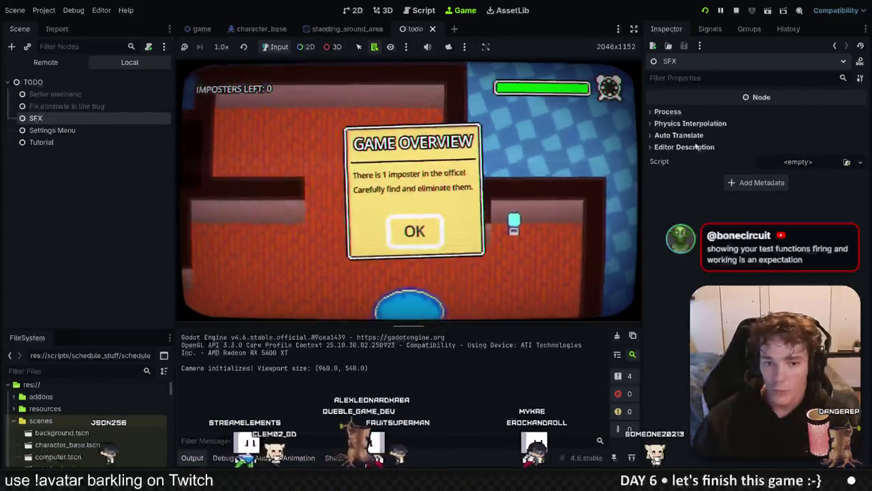
# Start the round and walk the player right toward the cyan character and back.
pyautogui.click(410, 230)
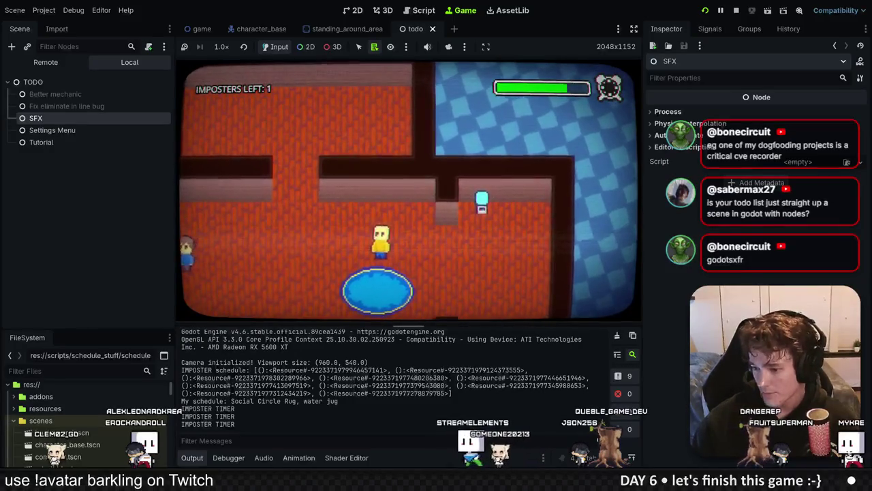
pyautogui.press('w')
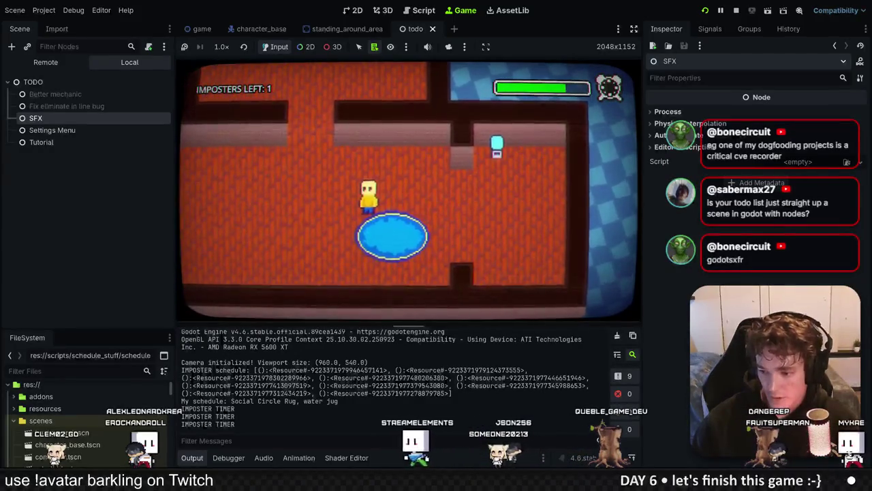
pyautogui.press('d')
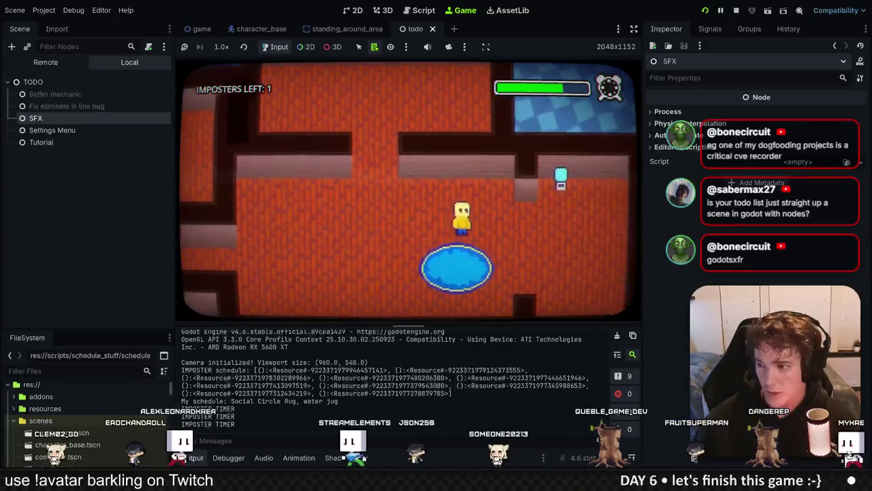
pyautogui.press('d')
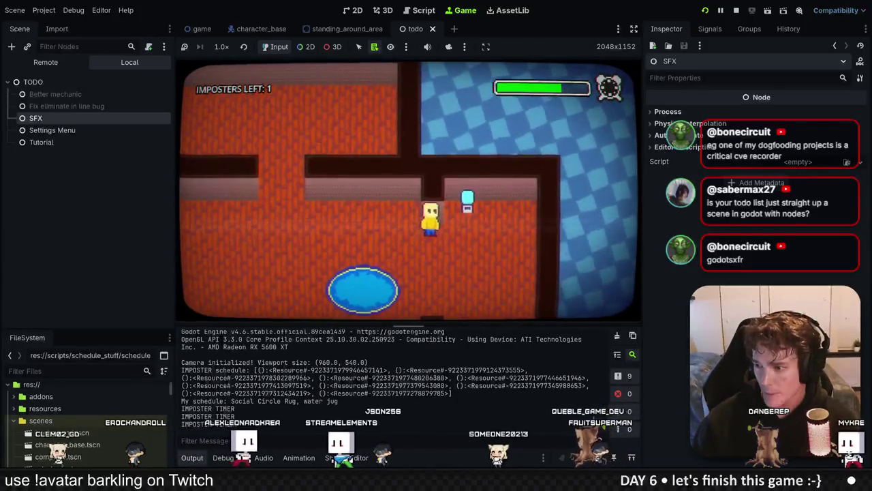
pyautogui.press('d')
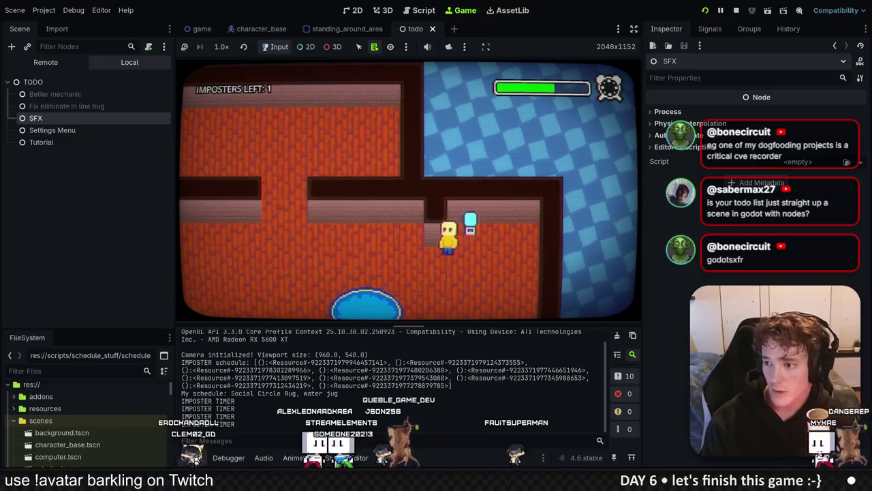
pyautogui.press('a')
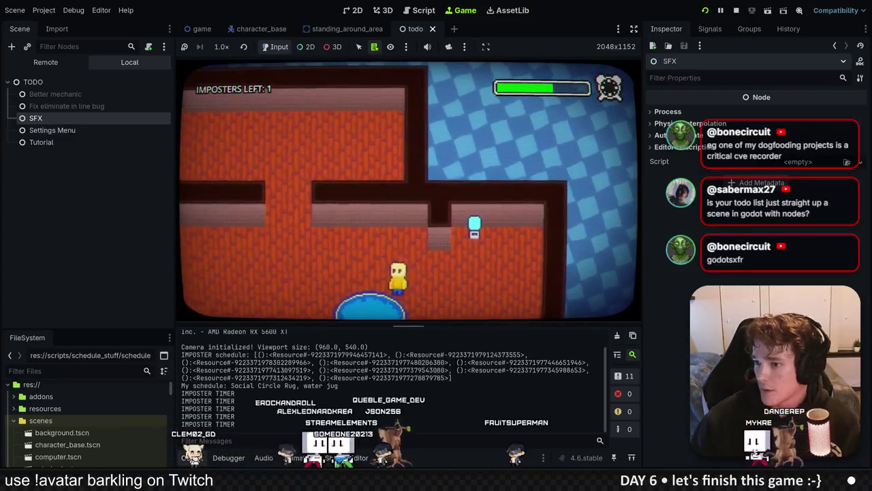
pyautogui.press('s')
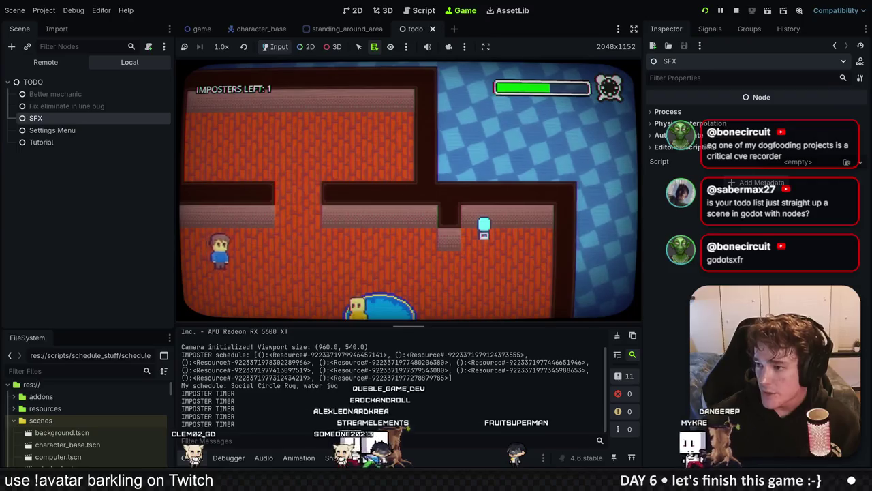
pyautogui.press('w')
pyautogui.press('d')
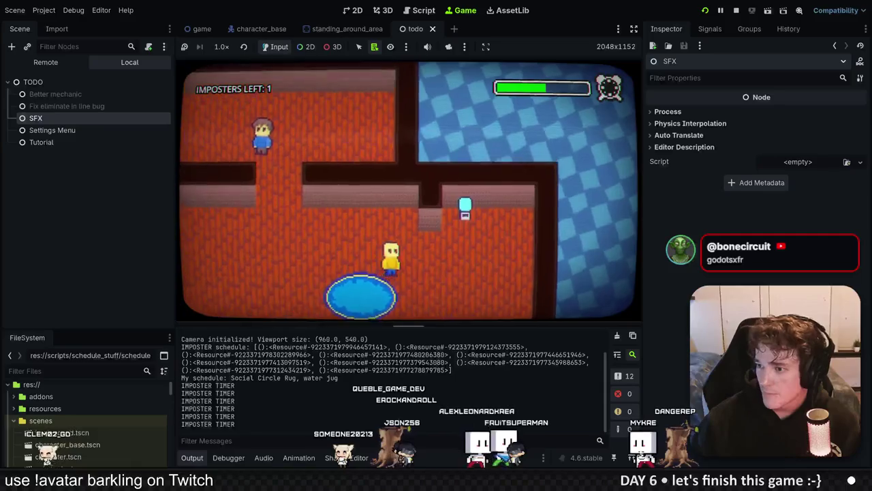
# Walk the player onto the water jug and around the office.
pyautogui.press('w')
pyautogui.press('d')
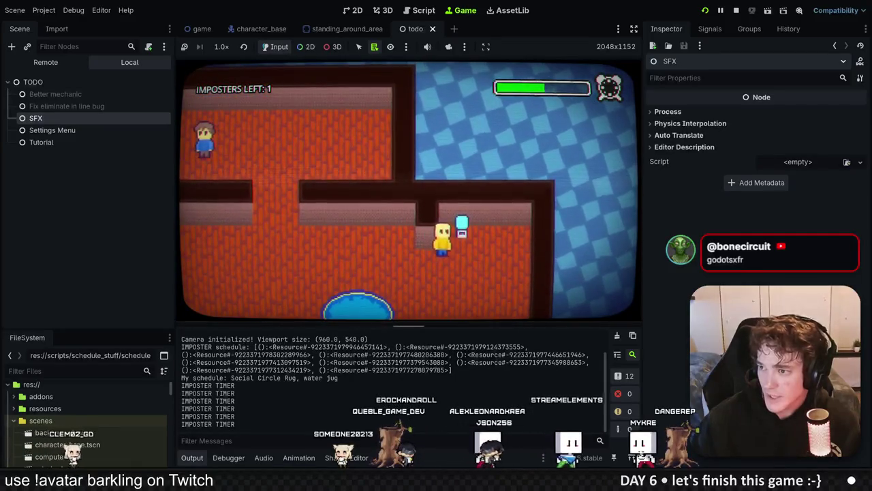
pyautogui.press('d')
pyautogui.press('w')
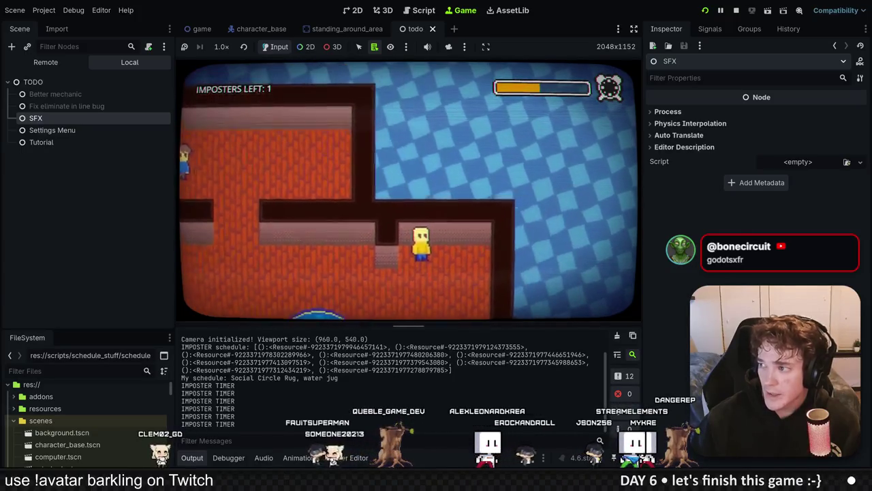
pyautogui.press('a')
pyautogui.press('s')
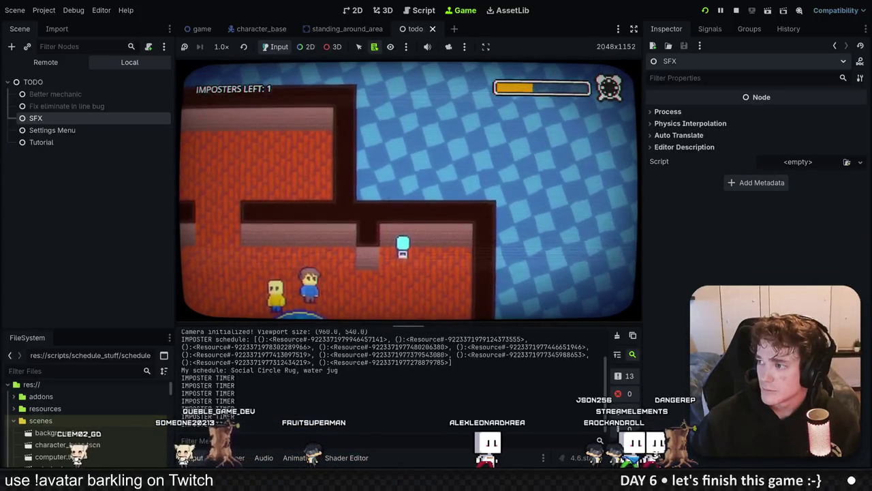
pyautogui.press('d')
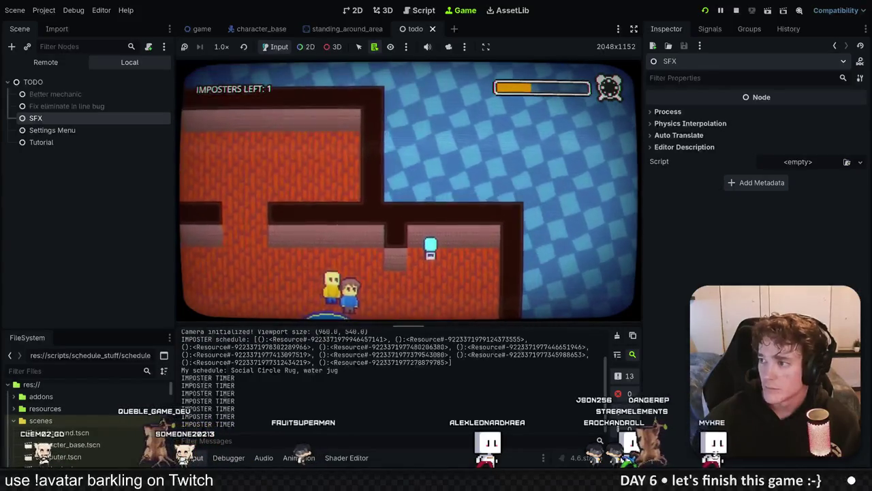
pyautogui.press('w')
pyautogui.press('d')
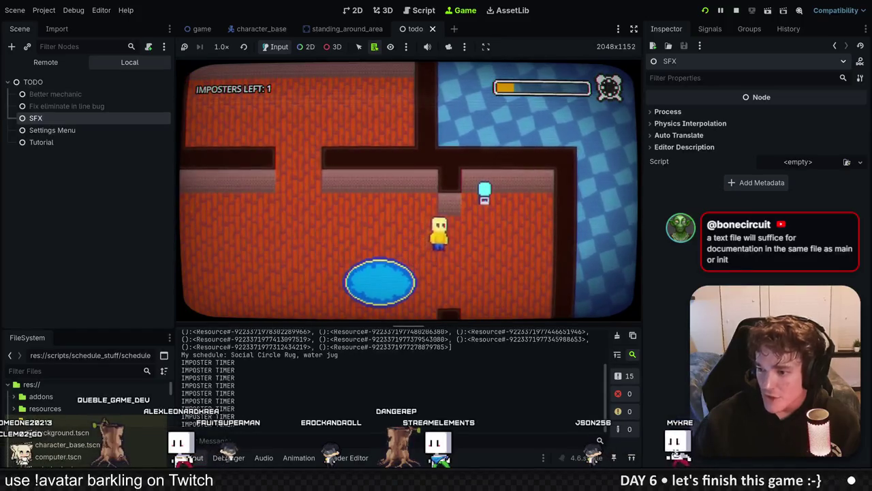
pyautogui.hotkey('alt', 'Tab')
# Stop the running game and position the ChipTone window in place.
pyautogui.moveTo(407, 114); pyautogui.dragTo(374, 130)
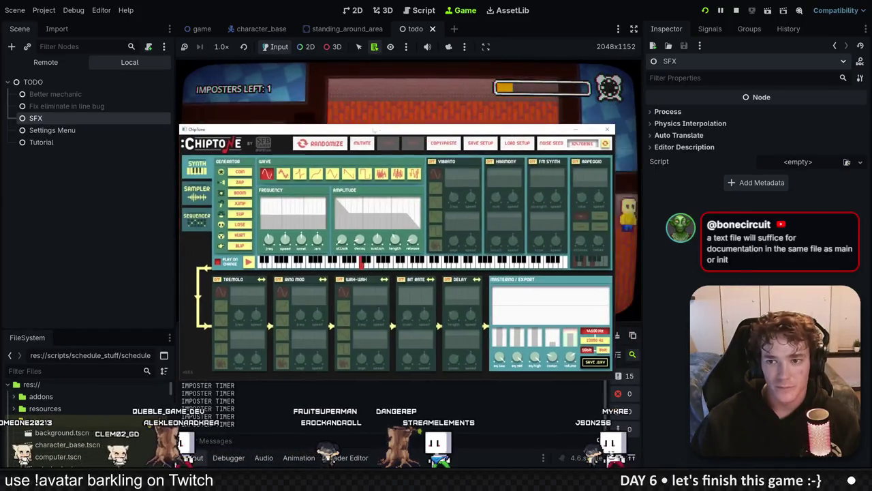
pyautogui.click(737, 11)
pyautogui.hotkey('alt', 'Tab')
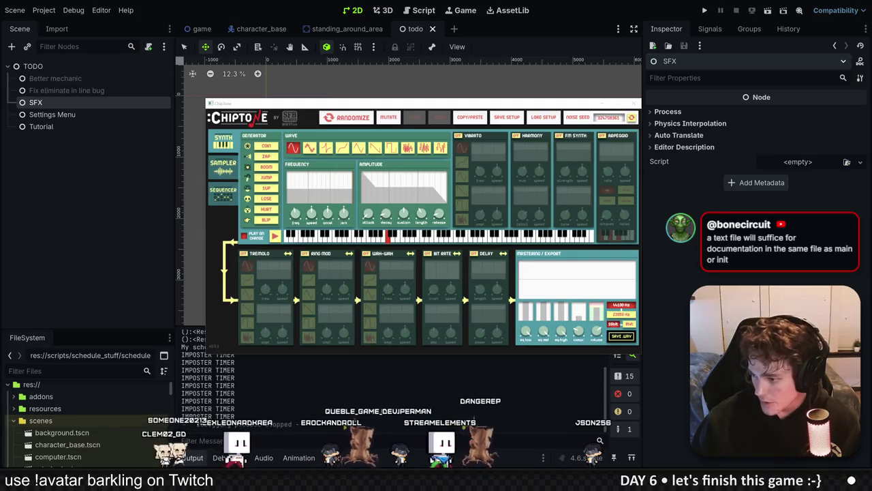
pyautogui.moveTo(448, 108); pyautogui.dragTo(438, 111)
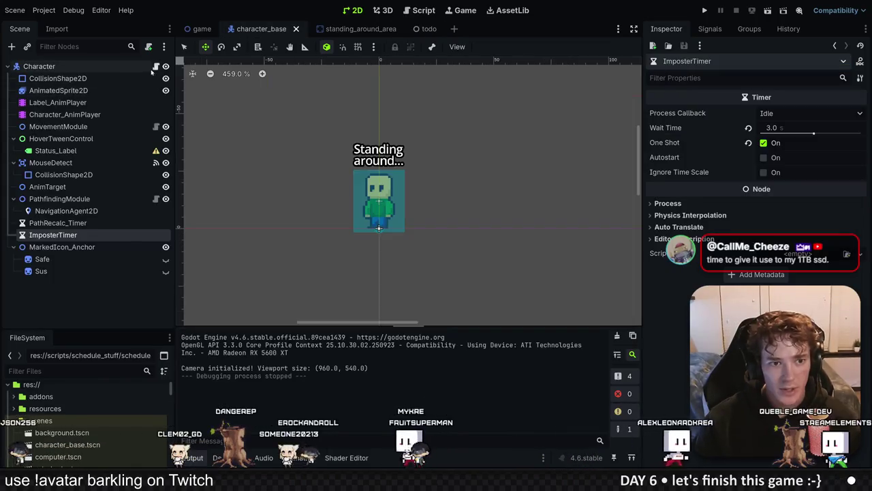
# Open character.gd and scroll down to its hover sound code.
pyautogui.click(156, 66)
pyautogui.scroll(-5, 436, 225)
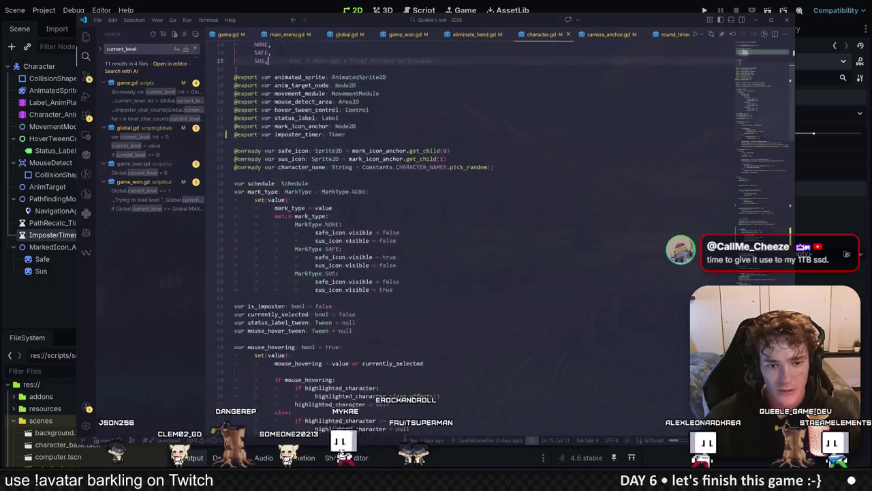
pyautogui.scroll(-10, 436, 225)
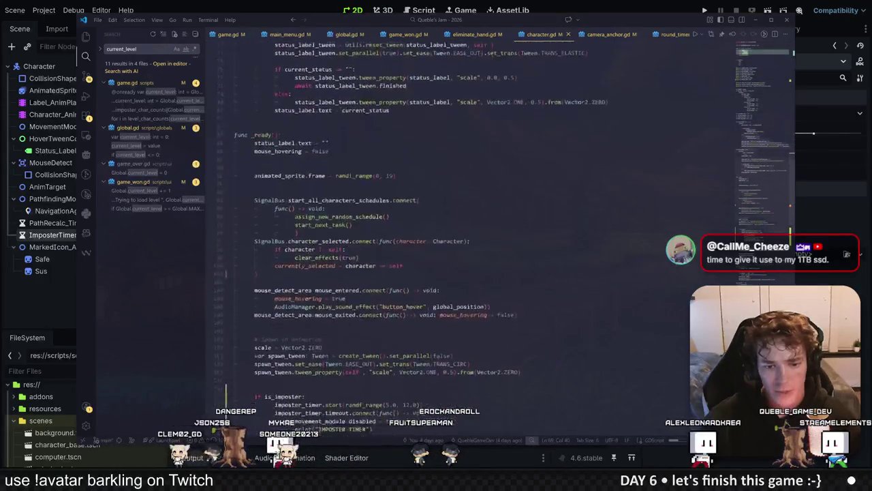
pyautogui.scroll(-2, 436, 225)
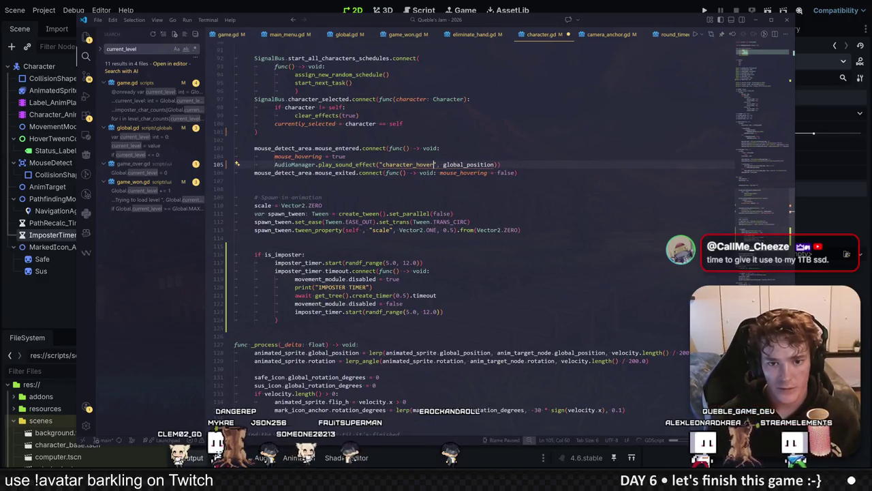
# Copy the UID of character_hover.wav from the sfx folder in Godot's FileSystem.
pyautogui.hotkey('alt', 'Tab')
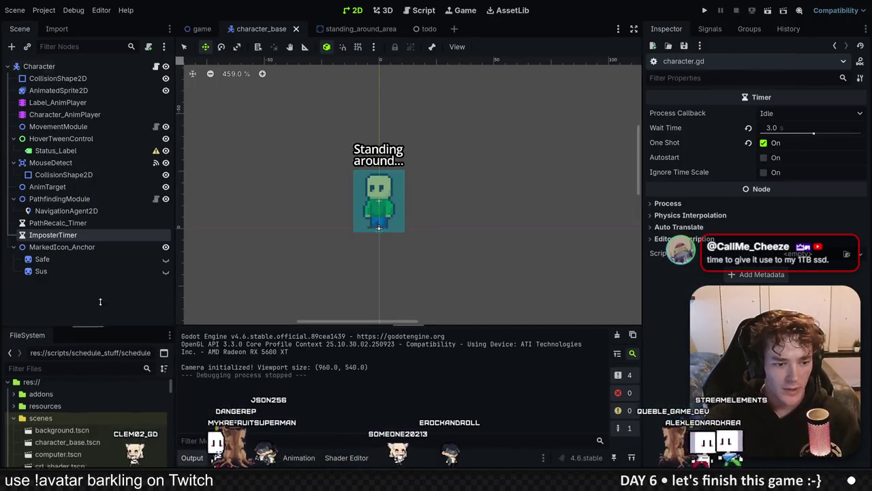
pyautogui.scroll(1, 61, 310)
pyautogui.click(13, 258)
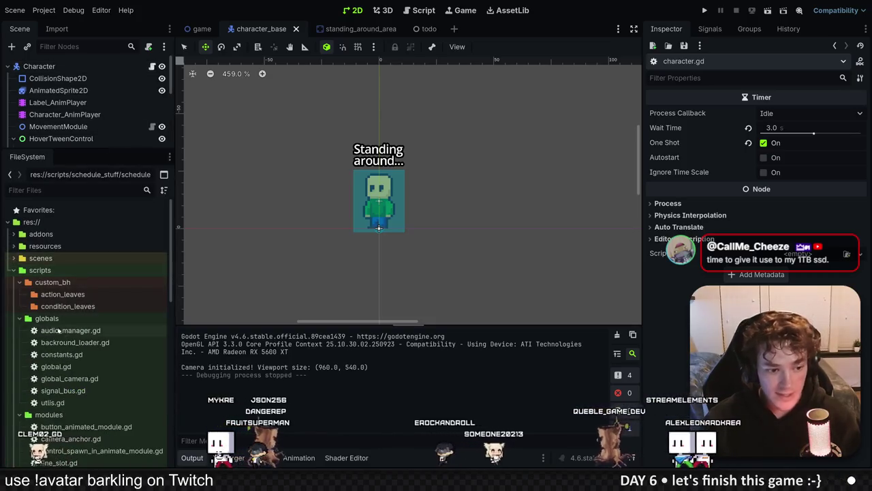
pyautogui.click(13, 270)
pyautogui.click(61, 306)
pyautogui.rightClick(64, 306)
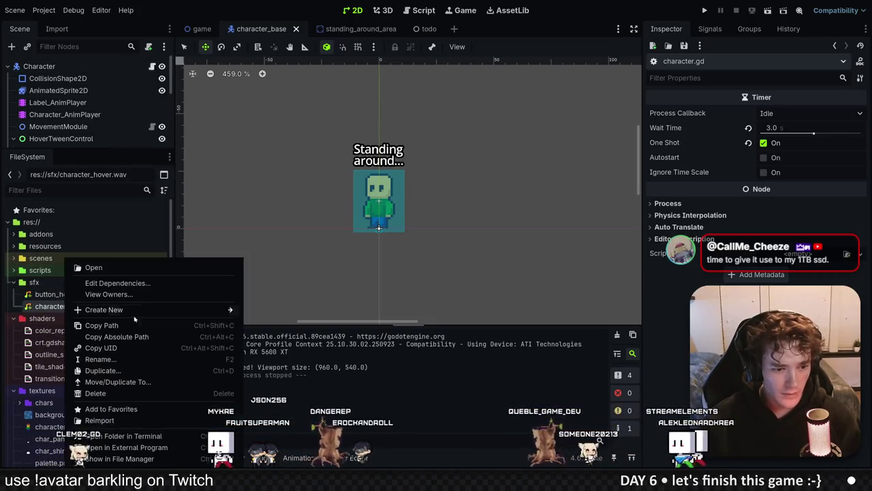
pyautogui.click(109, 348)
pyautogui.hotkey('alt', 'Tab')
pyautogui.hotkey('ctrl', 'p')
# In constants.gd, rename button_click to character_hover with the pasted UID, then rerun the game.
pyautogui.write('cons')
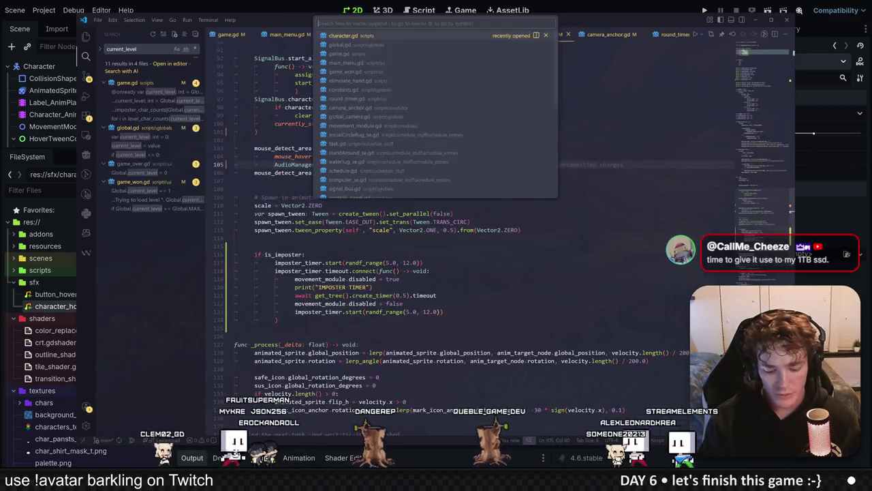
pyautogui.press('Return')
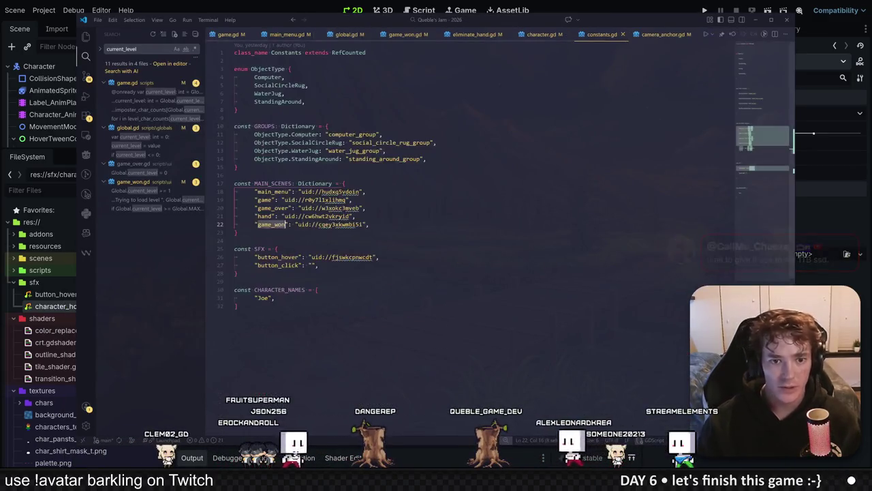
pyautogui.click(280, 265)
pyautogui.write('"character_hover')
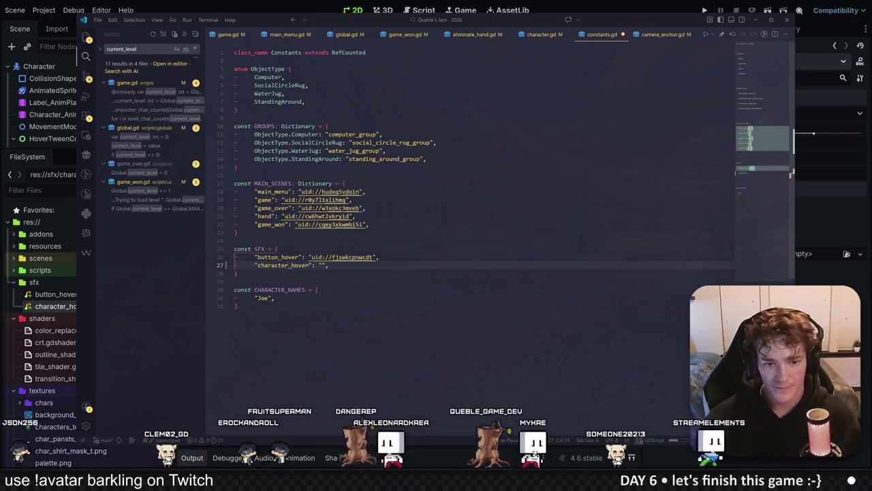
pyautogui.hotkey('ctrl', 'v')
pyautogui.click(235, 240)
pyautogui.hotkey('alt', 'Tab')
pyautogui.press('F5')
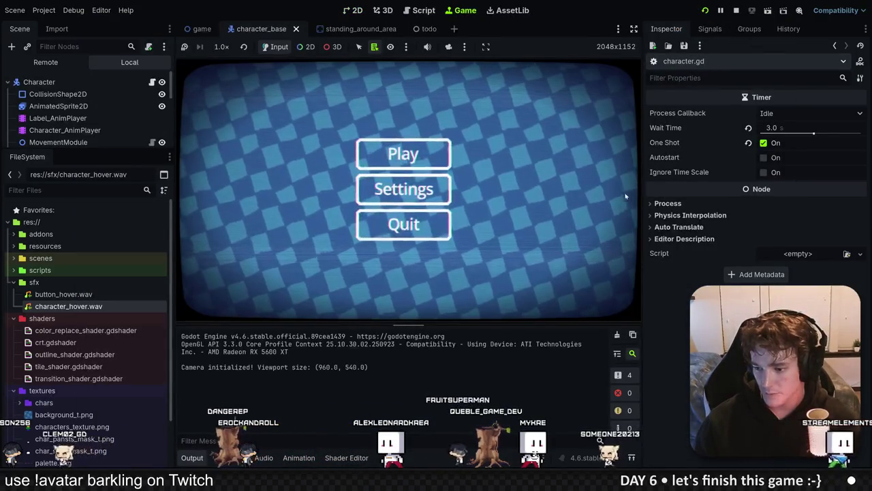
# Start a round, walk up and right to test the hover sound, then stop.
pyautogui.click(394, 158)
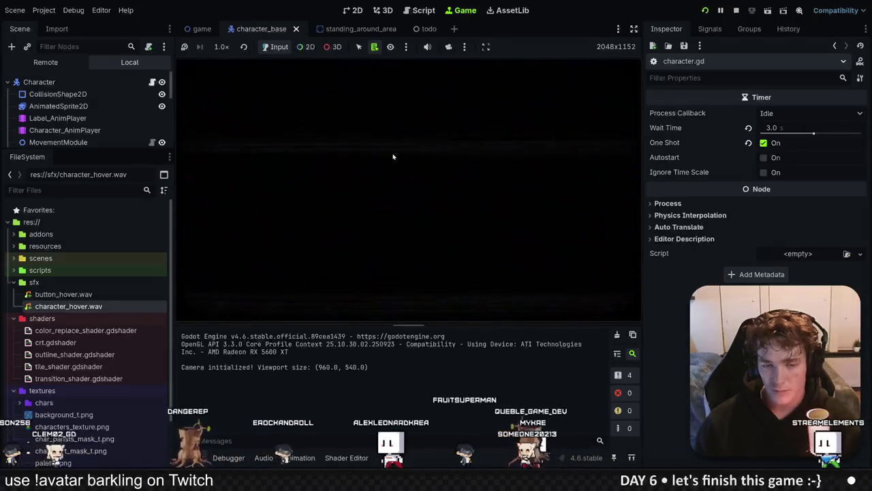
pyautogui.click(412, 229)
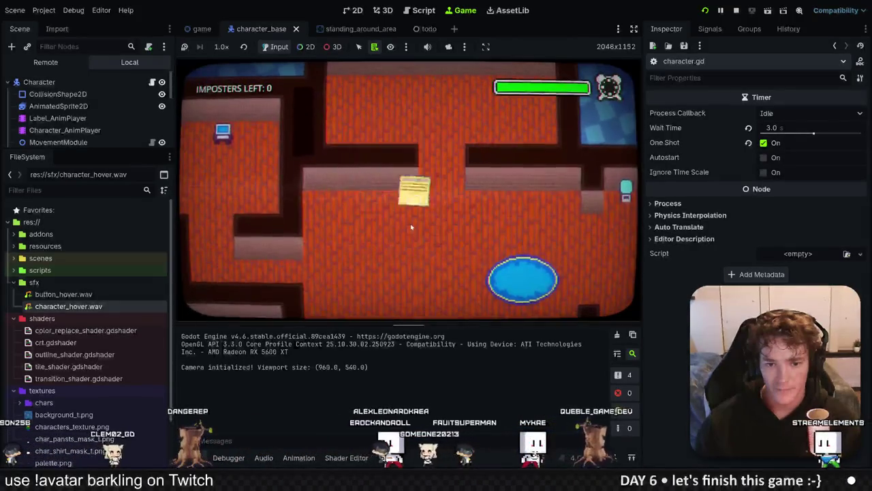
pyautogui.press('w')
pyautogui.press('d')
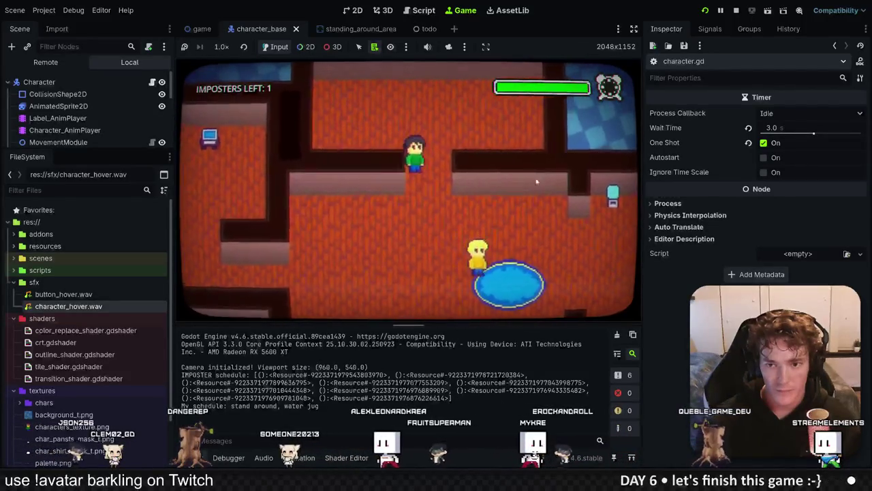
pyautogui.press('F8')
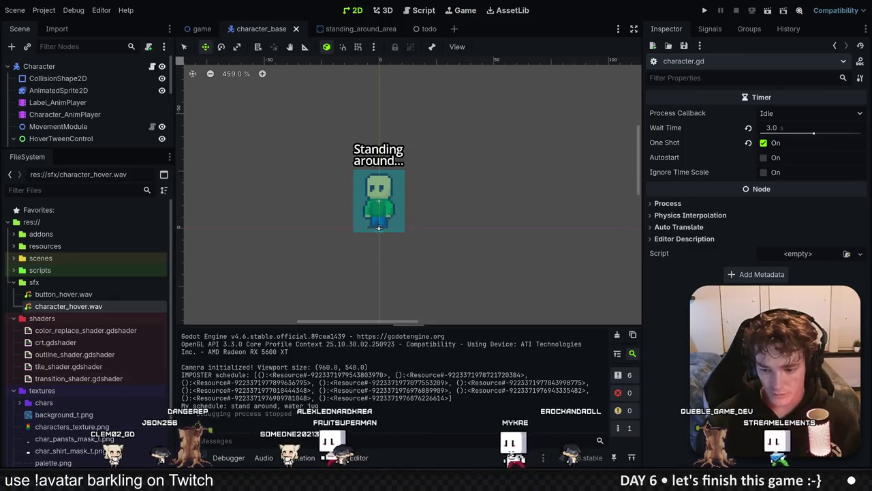
# Make a ChipTone sound with a new waveform, higher note, mutation and longer sustain.
pyautogui.hotkey('alt', 'Tab')
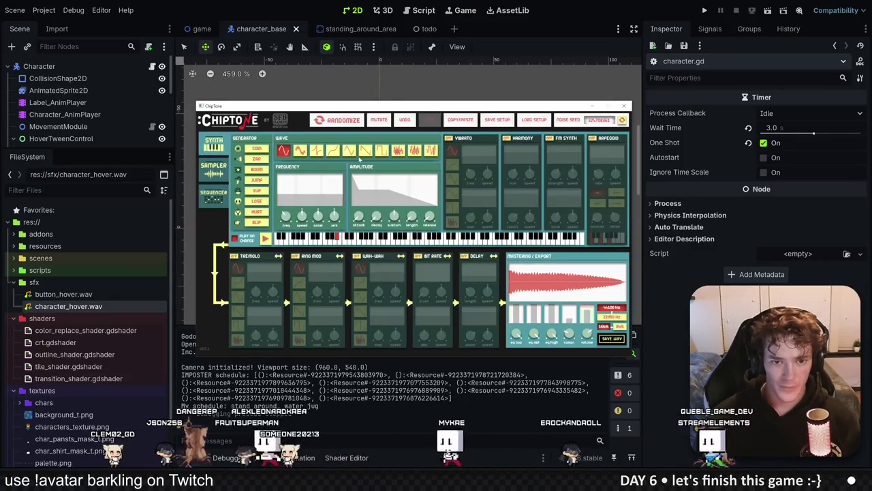
pyautogui.click(348, 150)
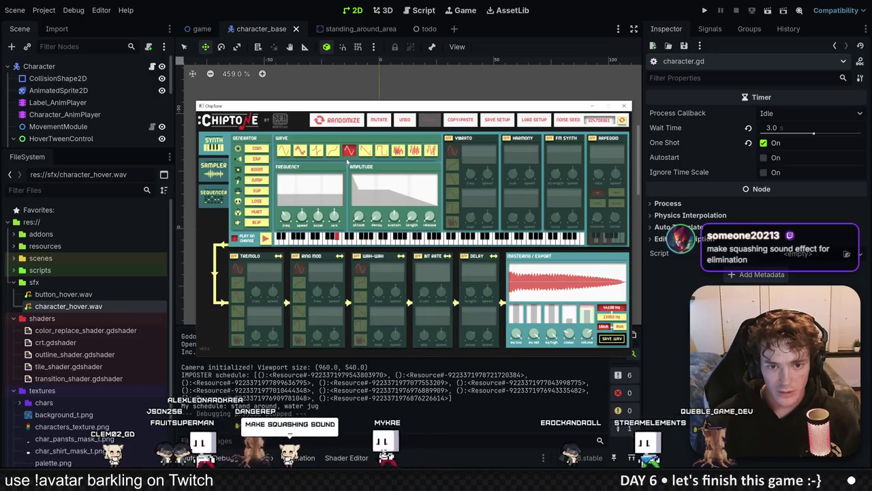
pyautogui.click(383, 239)
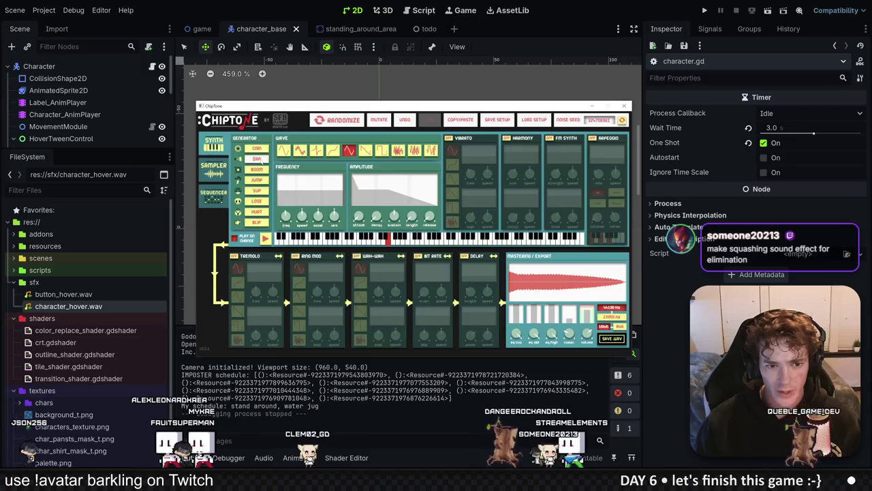
pyautogui.click(381, 121)
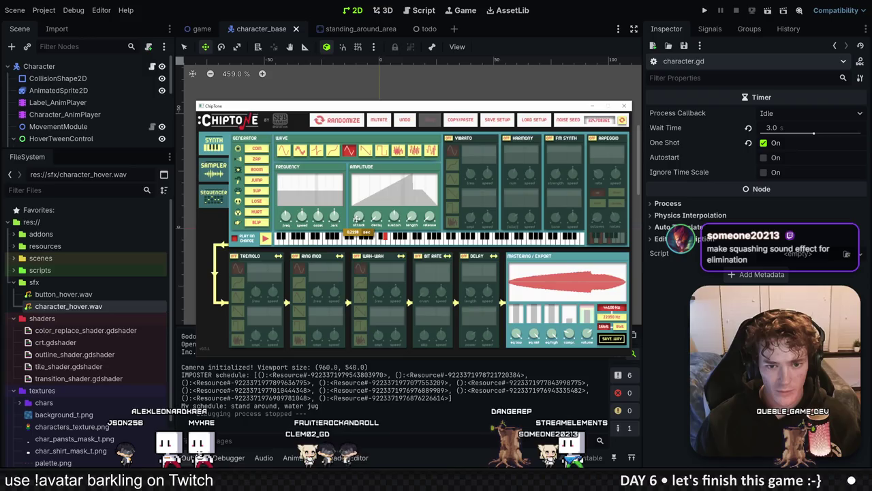
pyautogui.moveTo(355, 217); pyautogui.dragTo(355, 205)
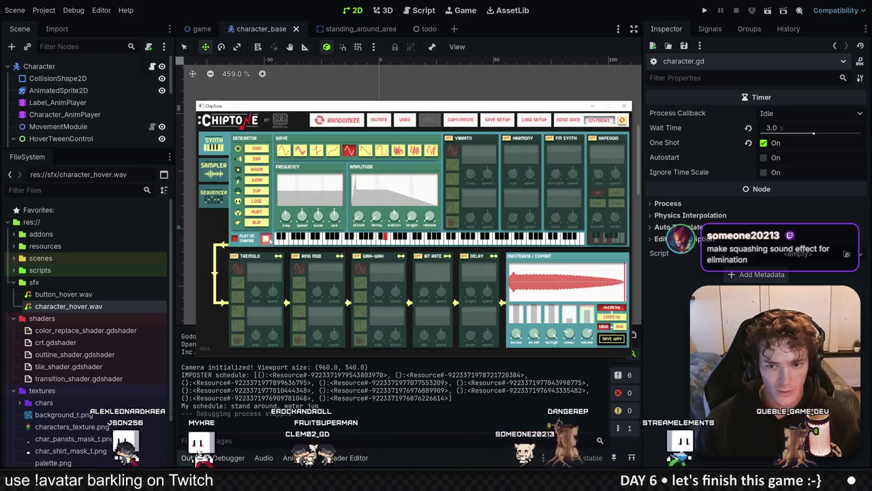
# Start saving the WAV as 'button', cancel, and hide ChipTone.
pyautogui.click(611, 338)
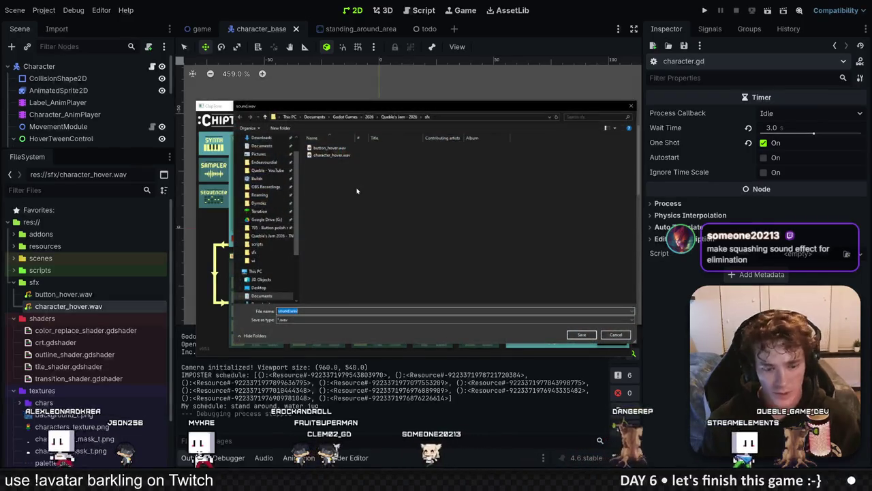
pyautogui.write('button_cli')
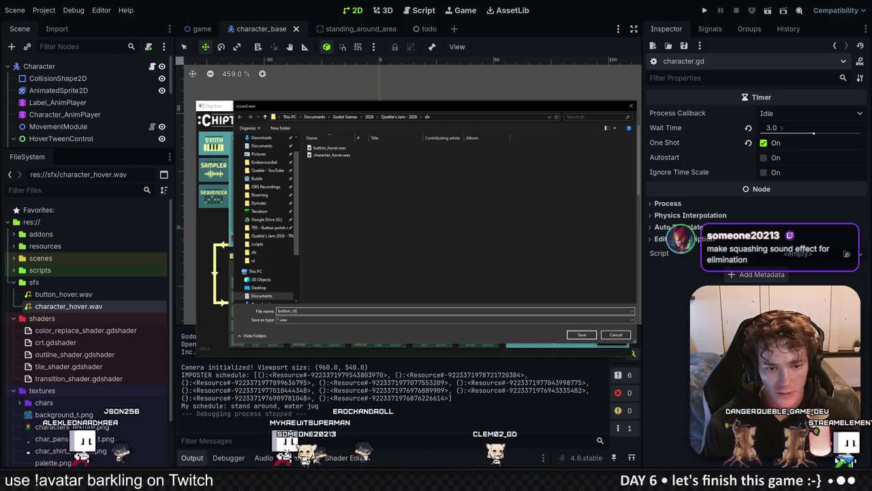
pyautogui.press('Return')
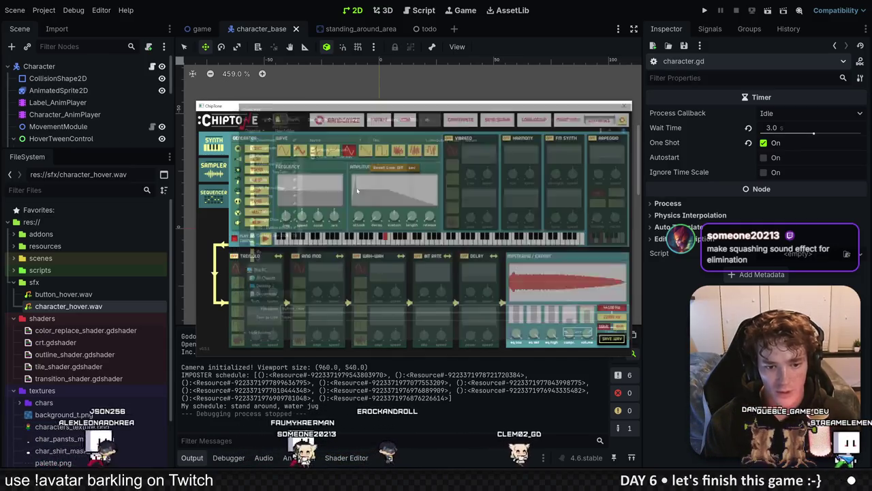
pyautogui.click(81, 325)
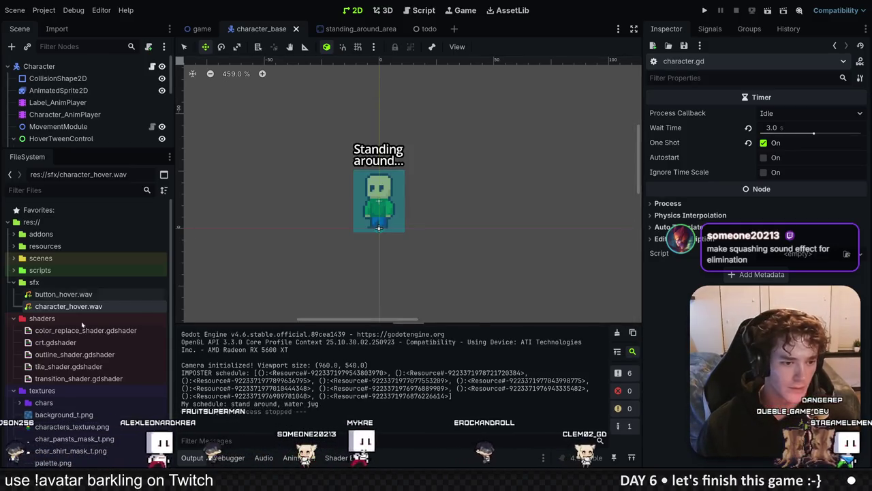
# Inspect button_hover.wav, enlarge the bottom panel slightly, and save the character_base scene.
pyautogui.click(64, 294)
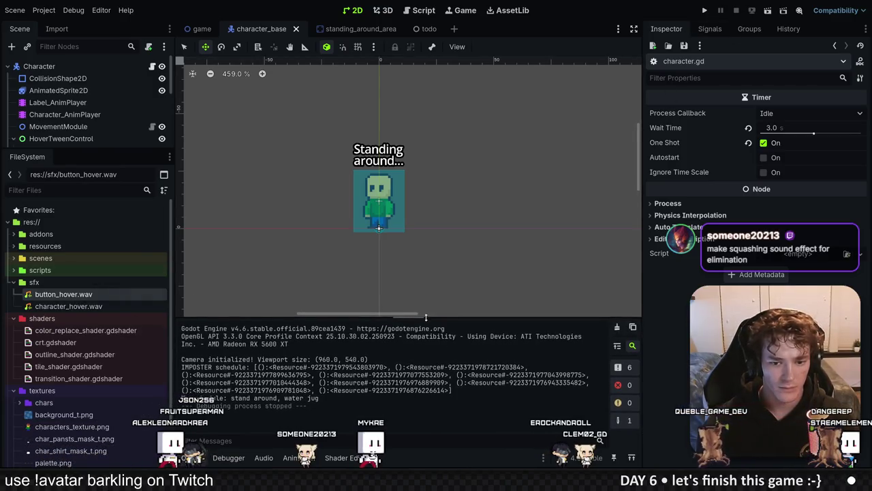
pyautogui.moveTo(426, 318); pyautogui.dragTo(427, 316)
pyautogui.hotkey('ctrl', 's')
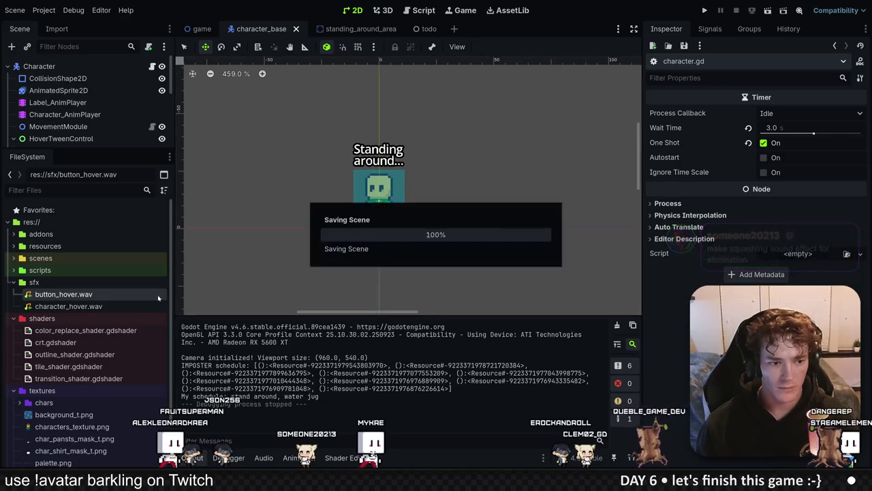
pyautogui.click(94, 258)
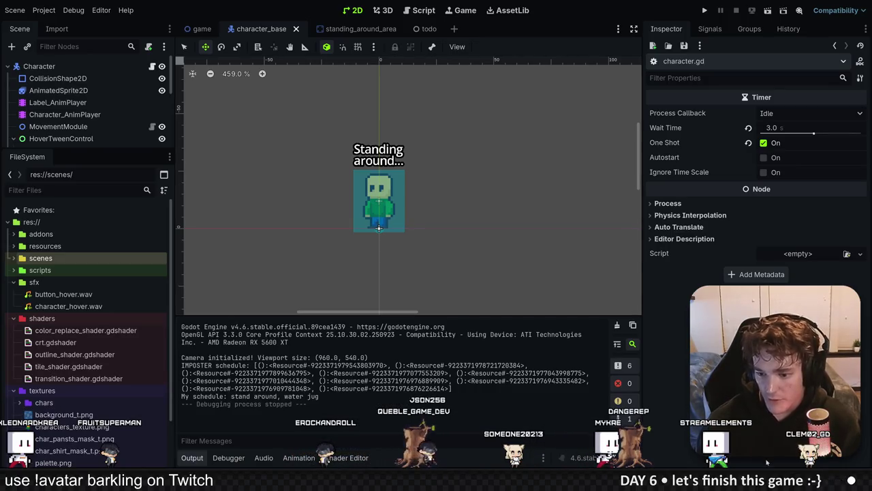
# Save the ChipTone sound as button_click.wav in the project's sfx folder.
pyautogui.click(612, 338)
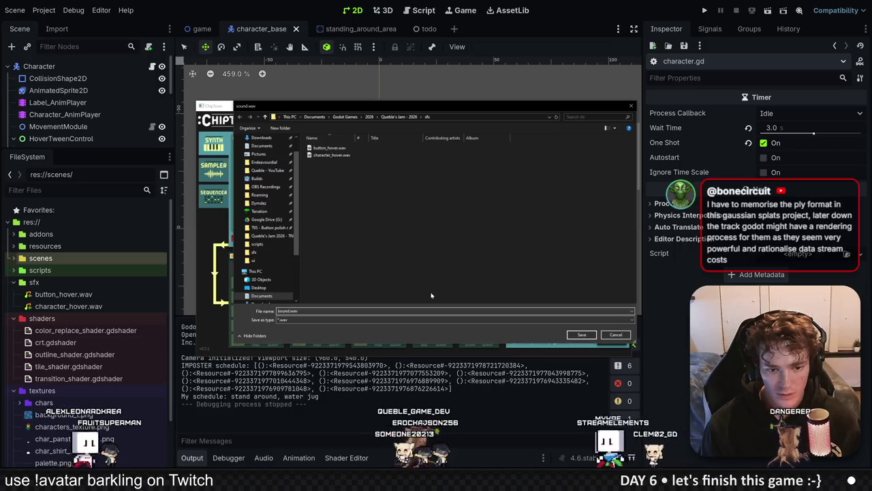
pyautogui.write('button_click')
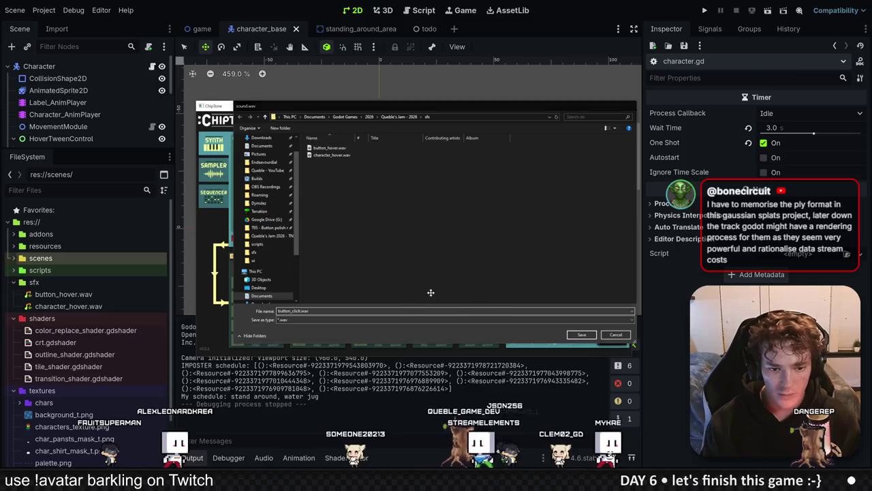
pyautogui.press('Return')
# Copy the UID of button_click.wav from Godot's FileSystem.
pyautogui.hotkey('alt', 'Tab')
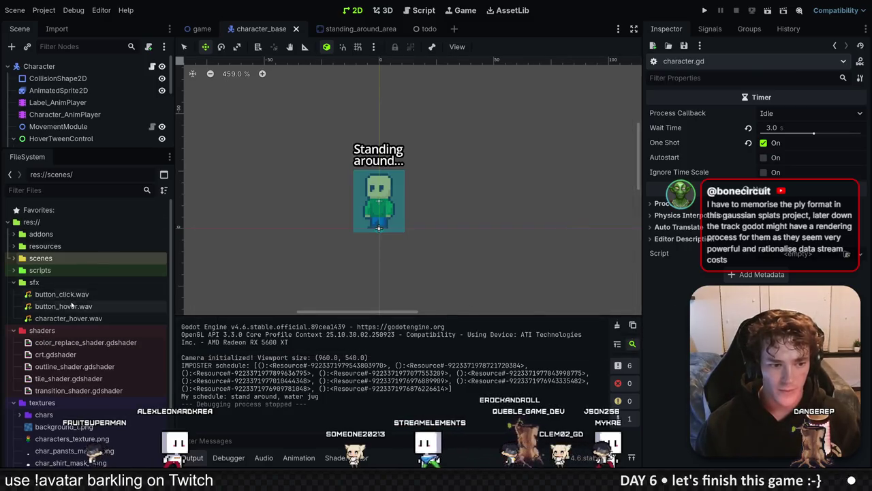
pyautogui.click(63, 306)
pyautogui.click(68, 293)
pyautogui.rightClick(79, 293)
pyautogui.click(113, 337)
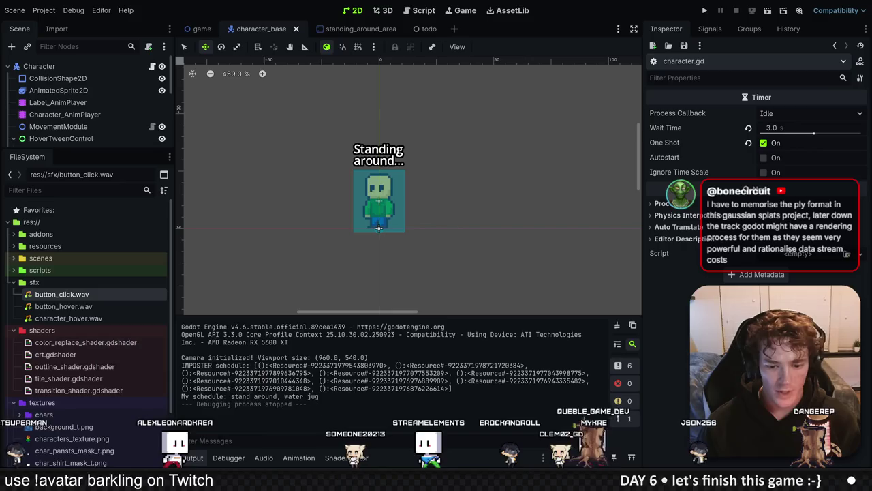
pyautogui.hotkey('alt', 'Tab')
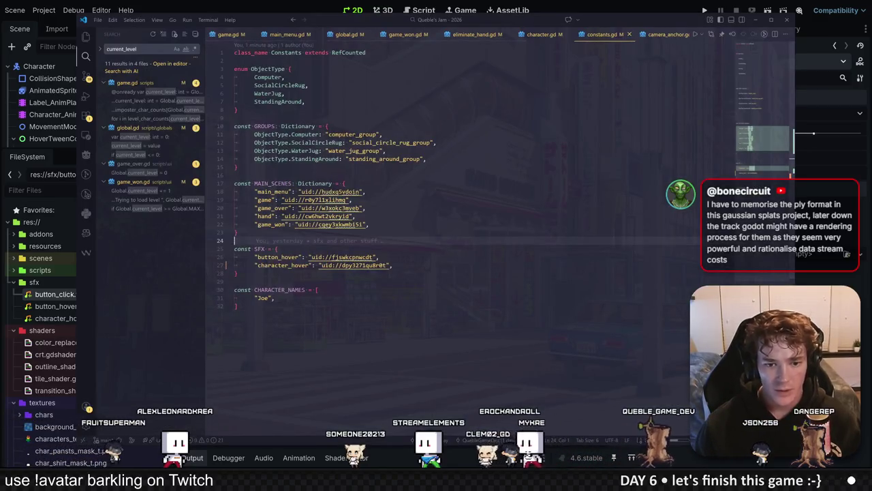
# Add a "button_click" entry with its pasted UID to SFX in constants.gd and save.
pyautogui.press('Return')
pyautogui.write('"button_cl')
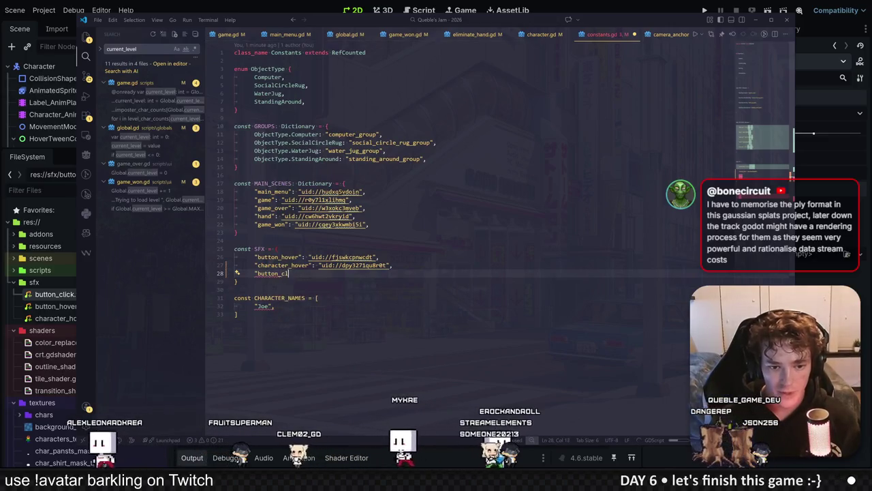
pyautogui.write('ick":')
pyautogui.write('"uid://q2qmc8dygvii"')
pyautogui.write(',')
pyautogui.hotkey('ctrl', 's')
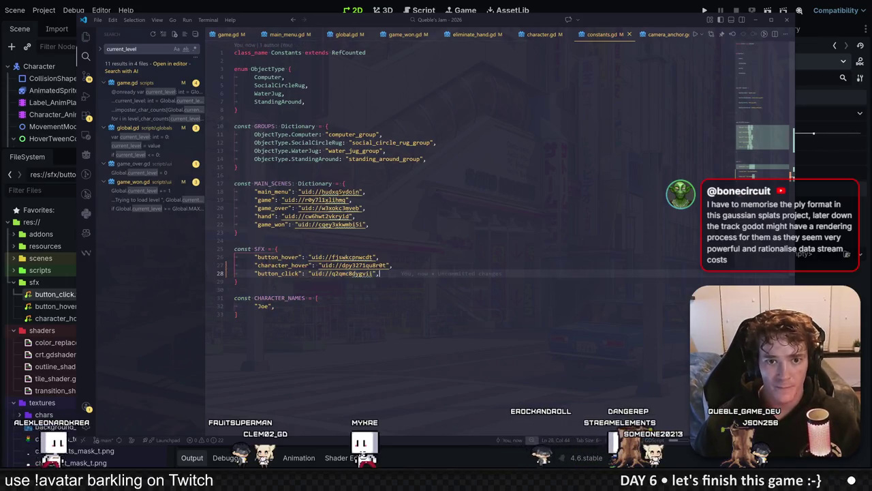
# Make main_menu.gd's _on_button_pressed call AudioManager.play_sound_effect("button_click"), then launch the game.
pyautogui.click(287, 35)
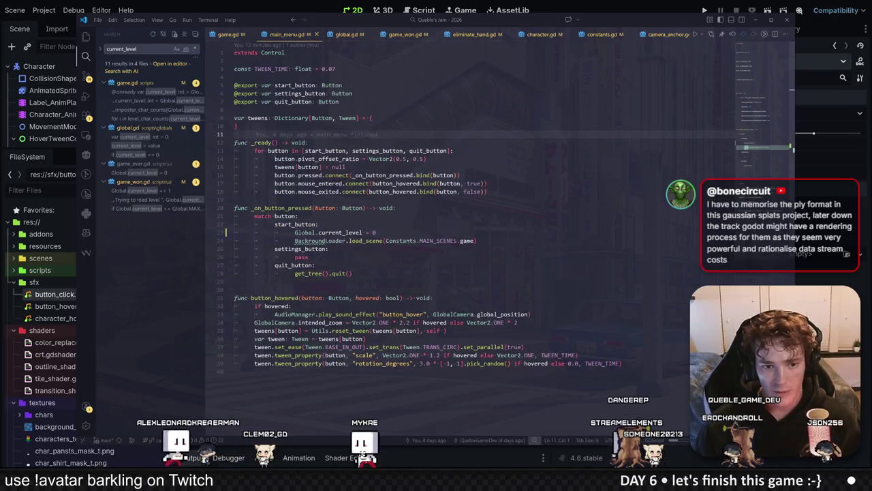
pyautogui.click(298, 208)
pyautogui.press('End')
pyautogui.press('Return')
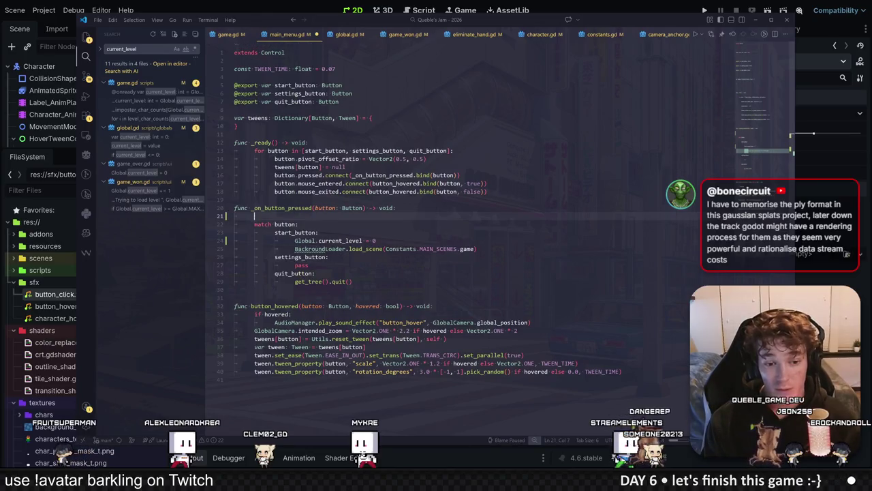
pyautogui.write('AudioManager.play_sound_effect(')
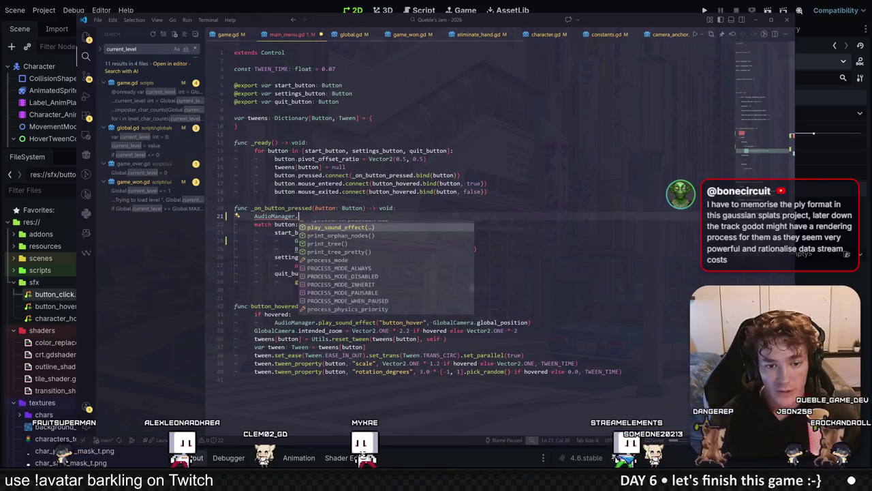
pyautogui.press('Tab')
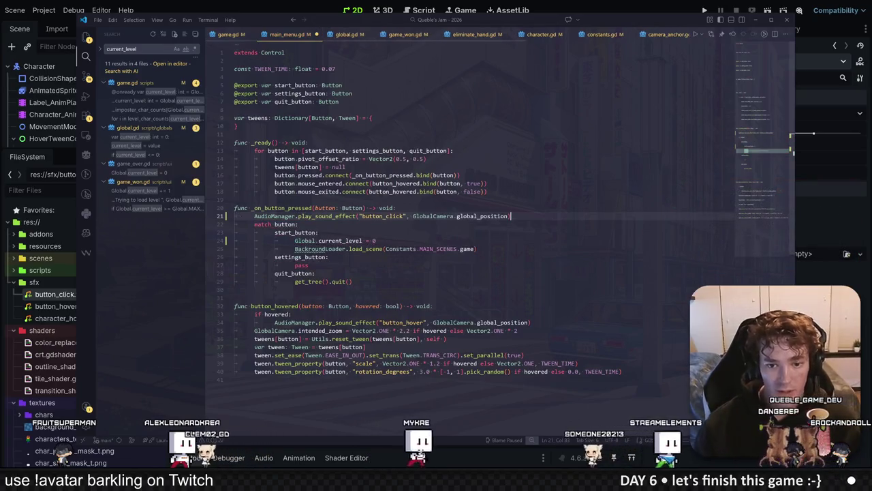
pyautogui.click(704, 10)
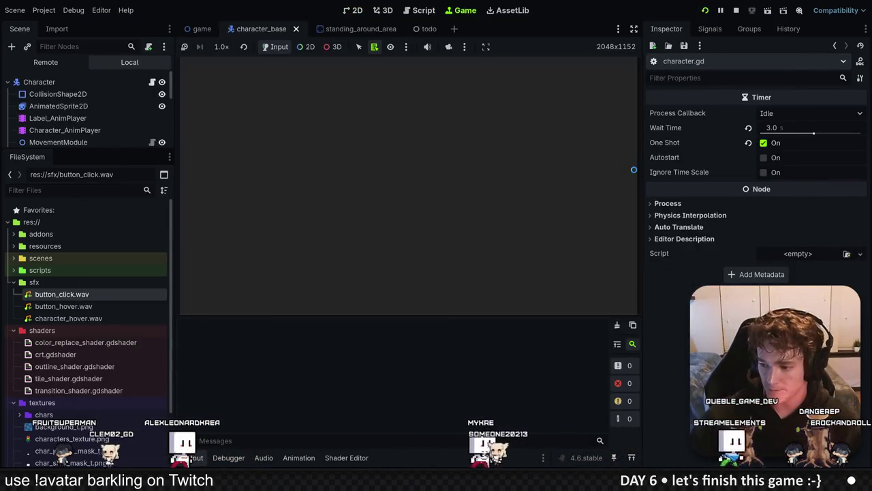
pyautogui.click(430, 163)
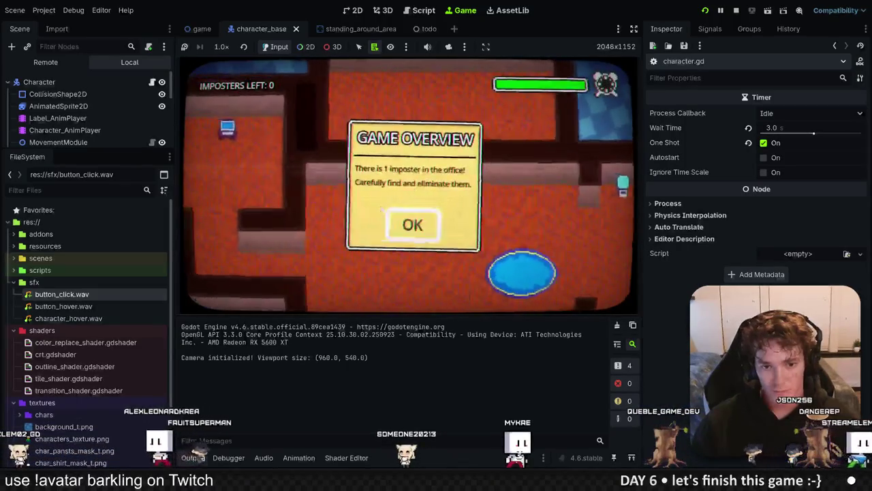
pyautogui.click(411, 222)
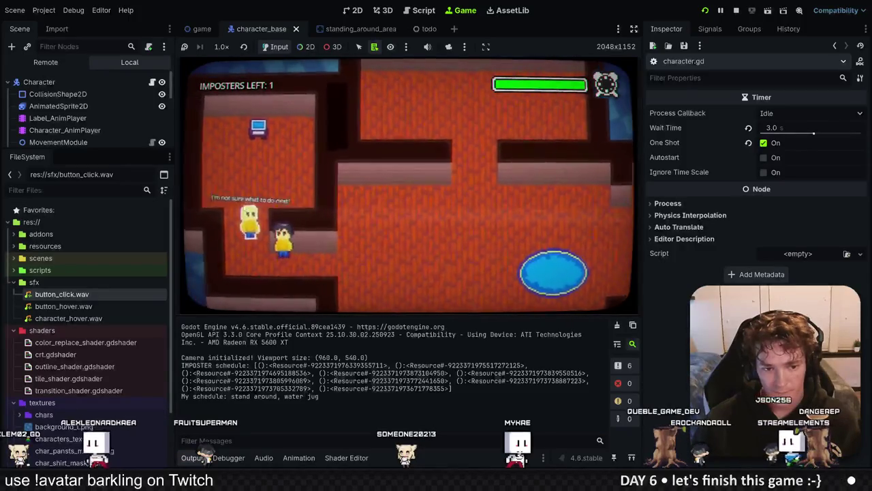
pyautogui.press('F8')
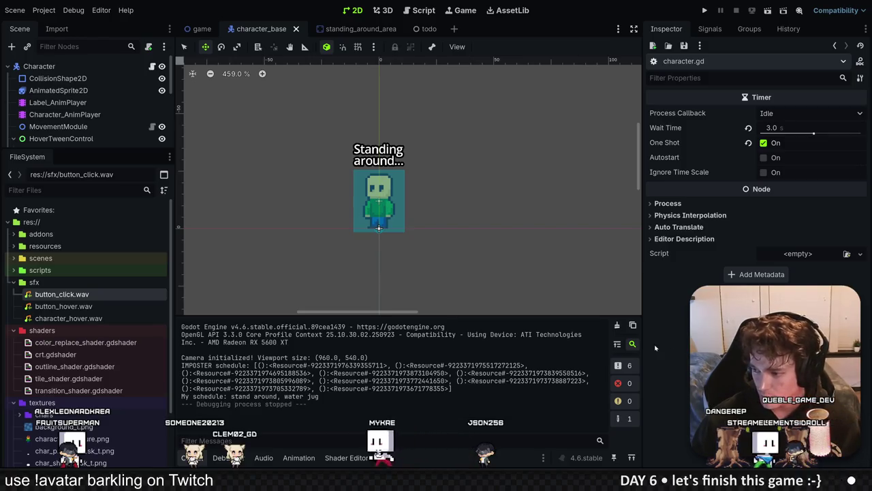
# Build a splat from the LOSE preset with vibrato, shorter attack and adjusted decay, previewing it.
pyautogui.hotkey('alt', 'Tab')
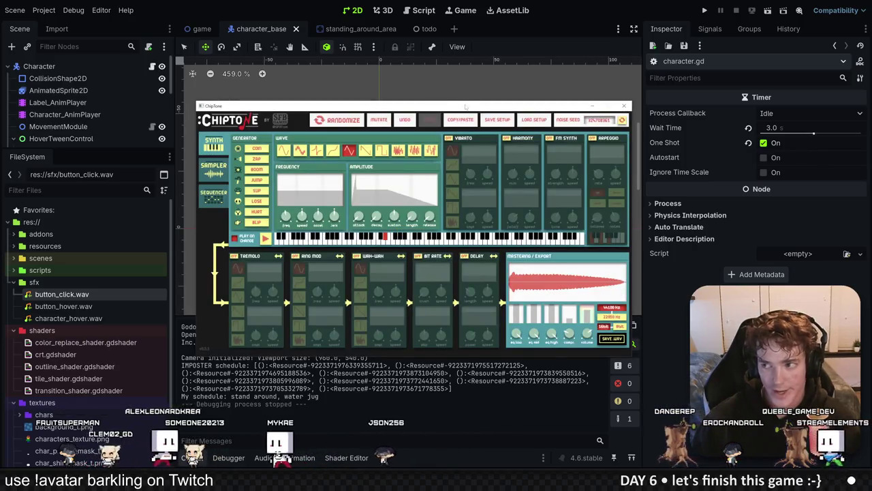
pyautogui.moveTo(462, 98); pyautogui.dragTo(467, 98)
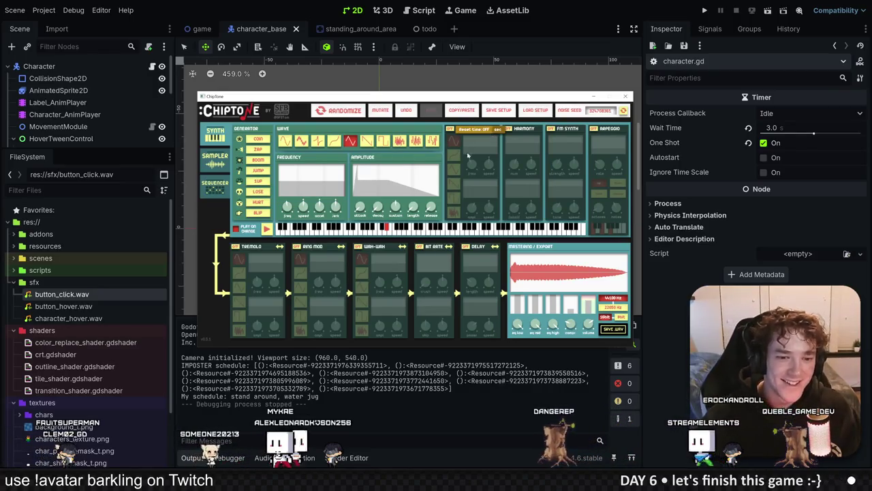
pyautogui.click(494, 137)
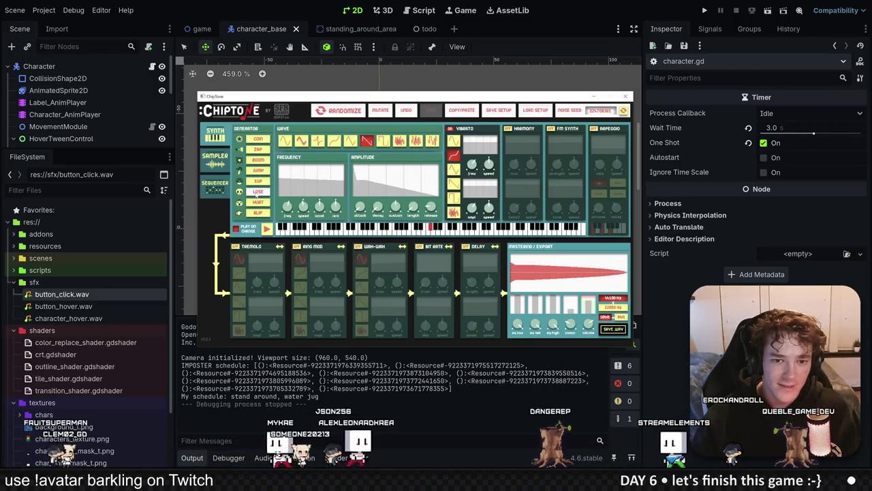
pyautogui.click(257, 192)
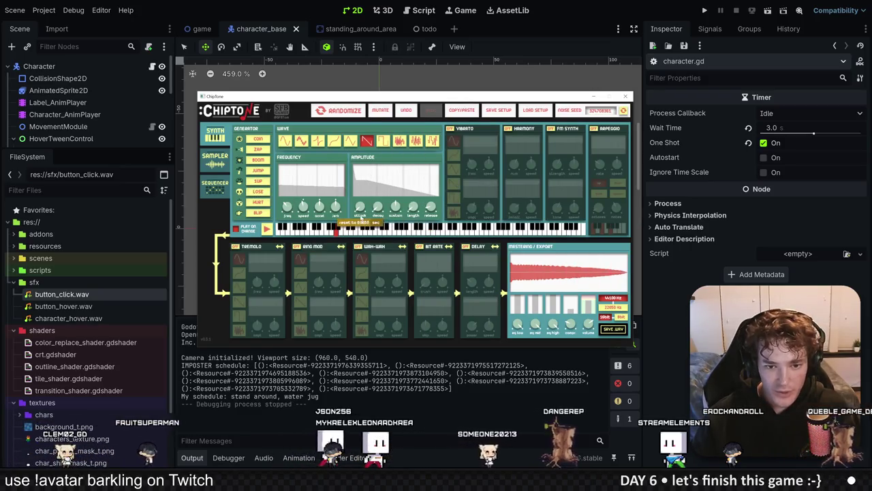
pyautogui.moveTo(360, 215); pyautogui.dragTo(360, 206)
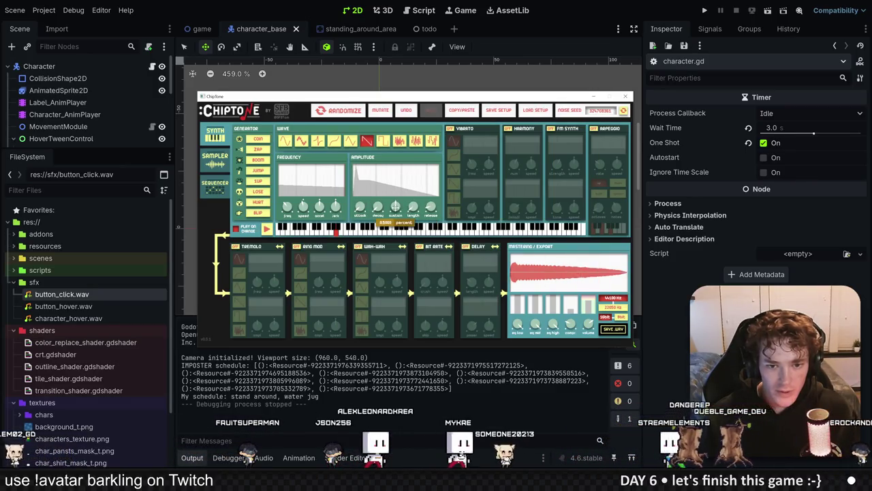
pyautogui.moveTo(388, 216); pyautogui.dragTo(392, 250)
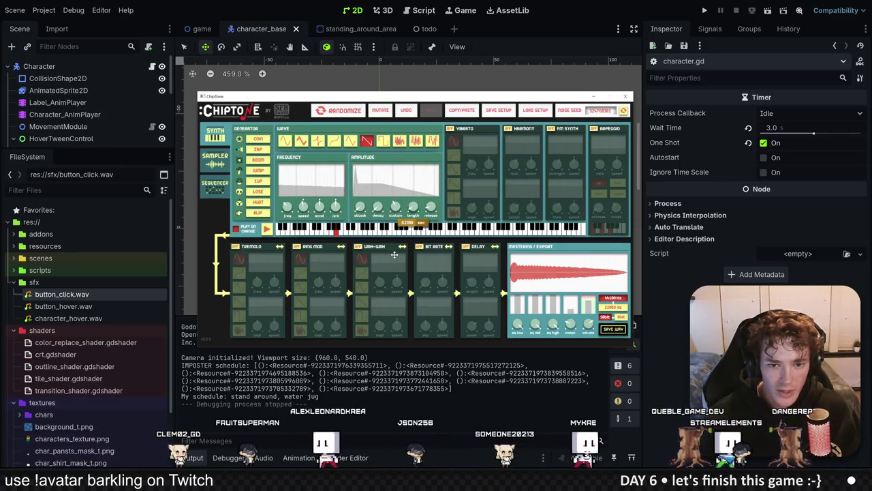
pyautogui.click(411, 210)
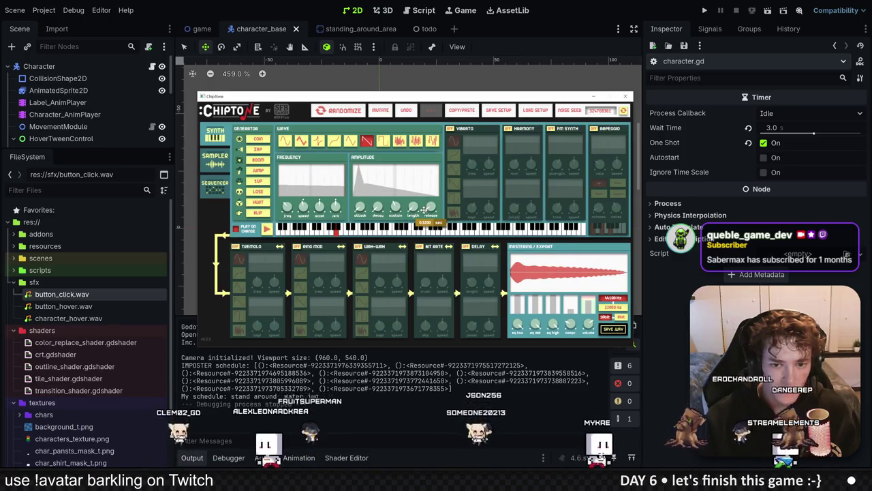
pyautogui.click(332, 231)
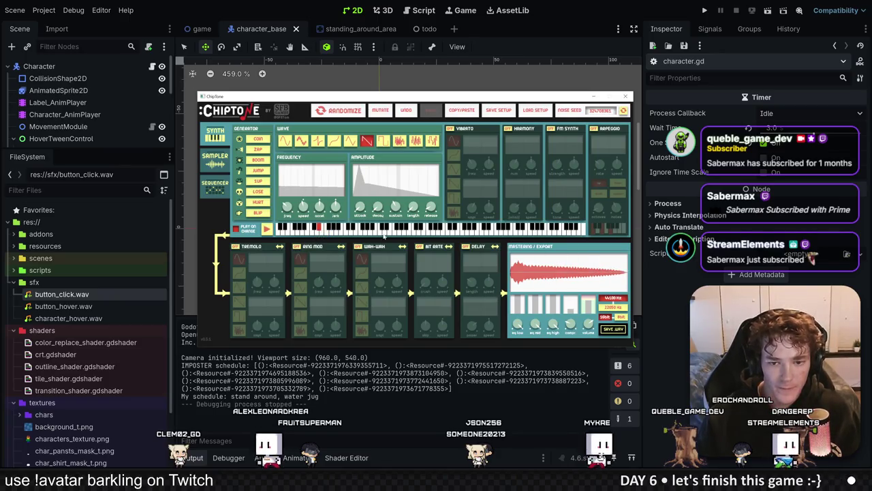
# Save the sound as splat.wav in the sfx folder.
pyautogui.click(617, 330)
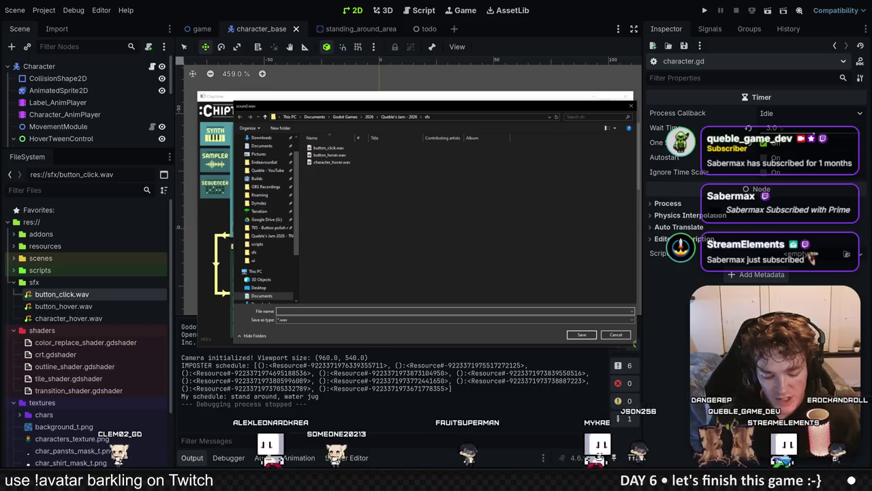
pyautogui.write('splat.wav')
pyautogui.press('Return')
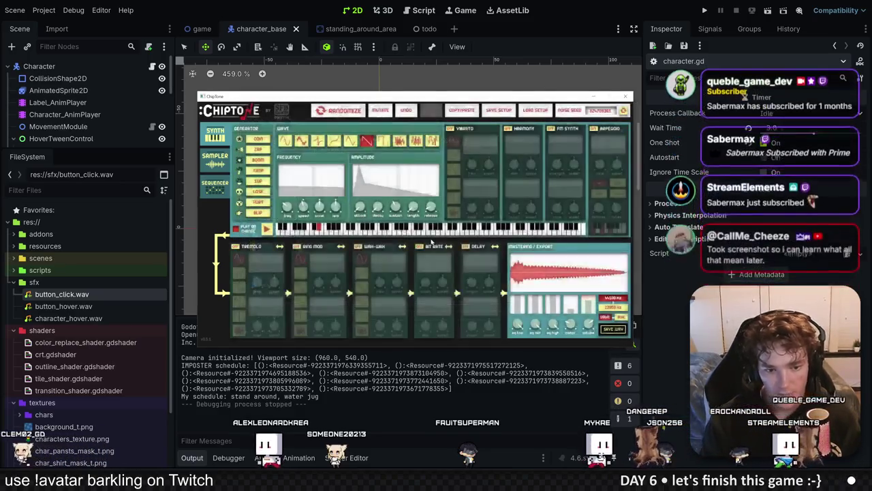
pyautogui.hotkey('alt', 'Tab')
# Copy the UID of splat.wav from Godot's FileSystem.
pyautogui.rightClick(60, 330)
pyautogui.click(124, 351)
pyautogui.hotkey('alt', 'Tab')
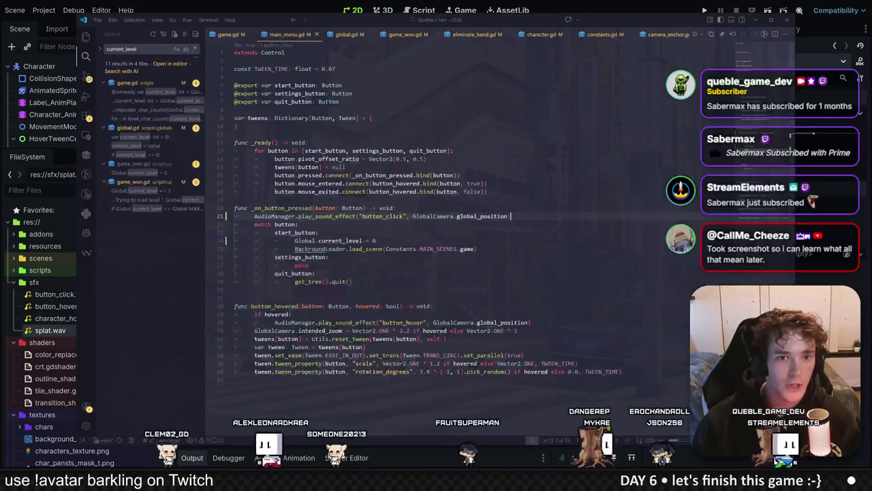
# Add a "splat": uid://d06vrycu140fr entry to SFX in constants.gd and save.
pyautogui.hotkey('ctrl', 'pagedown')
pyautogui.hotkey('ctrl', 'pagedown')
pyautogui.hotkey('ctrl', 'pagedown')
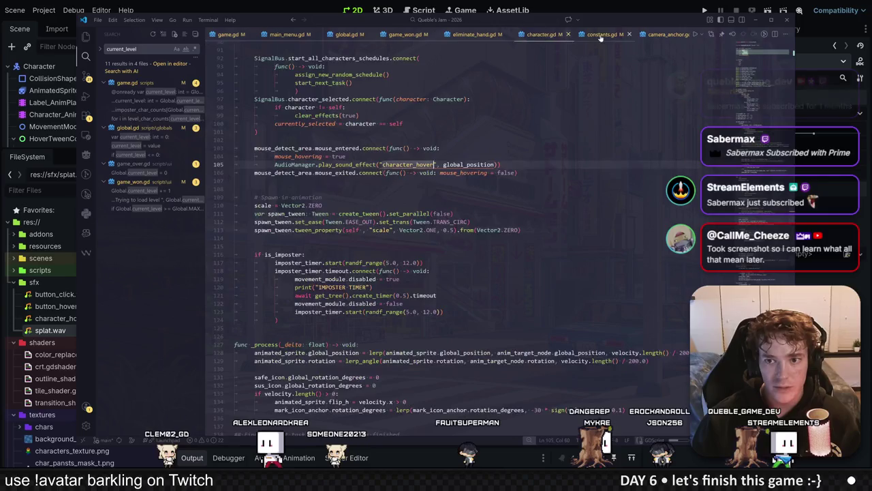
pyautogui.press('Return')
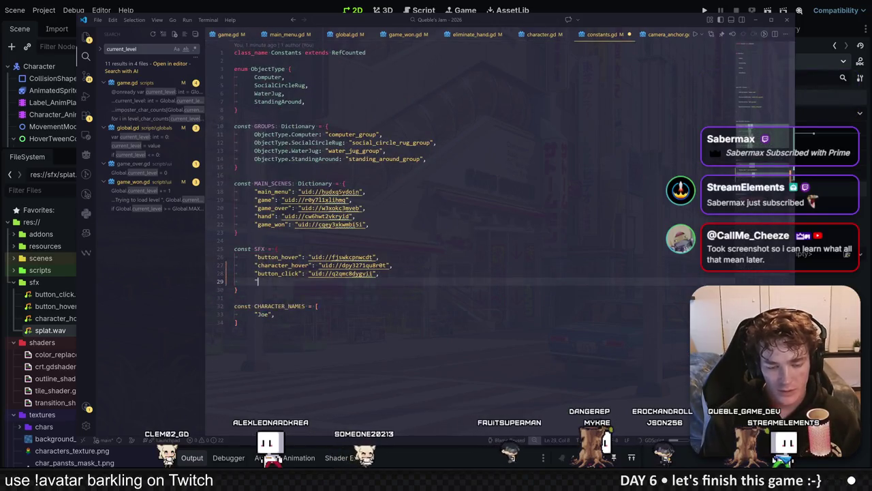
pyautogui.write('splat":')
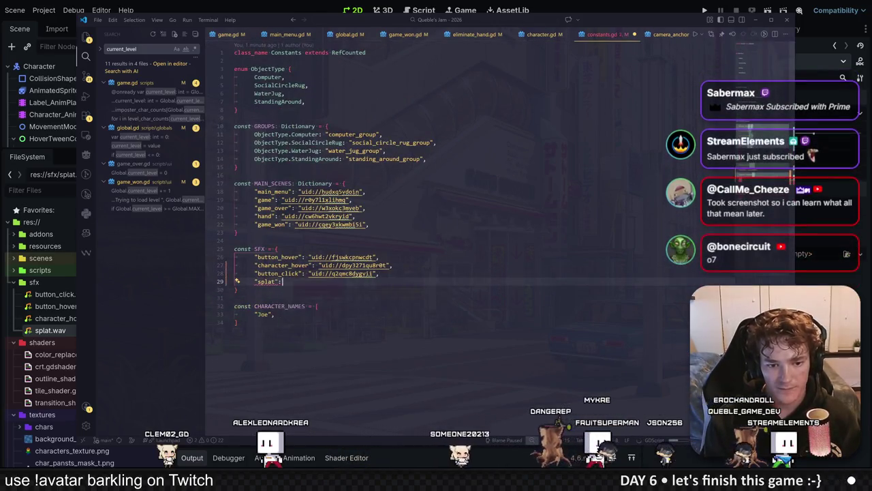
pyautogui.write('uid://d06vrycu140fr')
pyautogui.hotkey('ctrl', 's')
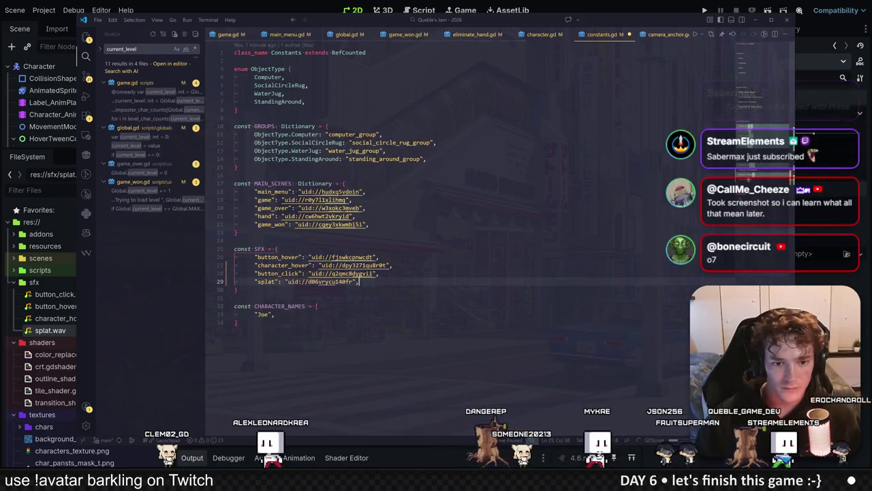
pyautogui.click(235, 240)
pyautogui.click(354, 216)
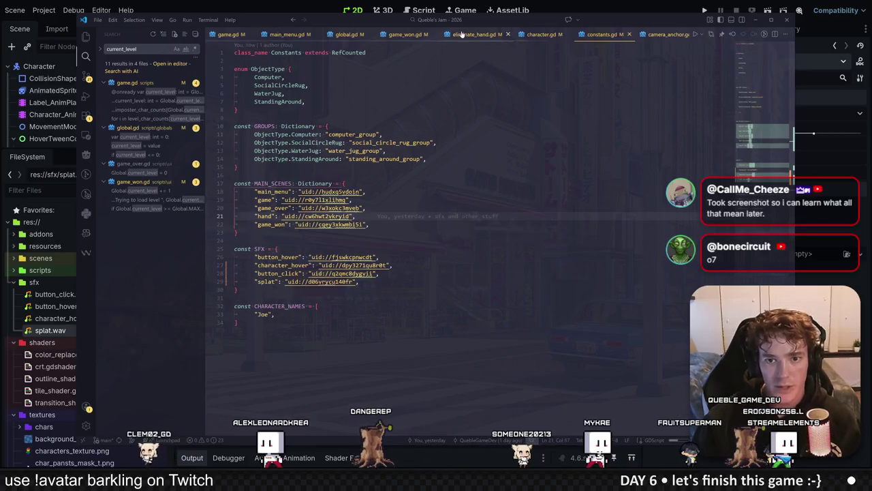
# In eliminate_hand.gd, split the reparent tween_callback lambda across lines, leaving an empty line inside.
pyautogui.click(462, 34)
pyautogui.click(255, 290)
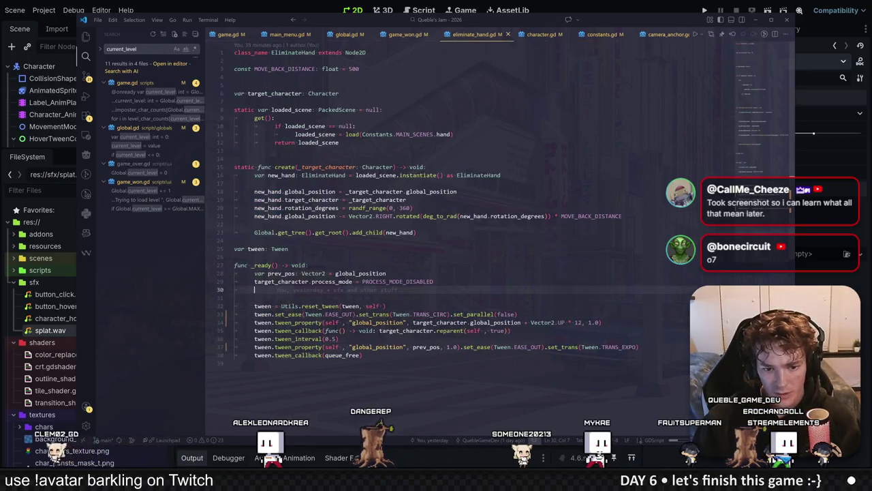
pyautogui.click(510, 330)
pyautogui.press('Return')
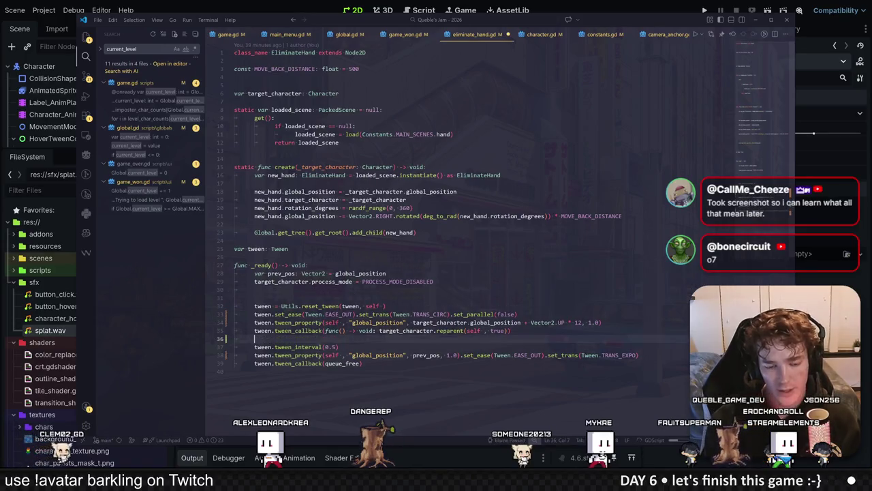
pyautogui.hotkey('ctrl', 'z')
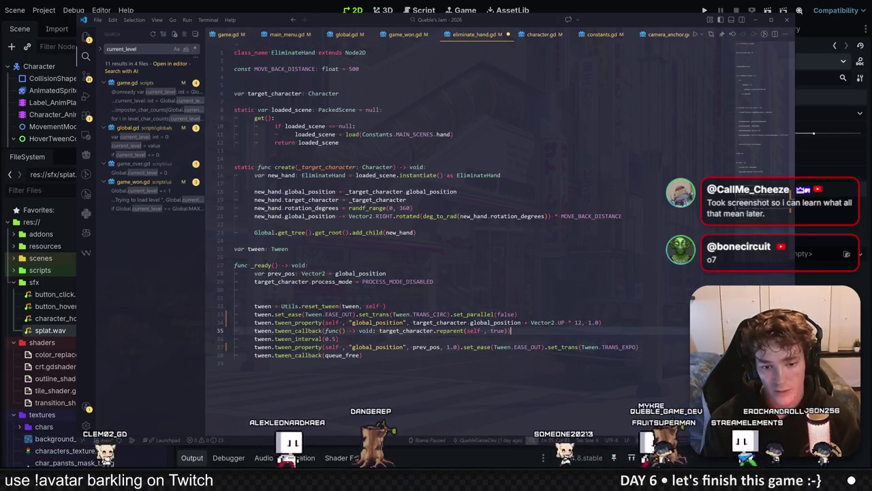
pyautogui.click(377, 331)
pyautogui.press('Return')
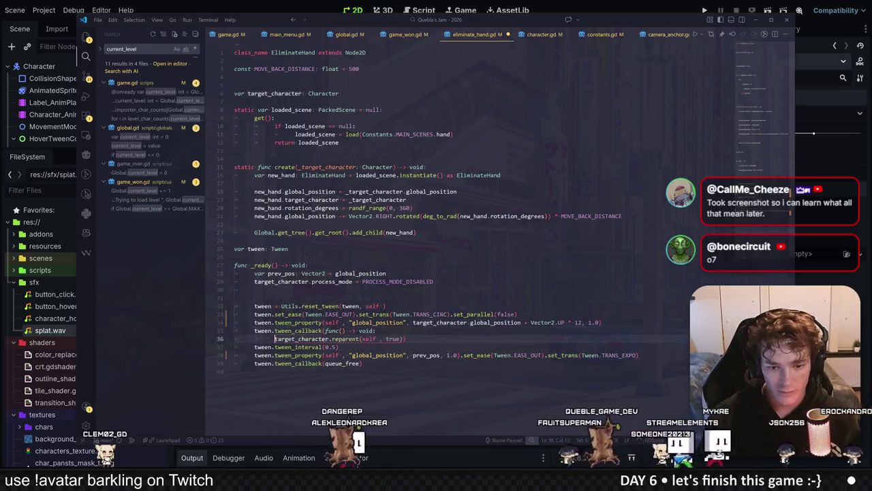
pyautogui.press('Return')
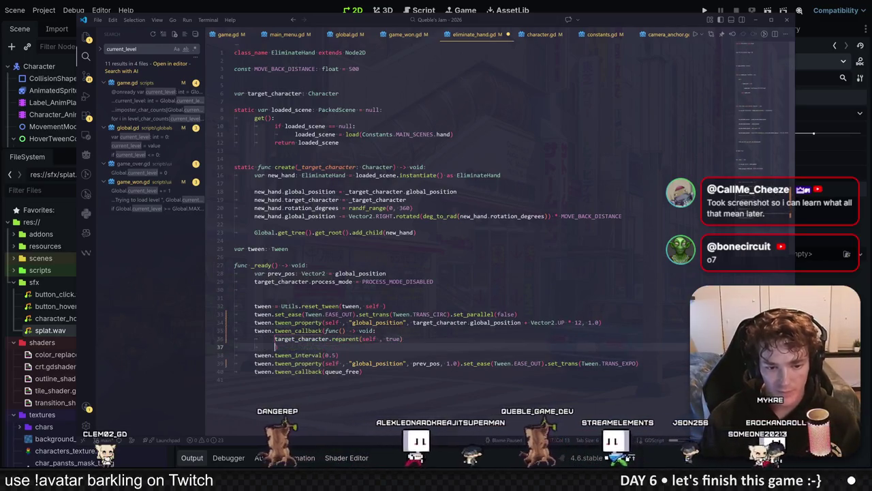
pyautogui.press('Return')
pyautogui.write(')')
pyautogui.press('Up')
# Add AudioManager.play_sound_effect("splat", global_position) to the callback, save, and run the game.
pyautogui.write('AudioMan')
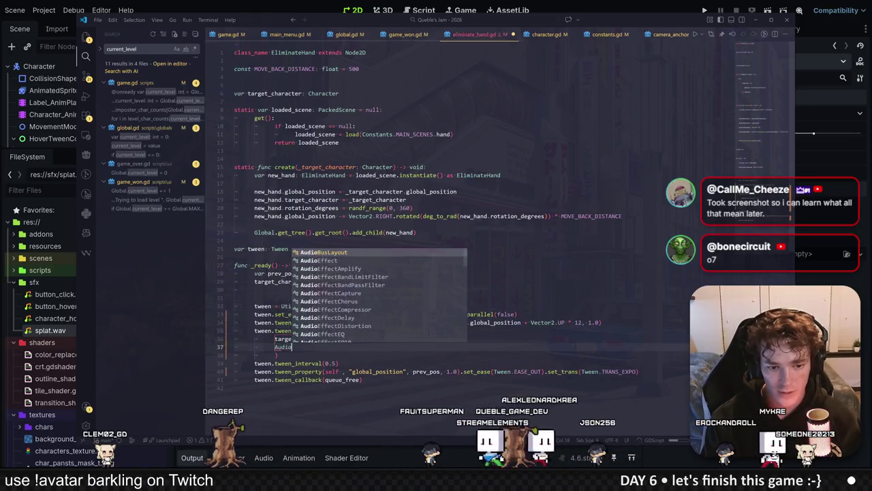
pyautogui.press('Return')
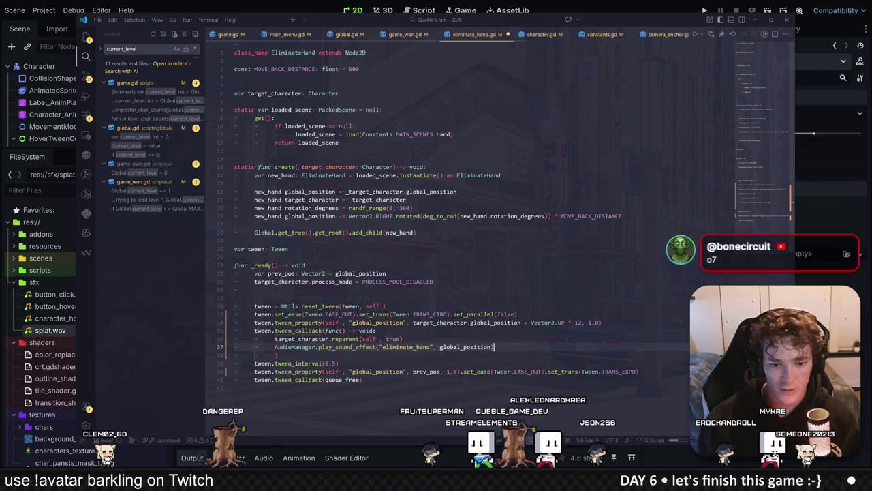
pyautogui.write('spla')
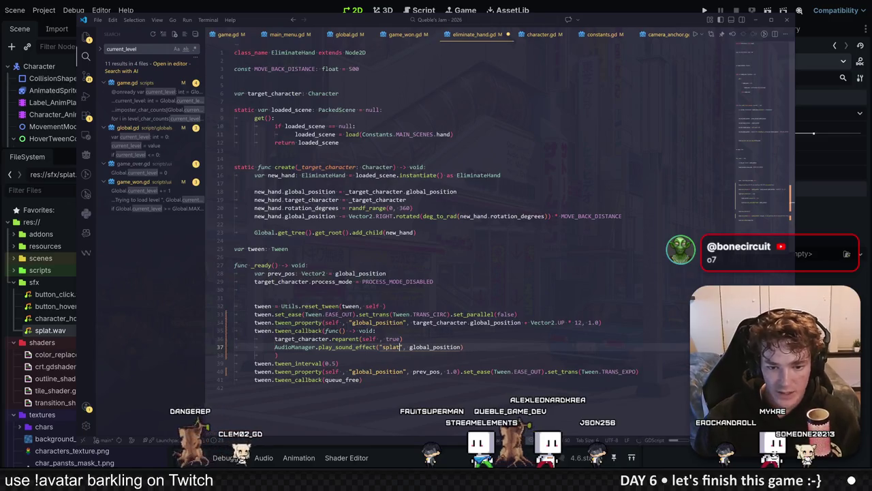
pyautogui.hotkey('alt', 'Tab')
pyautogui.press('F5')
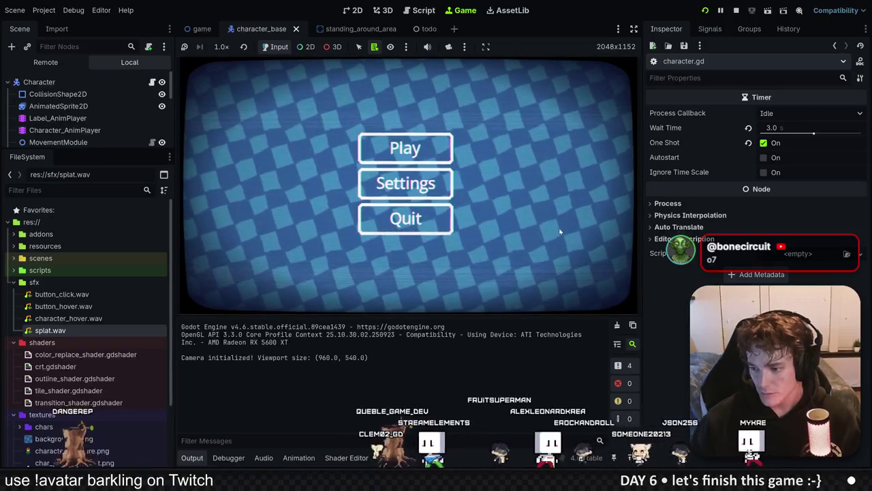
# Play a level, eliminate the imposter to reach "YOU DID IT!", then stop the game.
pyautogui.click(418, 151)
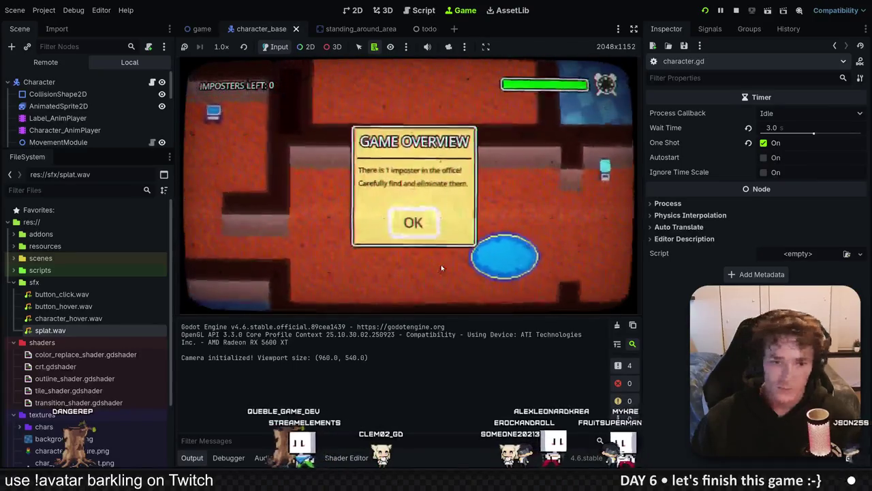
pyautogui.click(413, 222)
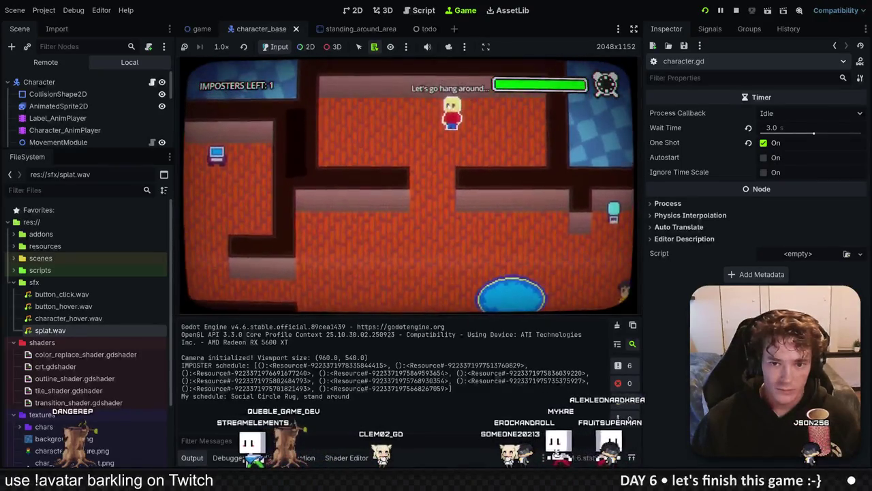
pyautogui.click(452, 115)
pyautogui.click(402, 288)
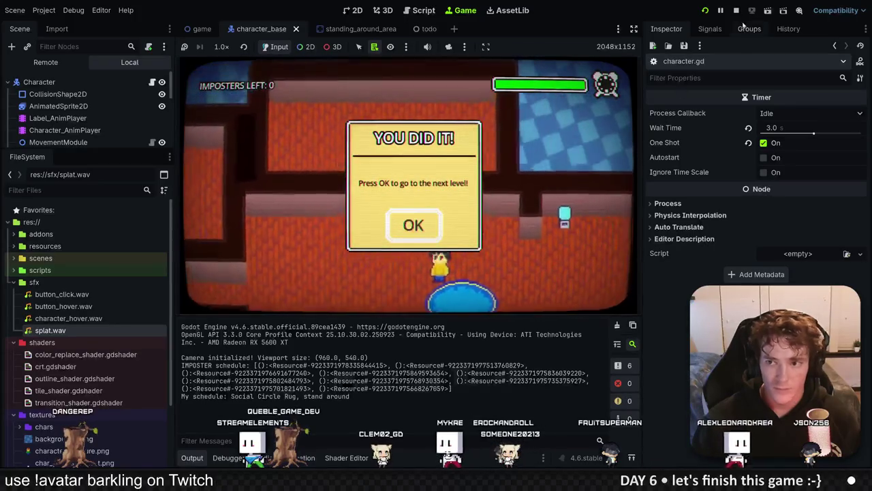
pyautogui.click(736, 10)
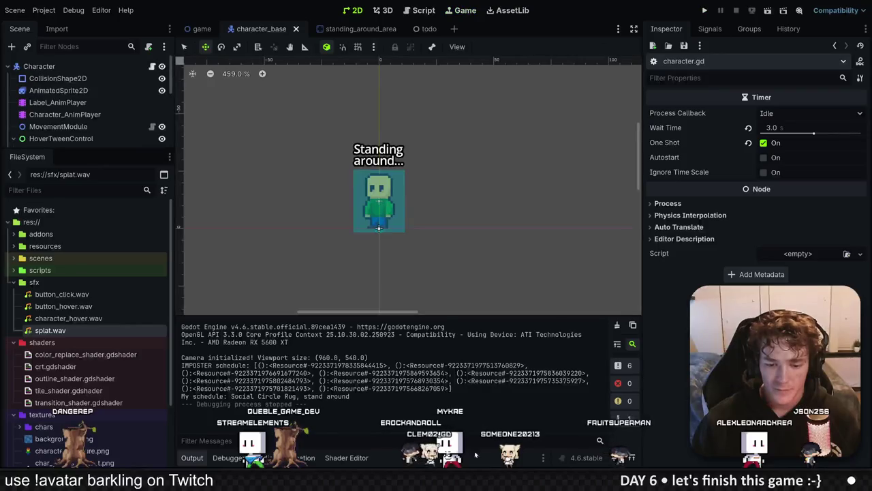
pyautogui.hotkey('alt', 'Tab')
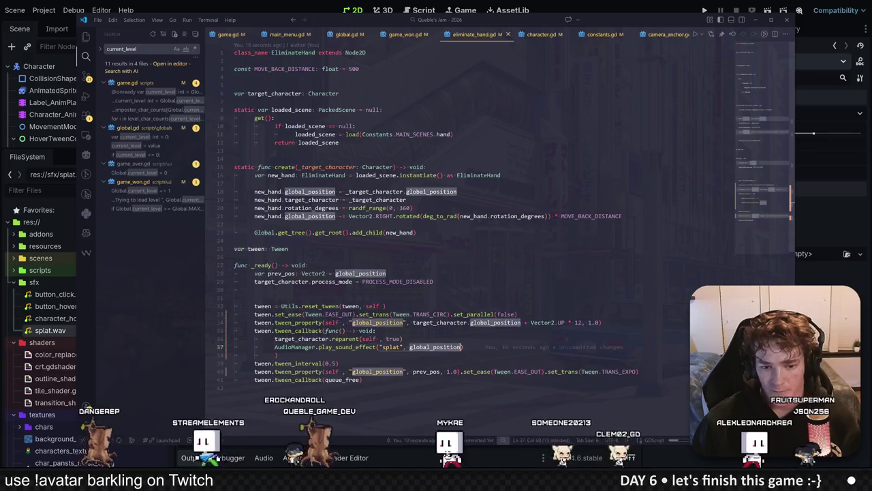
# Change the first 1.0 tween duration on the hand's upward tween line, then run the game.
pyautogui.click(439, 322)
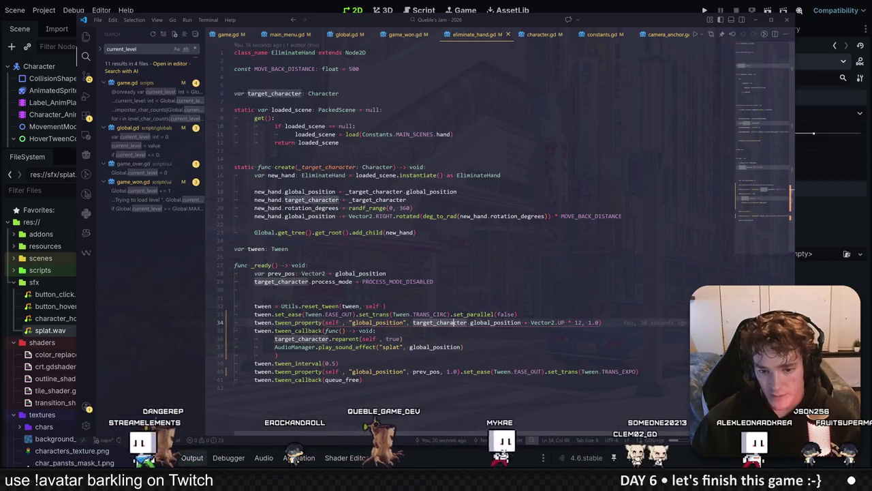
pyautogui.click(585, 322)
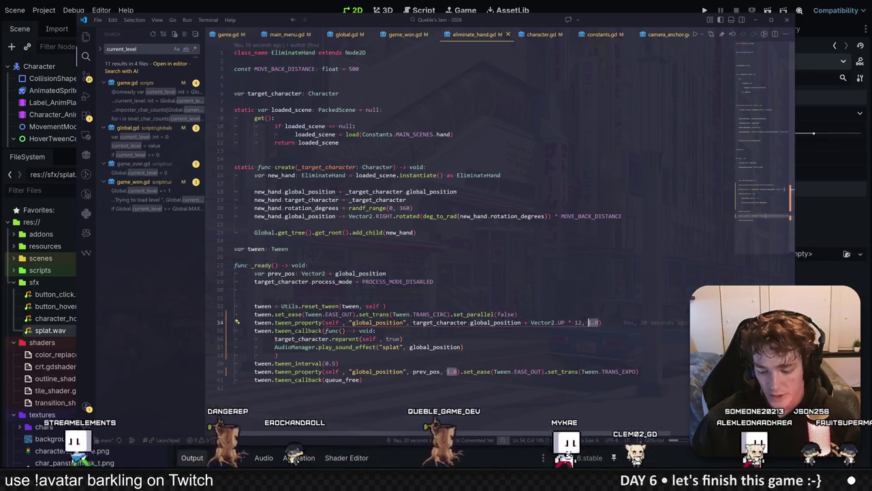
pyautogui.write('0')
pyautogui.press('F5')
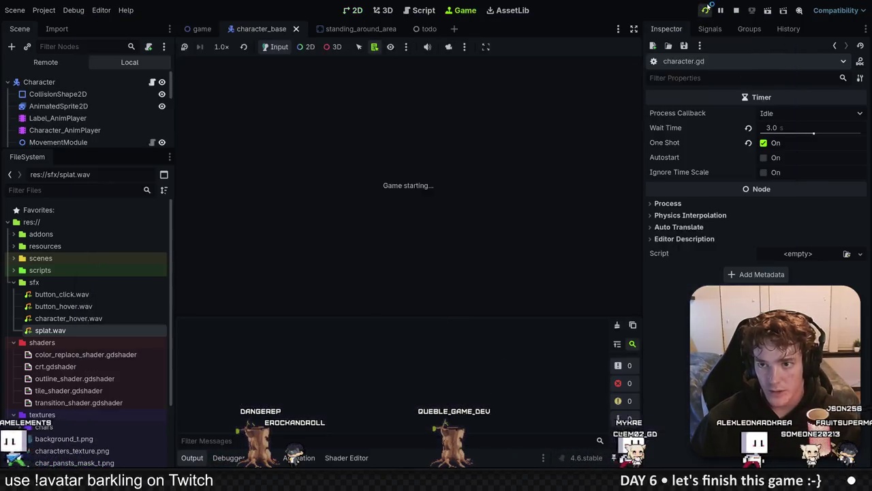
# Play through the rounds, eliminating imposters including the pink one, and dismiss the win message.
pyautogui.click(389, 156)
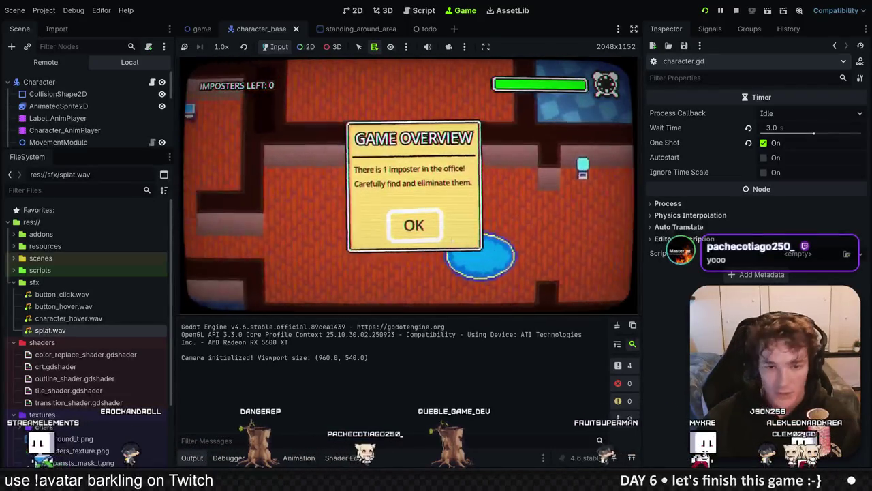
pyautogui.click(429, 224)
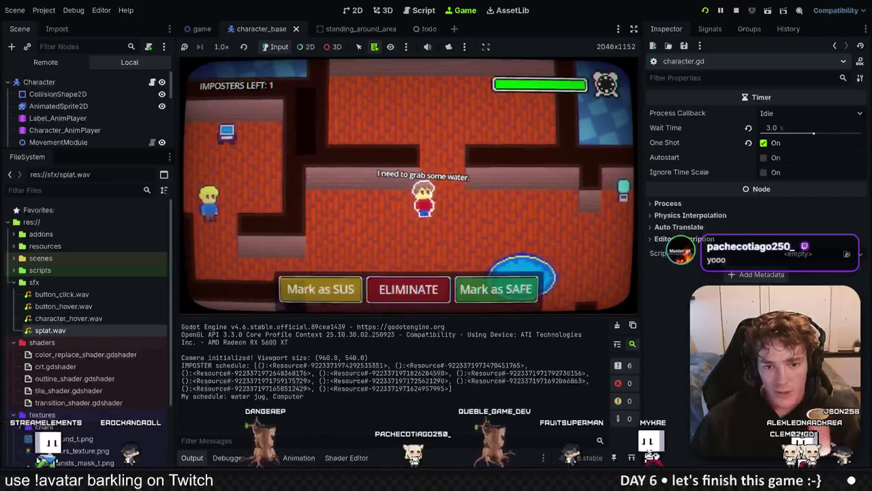
pyautogui.click(421, 290)
pyautogui.press('d')
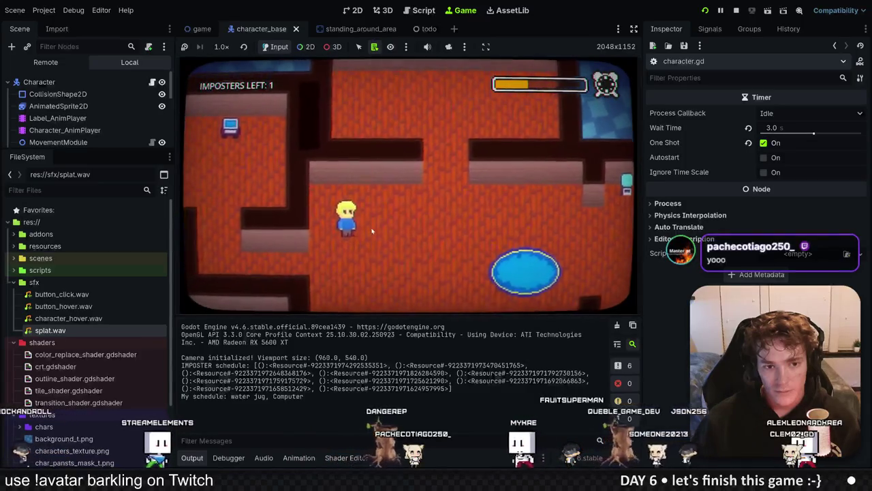
pyautogui.click(402, 287)
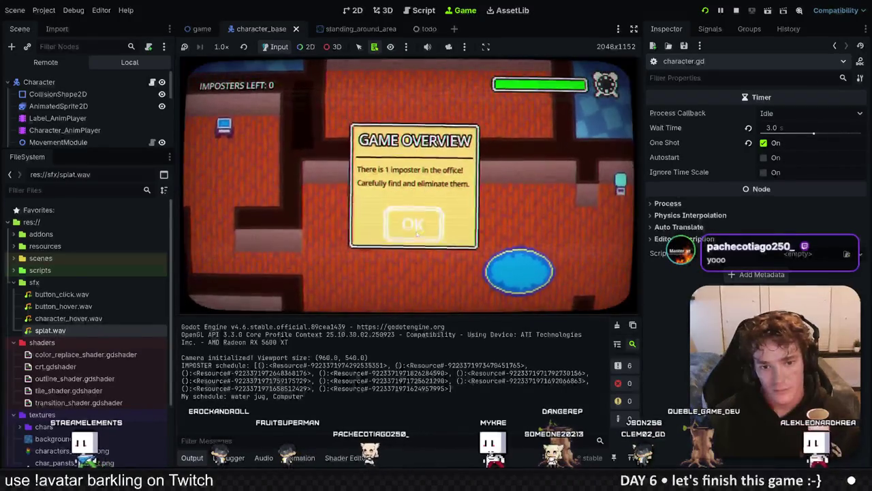
pyautogui.click(415, 228)
pyautogui.click(341, 220)
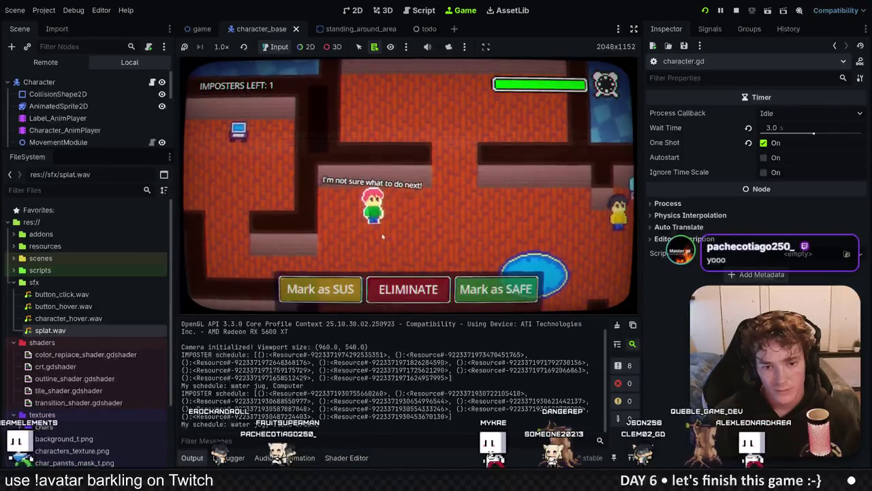
pyautogui.click(410, 288)
pyautogui.click(413, 222)
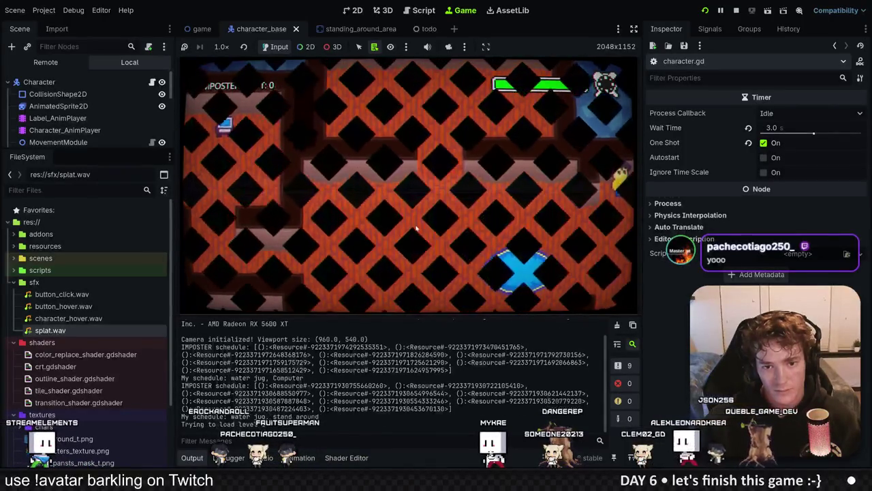
pyautogui.hotkey('alt', 'Tab')
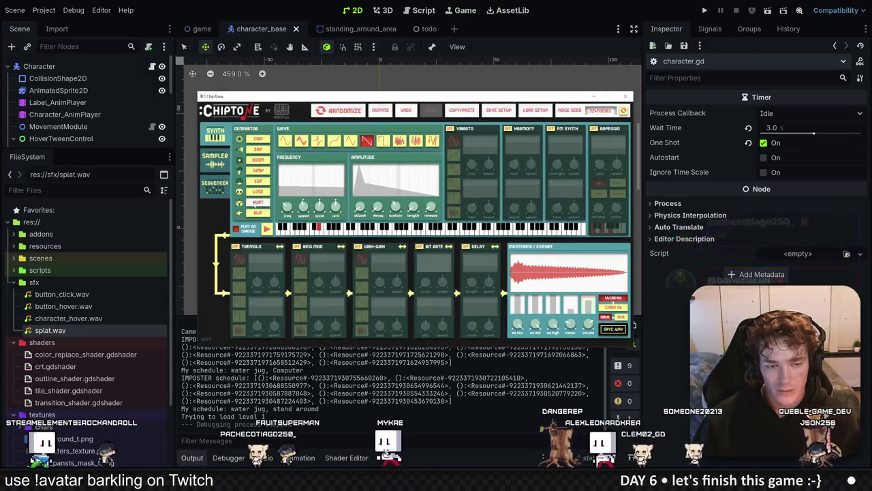
# Generate a LOSE-preset sound and lower its pitch with the lower piano keys.
pyautogui.click(257, 203)
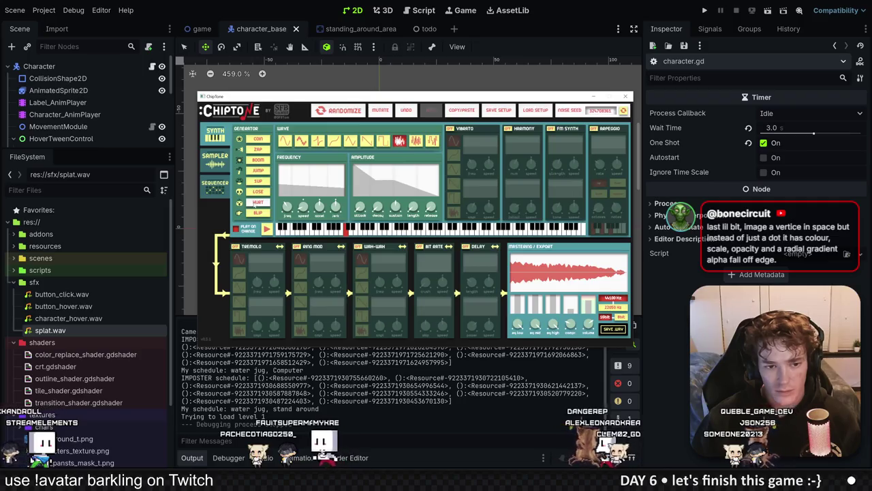
pyautogui.click(257, 192)
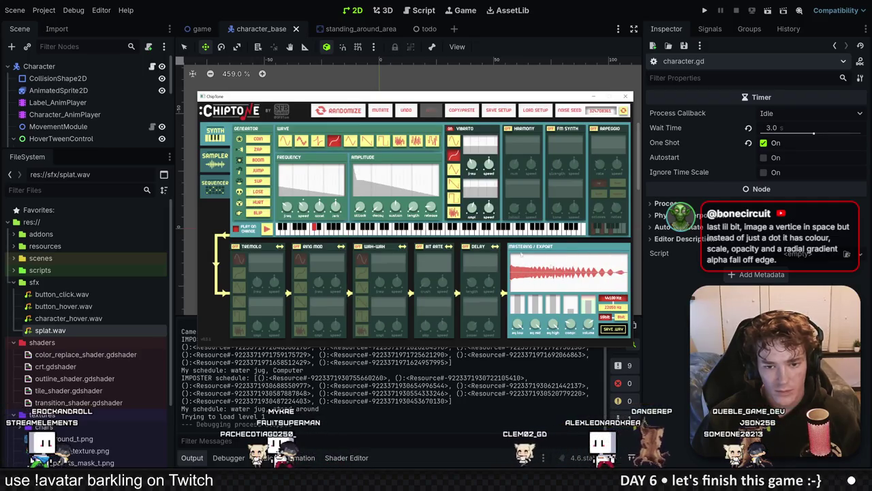
pyautogui.click(409, 231)
pyautogui.click(389, 230)
pyautogui.click(366, 230)
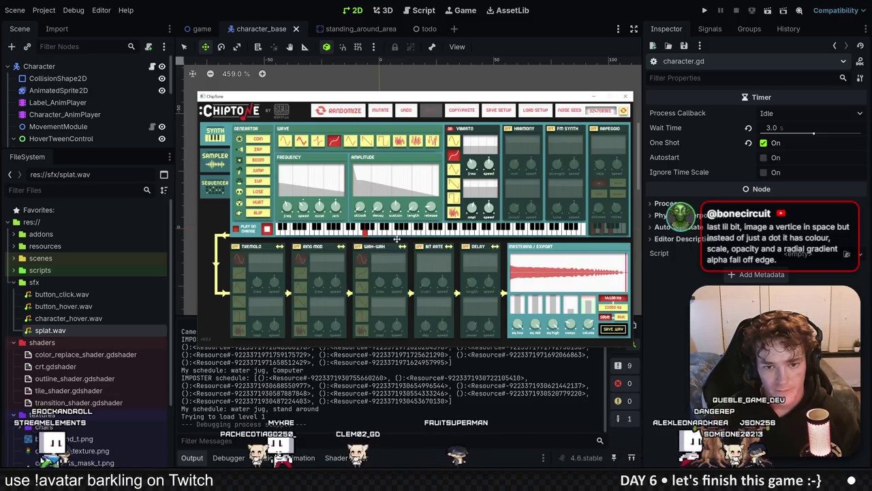
# Save it as lose_game.wav in the sfx folder and return to Godot's file list.
pyautogui.moveTo(588, 325)
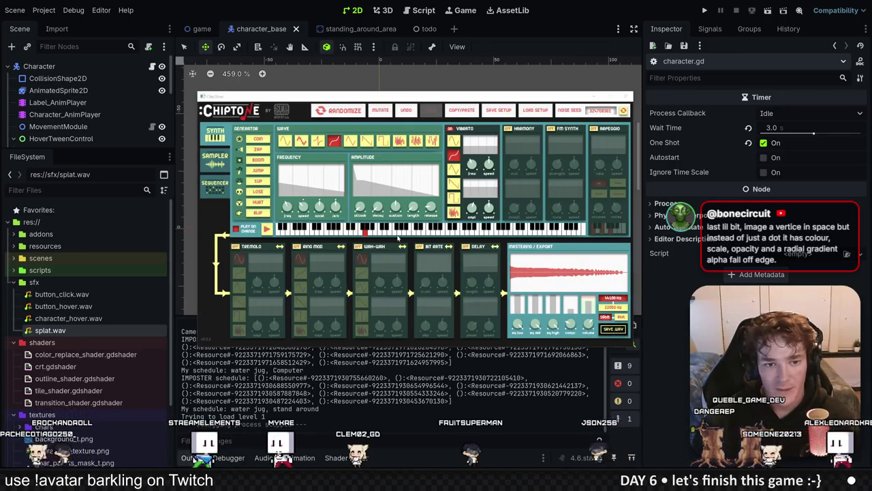
pyautogui.write('lose_game.wav')
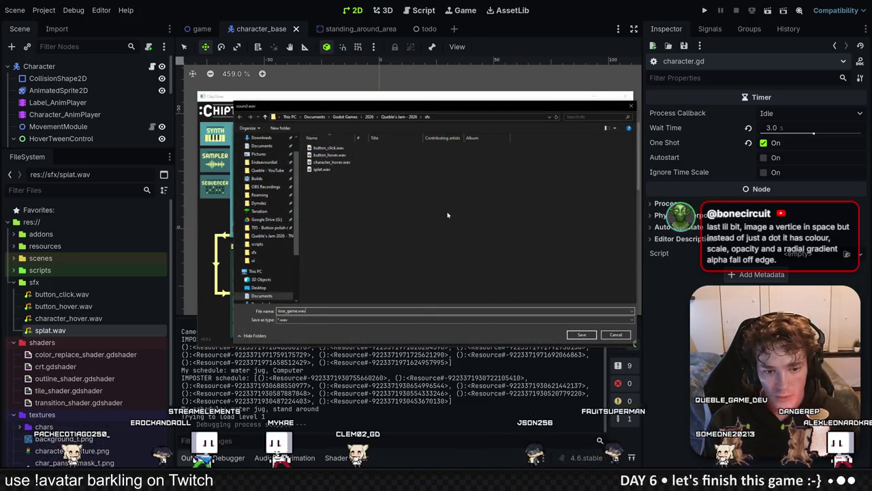
pyautogui.press('Return')
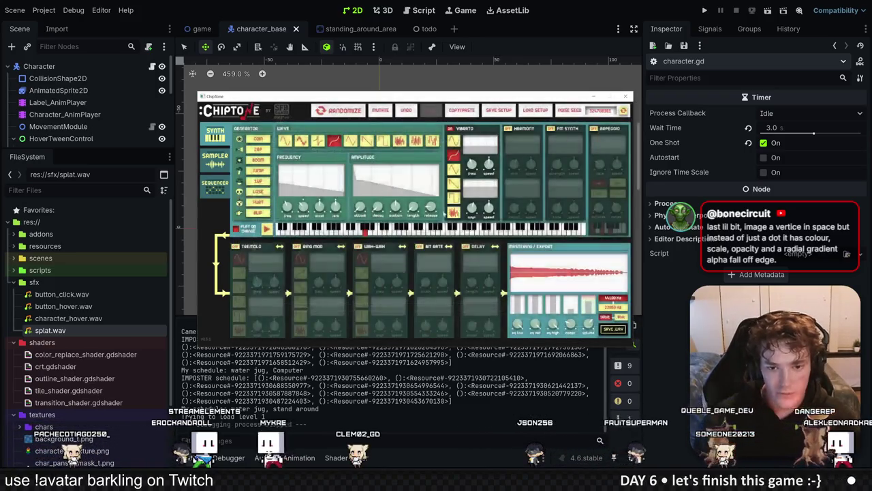
pyautogui.hotkey('alt', 'Tab')
pyautogui.click(61, 294)
# Copy lose_game.wav's UID and add a "lose_game" entry with it to SFX in constants.gd.
pyautogui.rightClick(60, 331)
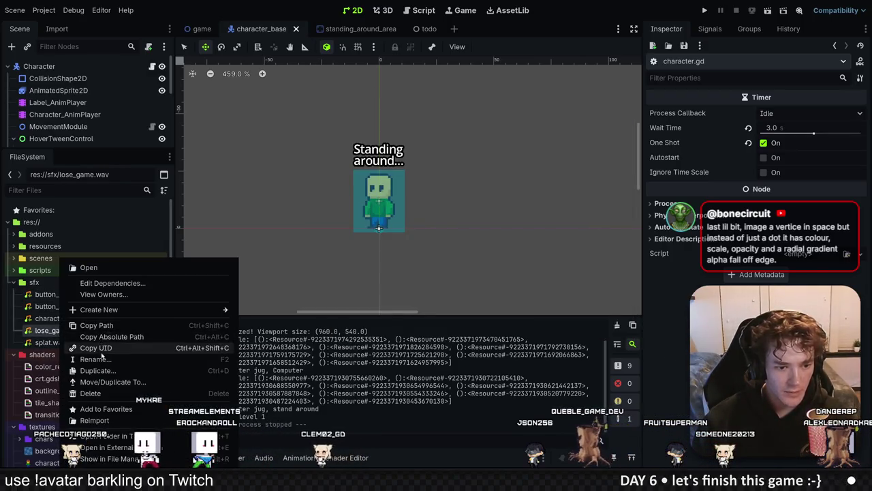
pyautogui.click(79, 343)
pyautogui.hotkey('alt', 'Tab')
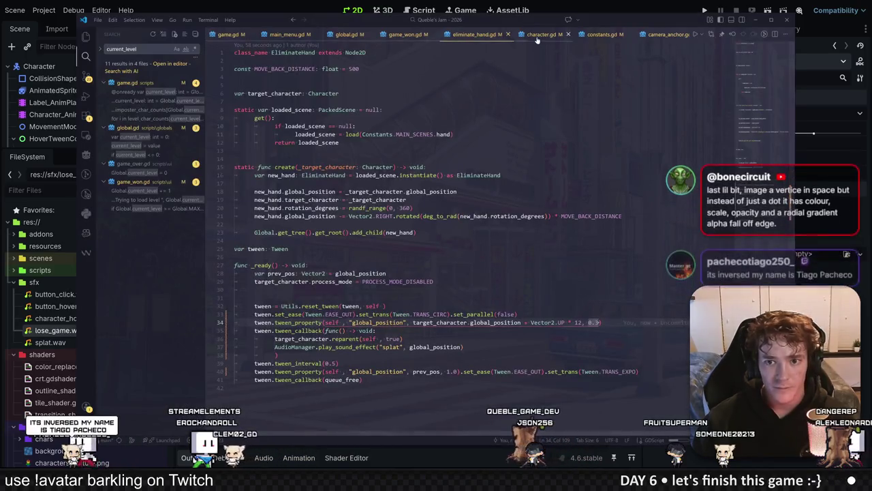
pyautogui.click(602, 34)
pyautogui.click(369, 224)
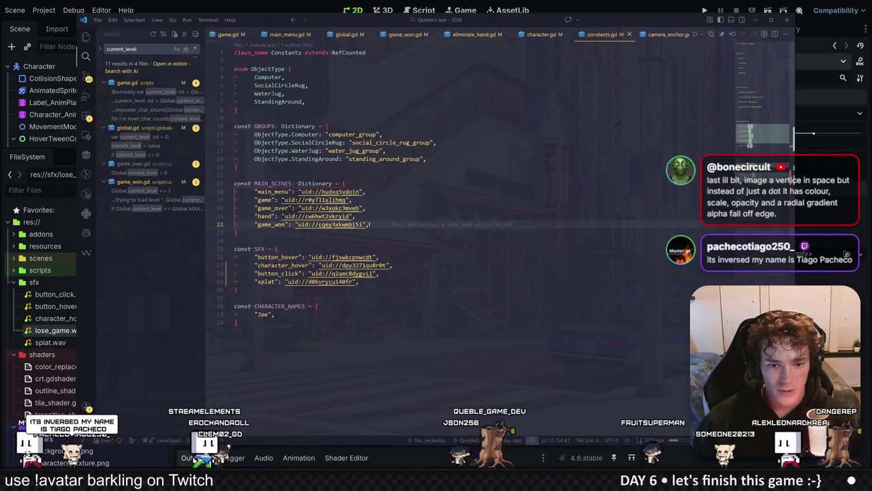
pyautogui.click(358, 281)
pyautogui.press('Return')
pyautogui.write('"lo')
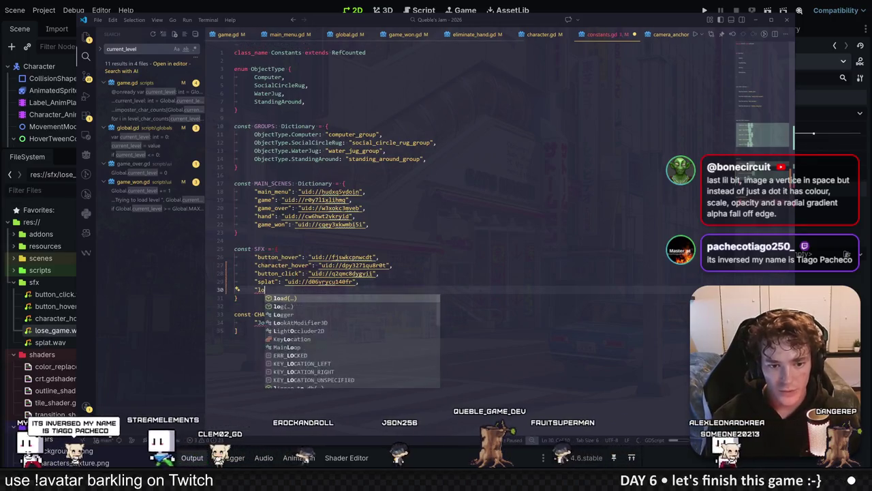
pyautogui.write('se_game": "uid://r3mmjno75m5v",')
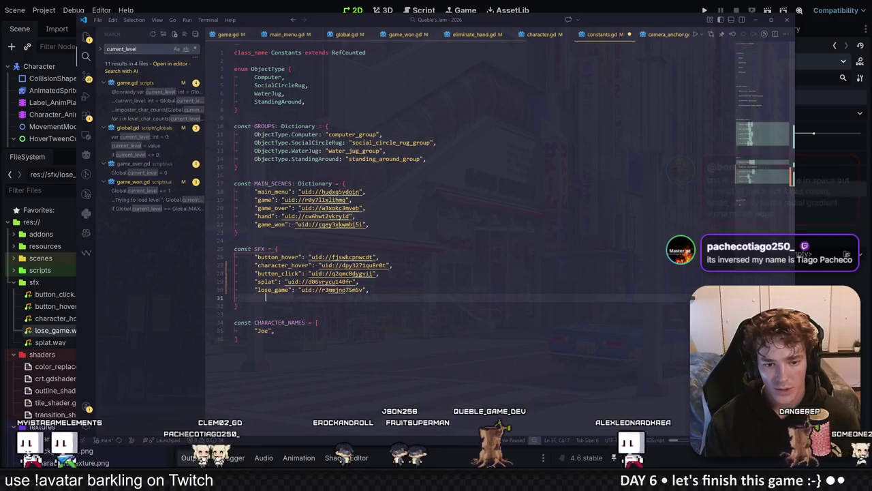
pyautogui.hotkey('ctrl', 'v')
pyautogui.press('End')
pyautogui.write(',')
# Add an empty "win_game" entry below it in the SFX list.
pyautogui.press('Return')
pyautogui.write('"wi')
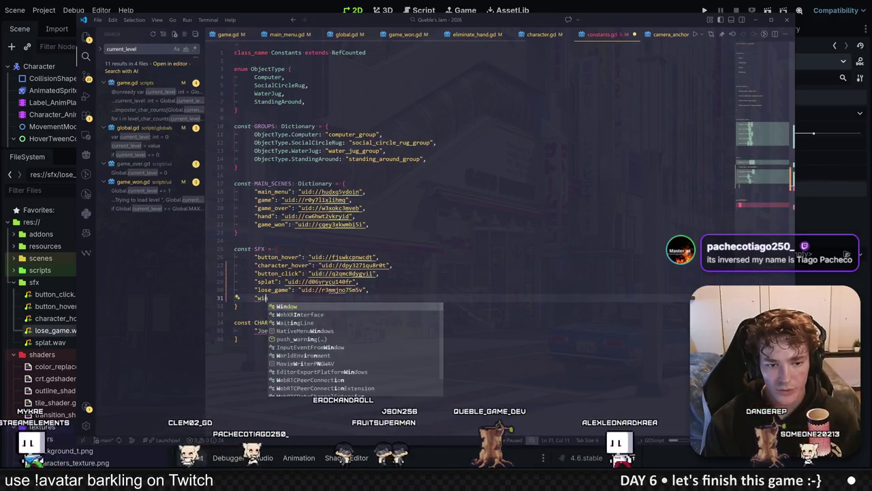
pyautogui.write('n_g')
pyautogui.write('ame": "uid://r3mmjno75m5v",')
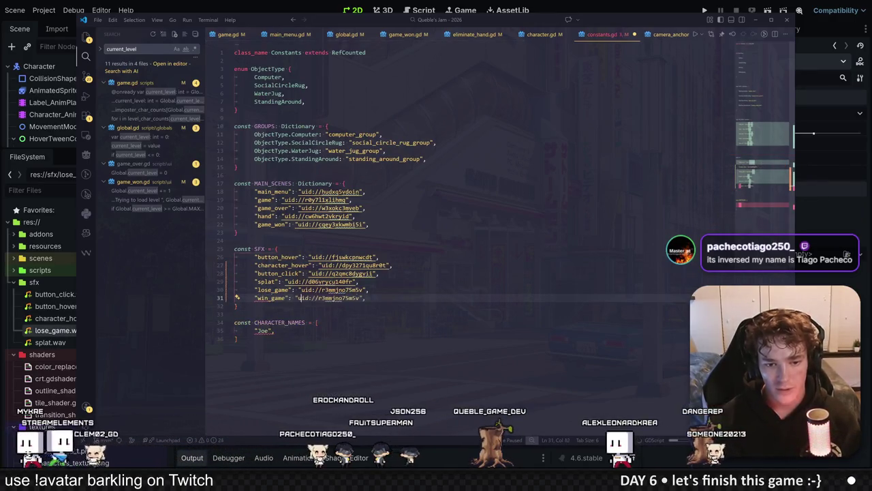
pyautogui.hotkey('ctrl', 'z')
pyautogui.click(237, 338)
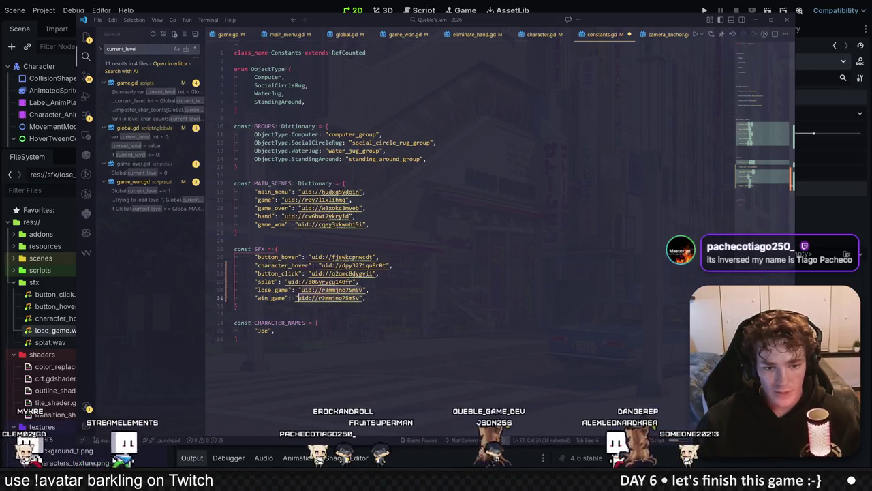
pyautogui.hotkey('alt', 'Tab')
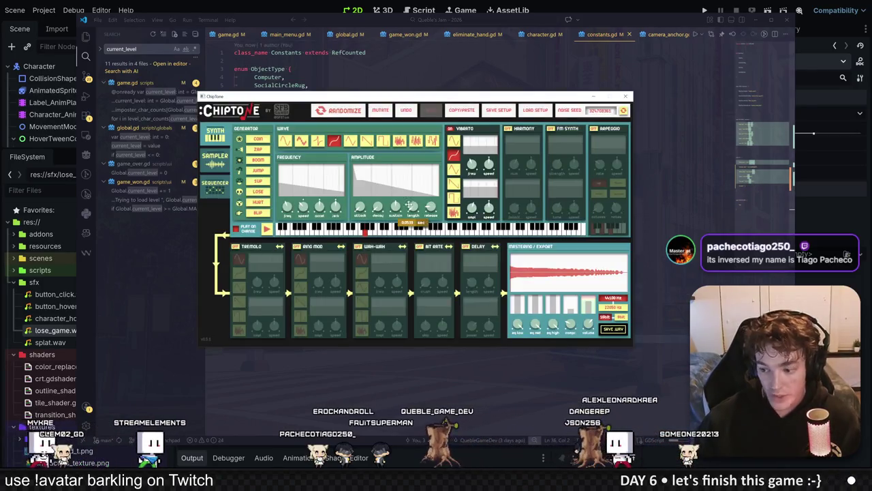
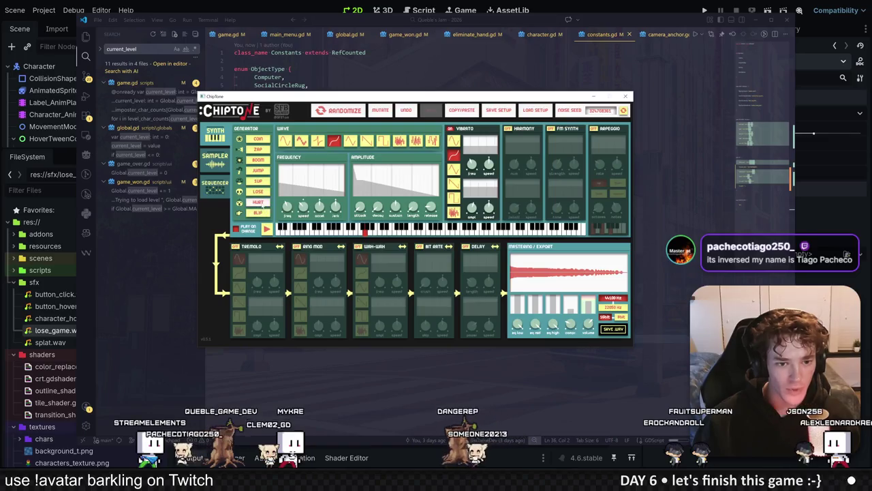
# Randomize several new sounds in ChipTone, then undo back to the preferred one.
pyautogui.click(259, 180)
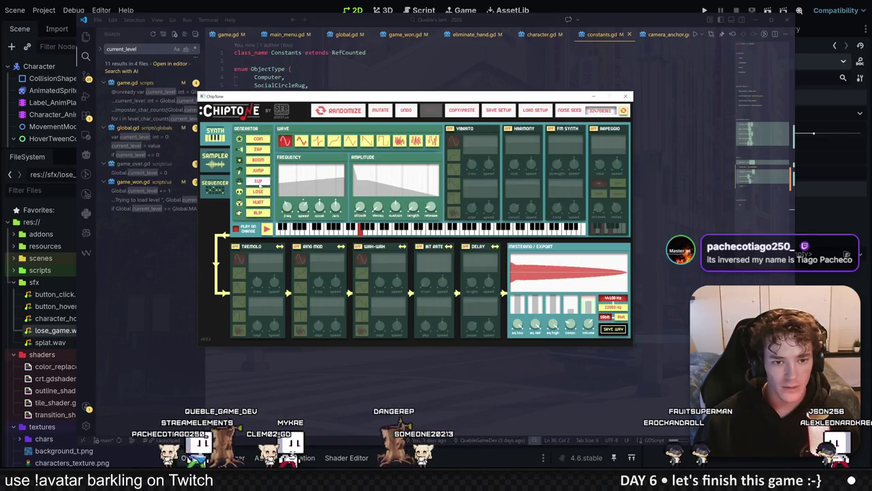
pyautogui.click(260, 182)
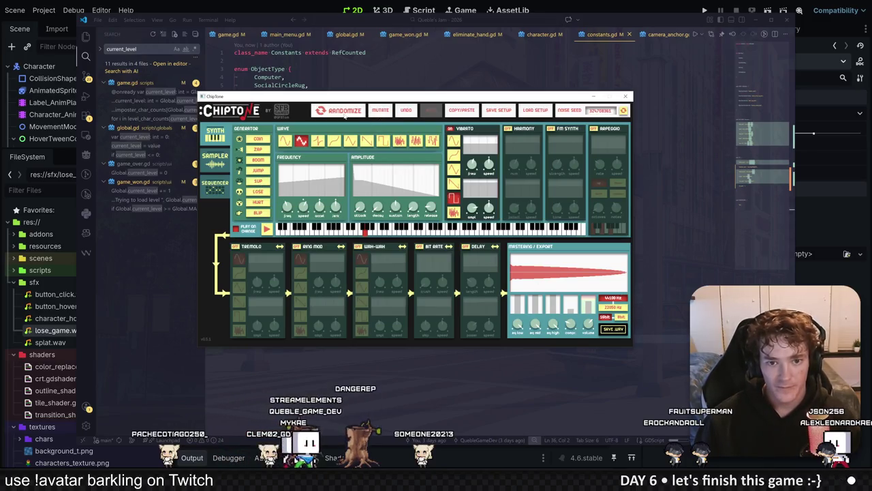
pyautogui.click(346, 113)
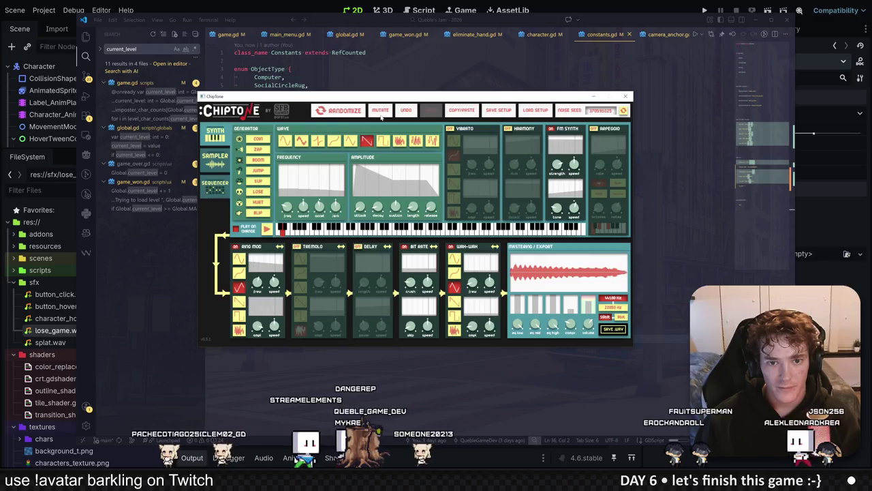
pyautogui.click(354, 112)
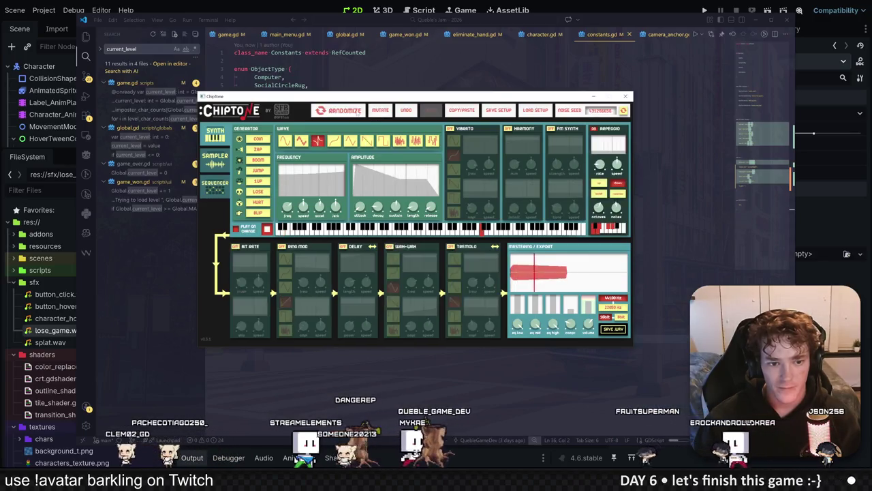
pyautogui.click(344, 110)
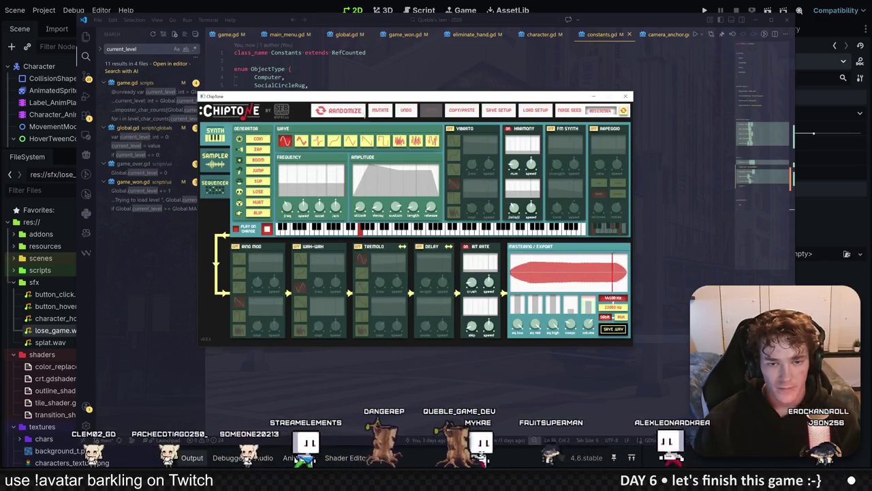
pyautogui.click(344, 111)
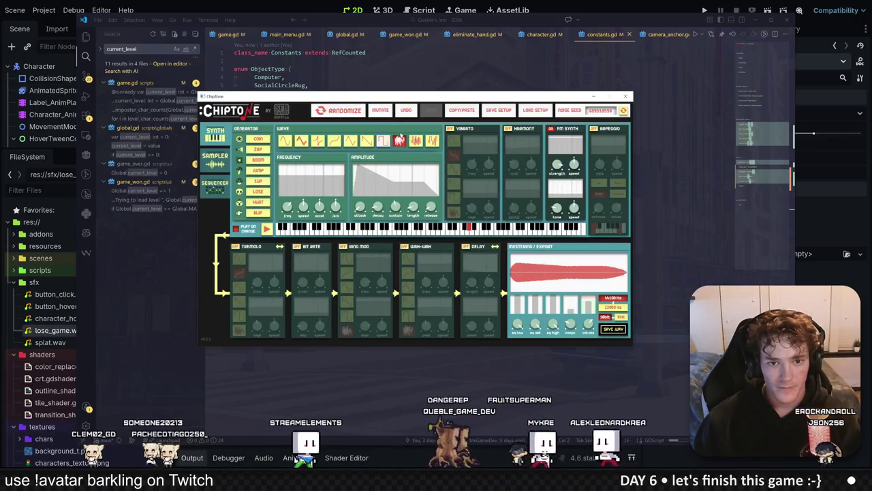
pyautogui.click(406, 111)
pyautogui.click(407, 111)
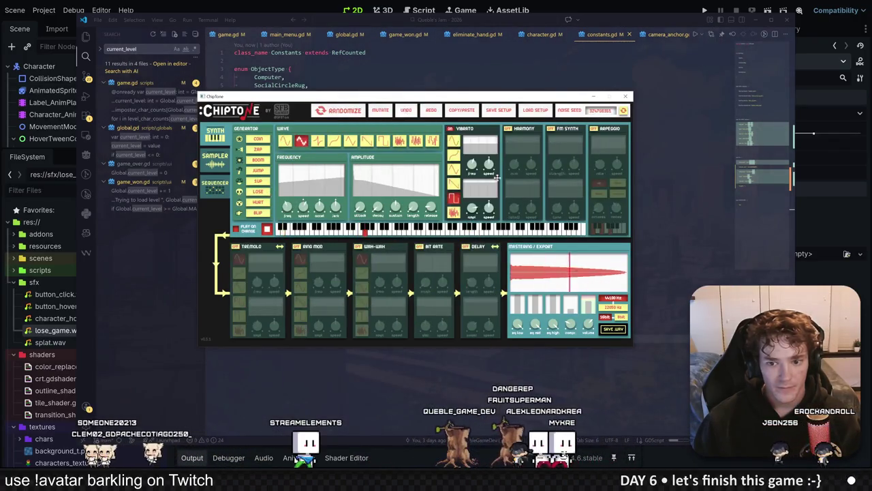
# Export the sound as win_game.wav into the game's sfx folder.
pyautogui.click(609, 329)
pyautogui.write('win_game.wav')
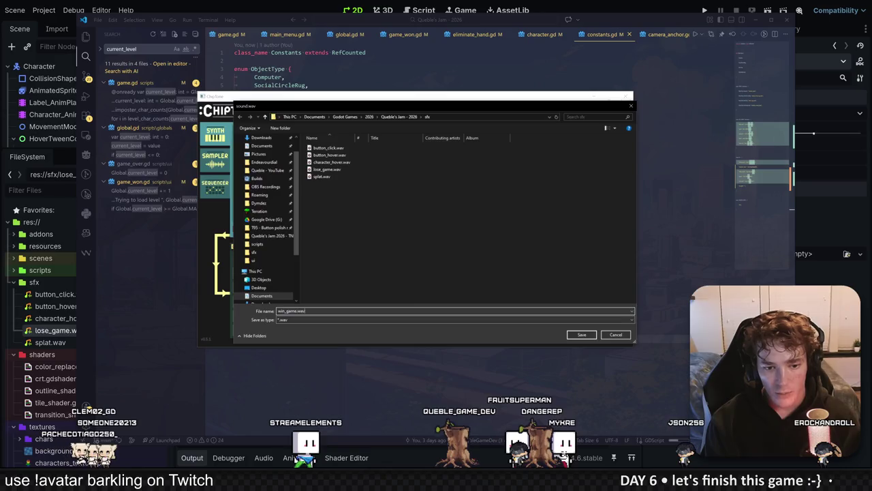
pyautogui.press('Return')
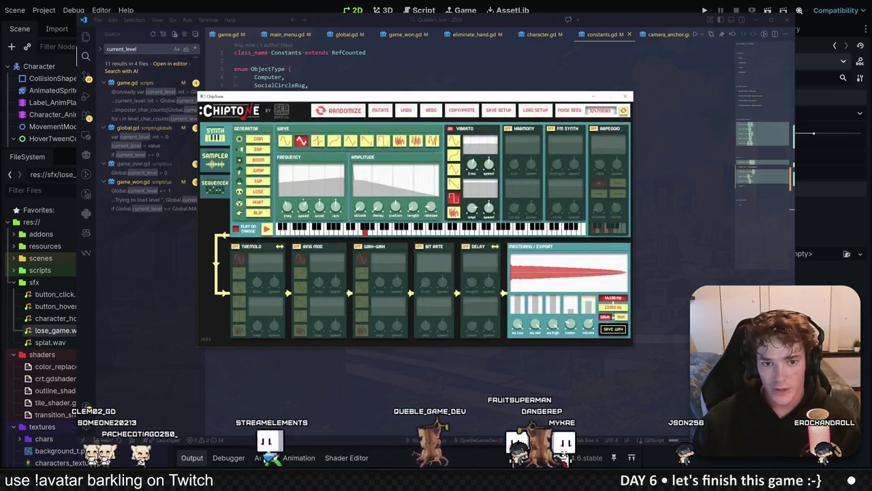
pyautogui.hotkey('alt', 'Tab')
# Paste the win_game sound's uid into its SFX entry in constants.gd.
pyautogui.rightClick(95, 354)
pyautogui.click(339, 393)
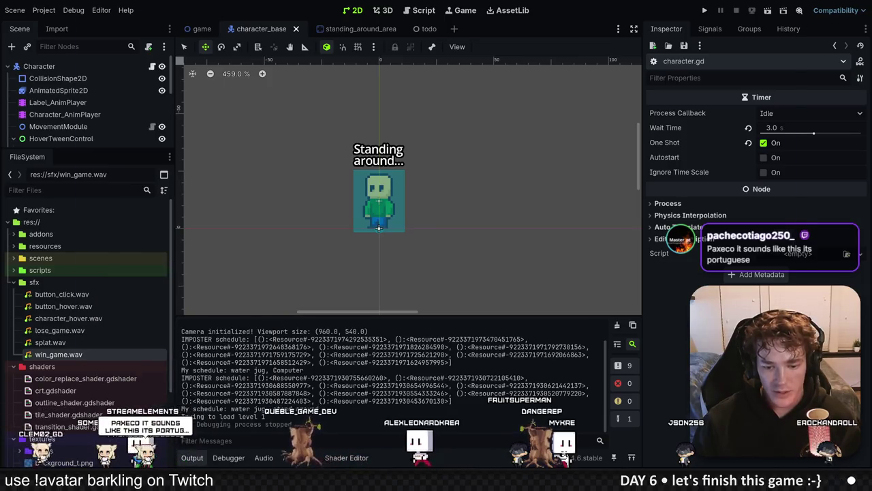
pyautogui.hotkey('alt', 'Tab')
pyautogui.click(298, 298)
pyautogui.write('uid://c3lqsiamwcptm')
pyautogui.click(366, 208)
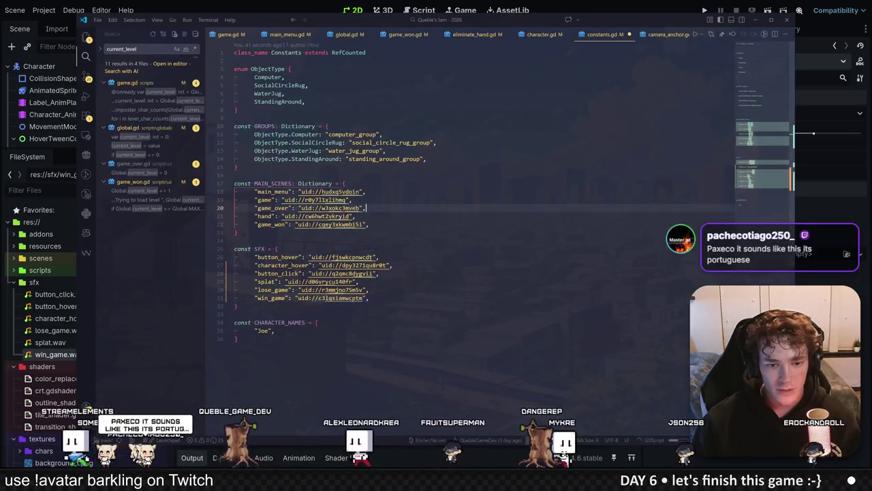
pyautogui.click(379, 257)
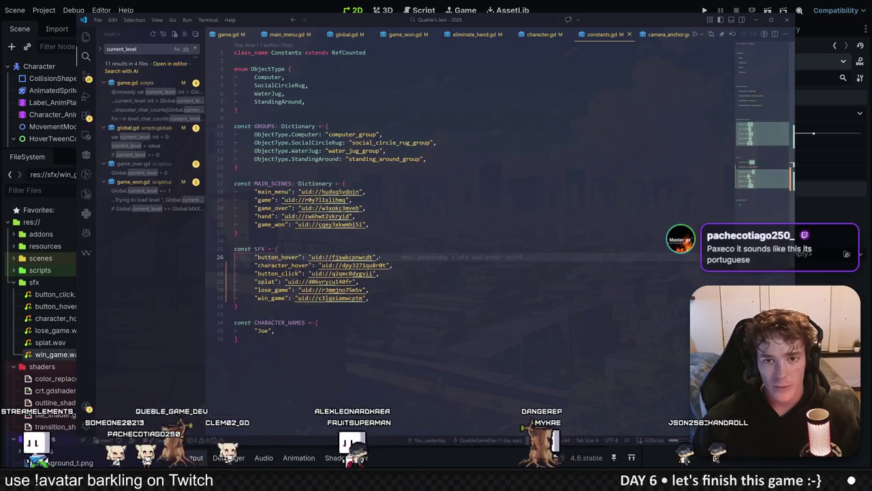
# Add an AudioManager.play_sound_effect call at the end of _ready in game_won.gd.
pyautogui.click(409, 34)
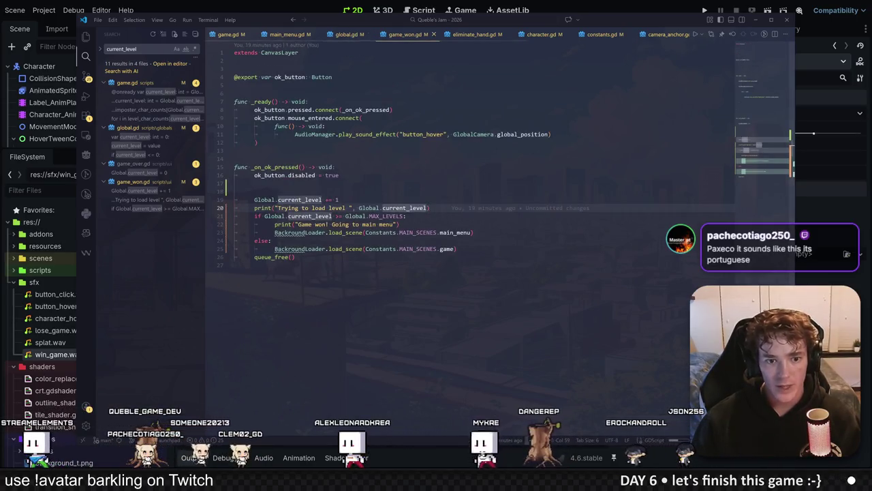
pyautogui.click(235, 159)
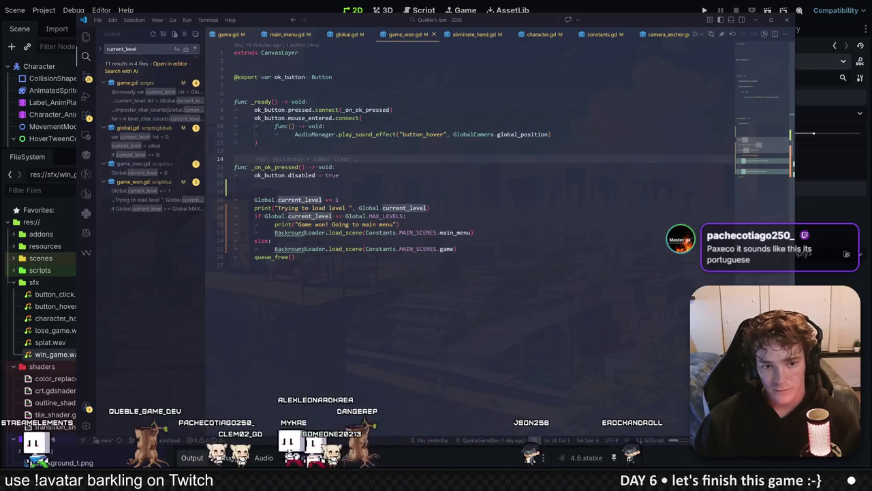
pyautogui.click(258, 143)
pyautogui.press('Return')
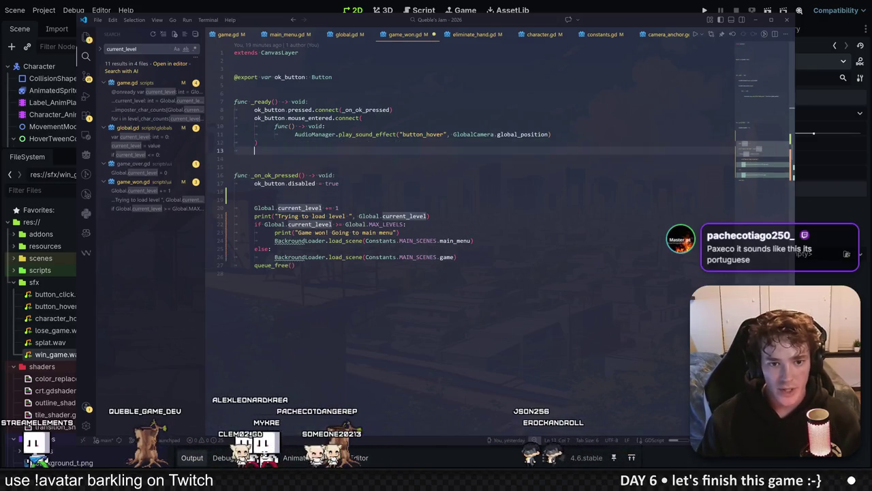
pyautogui.hotkey('ctrl', 'z')
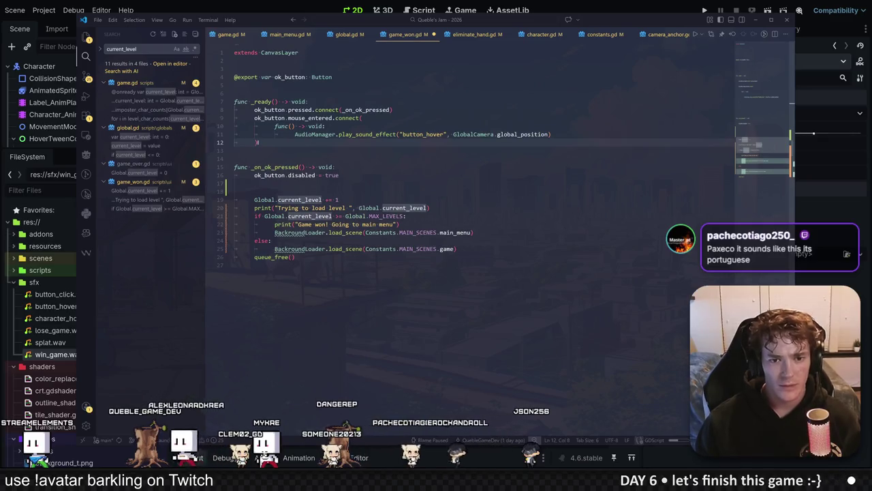
pyautogui.press('Return')
pyautogui.write('Auiodan')
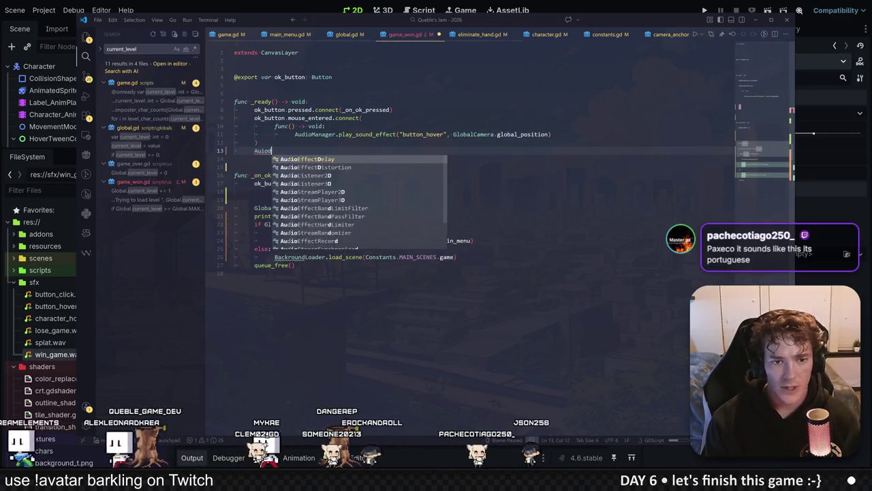
pyautogui.press('BackSpace')
pyautogui.press('BackSpace')
pyautogui.press('BackSpace')
pyautogui.write('dioManager.play')
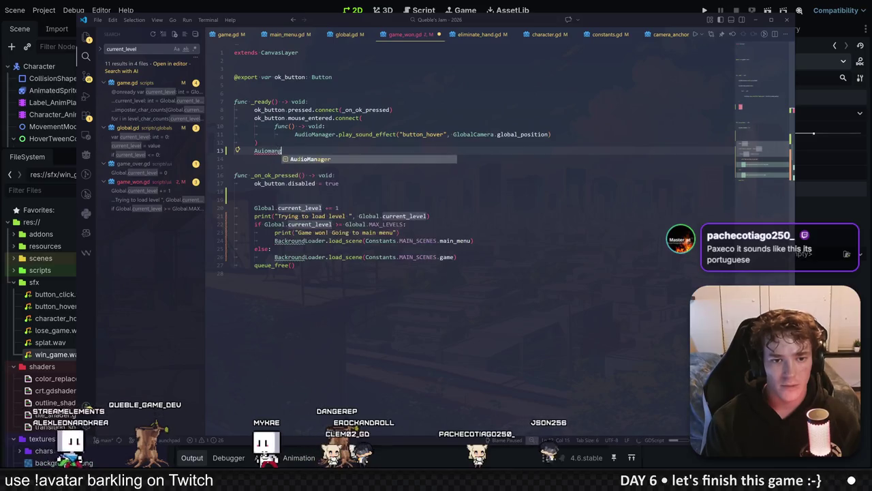
pyautogui.press('Tab')
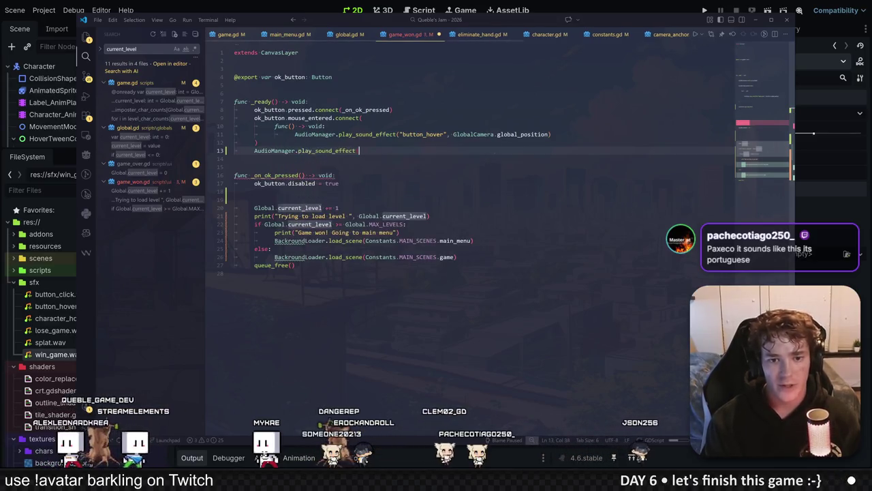
pyautogui.press('Tab')
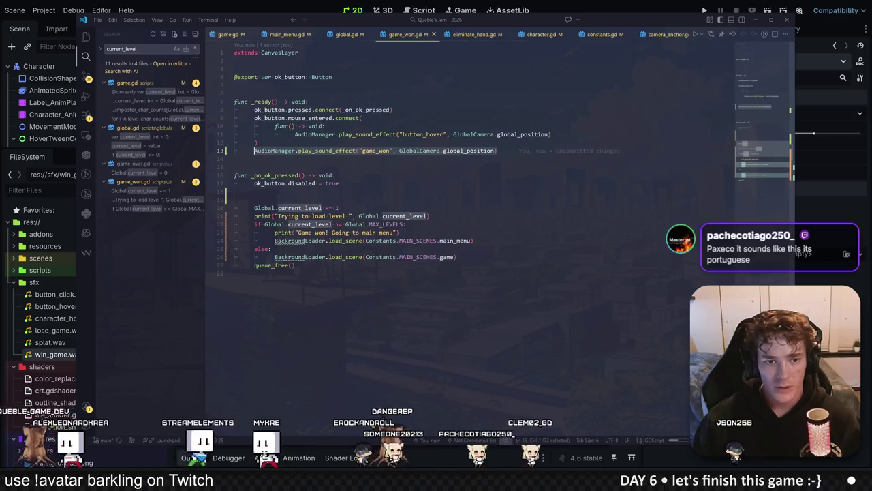
pyautogui.click(460, 135)
# Paste the sound effect line into _ready of game_over.gd and save it.
pyautogui.hotkey('ctrl', 'p')
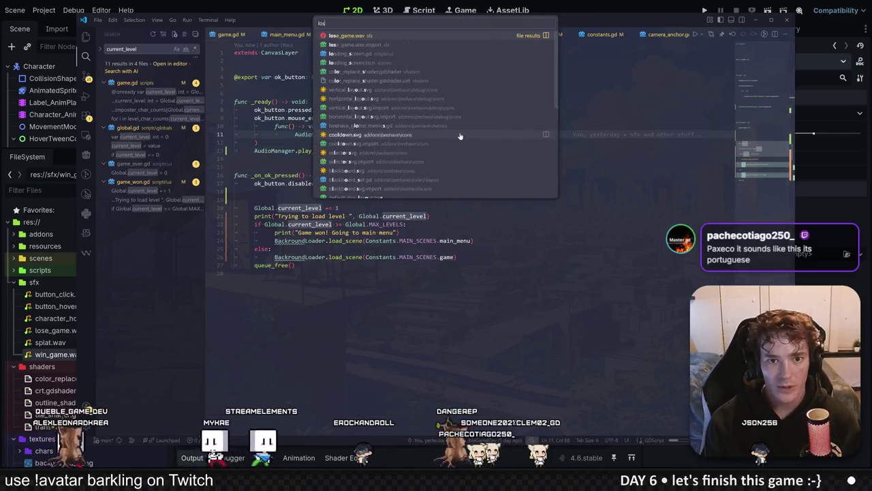
pyautogui.write('lose')
pyautogui.press('Down')
pyautogui.press('Down')
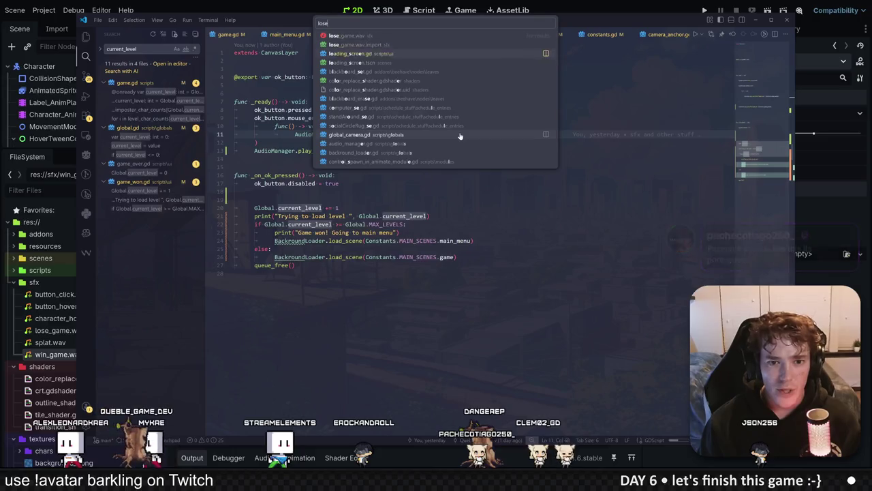
pyautogui.press('BackSpace')
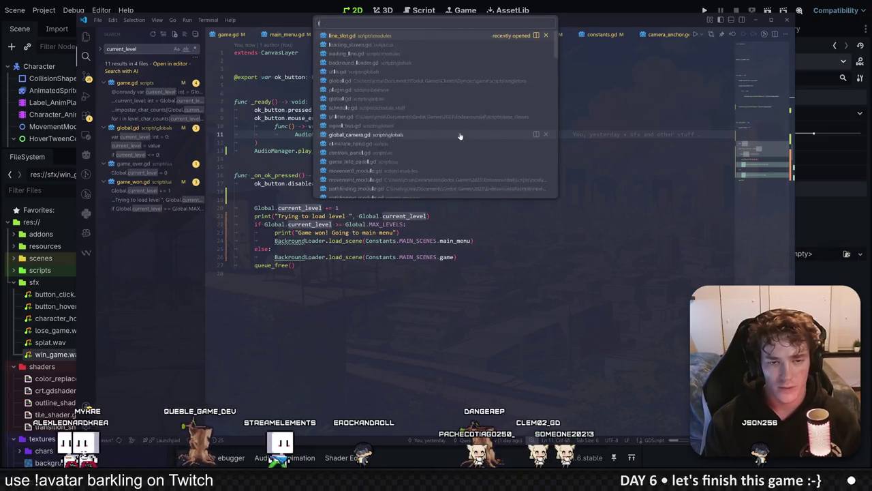
pyautogui.write('t')
pyautogui.press('BackSpace')
pyautogui.press('BackSpace')
pyautogui.press('BackSpace')
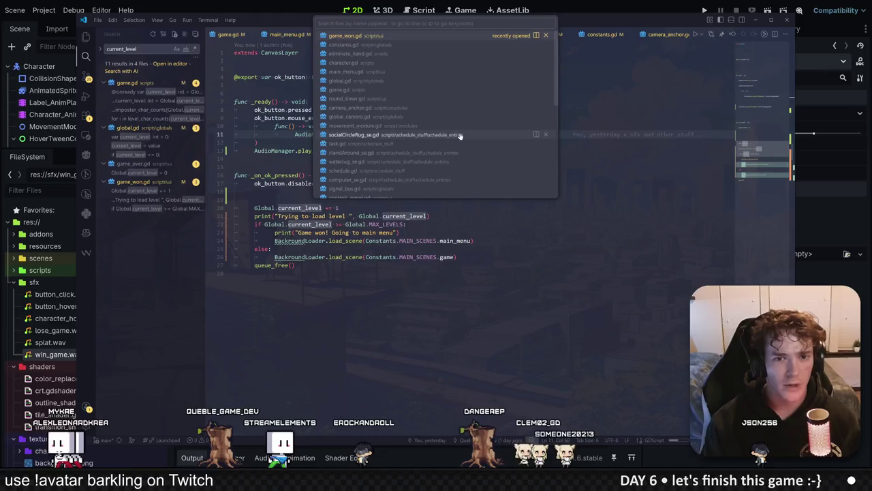
pyautogui.click(86, 37)
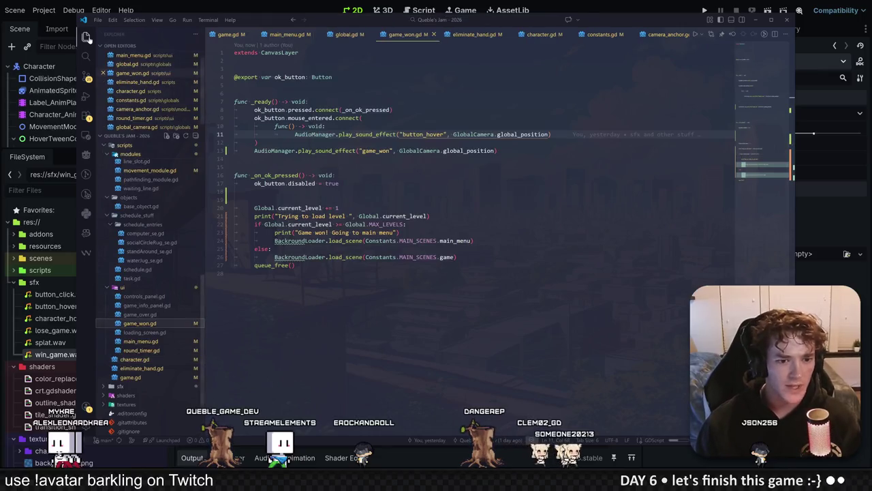
pyautogui.click(165, 316)
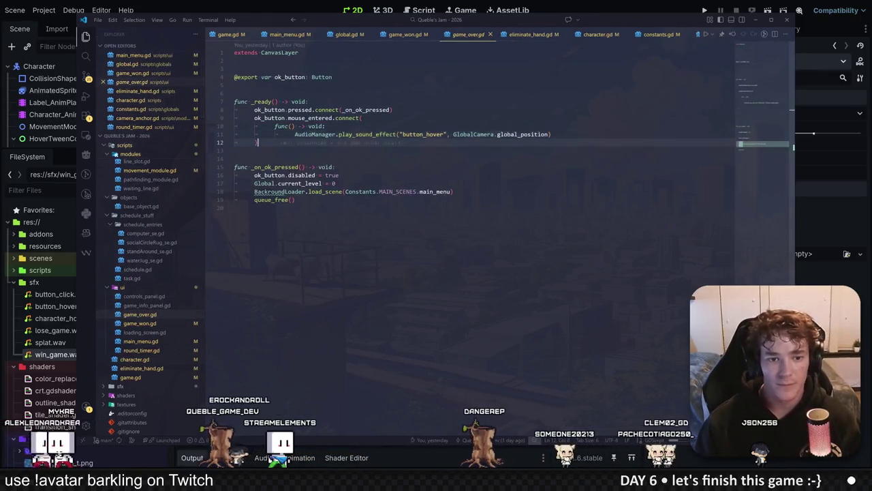
pyautogui.press('Return')
pyautogui.write('AudioManager.play_sound_effect("game_won", GlobalCamera.global_position)')
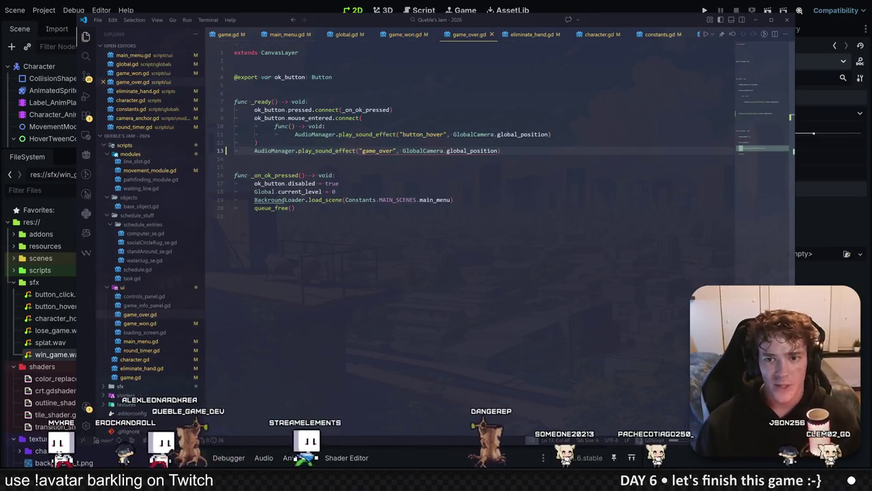
pyautogui.hotkey('ctrl', 's')
# Change game_over.gd's sound name to lose_game and run the game.
pyautogui.hotkey('ctrl', 'Tab')
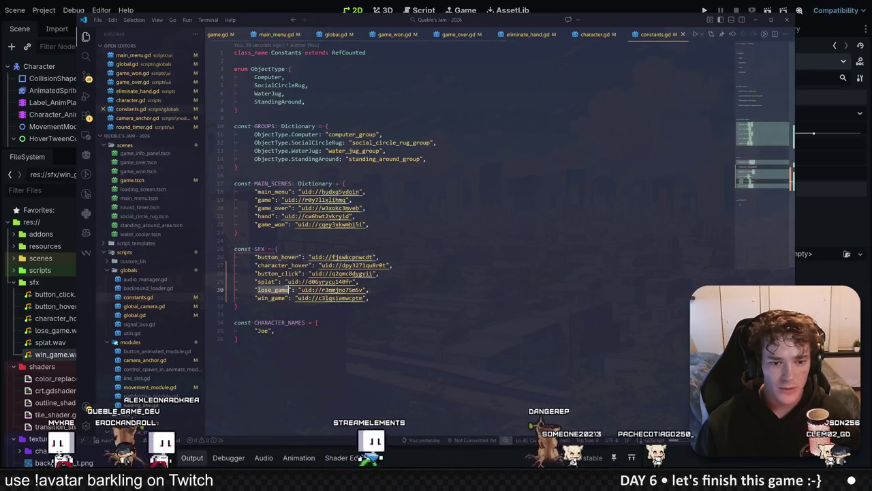
pyautogui.hotkey('ctrl', 'Tab')
pyautogui.doubleClick(376, 151)
pyautogui.write('lose_game')
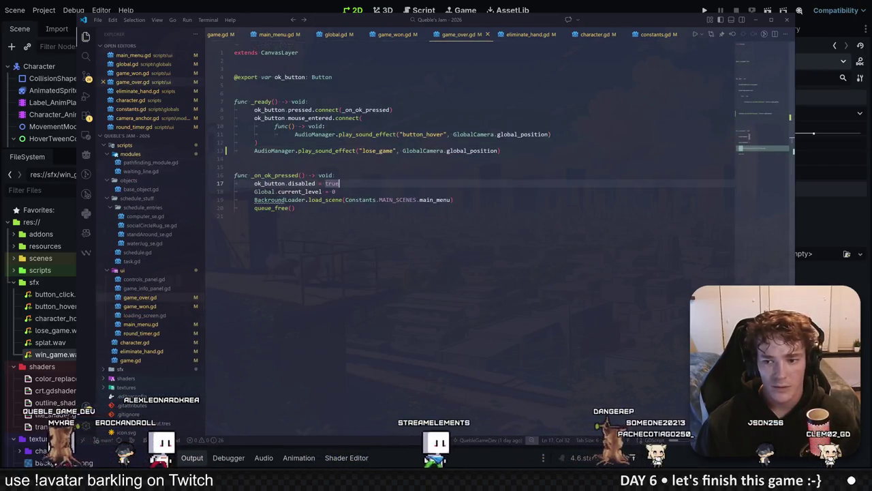
pyautogui.hotkey('alt', 'Tab')
pyautogui.press('F5')
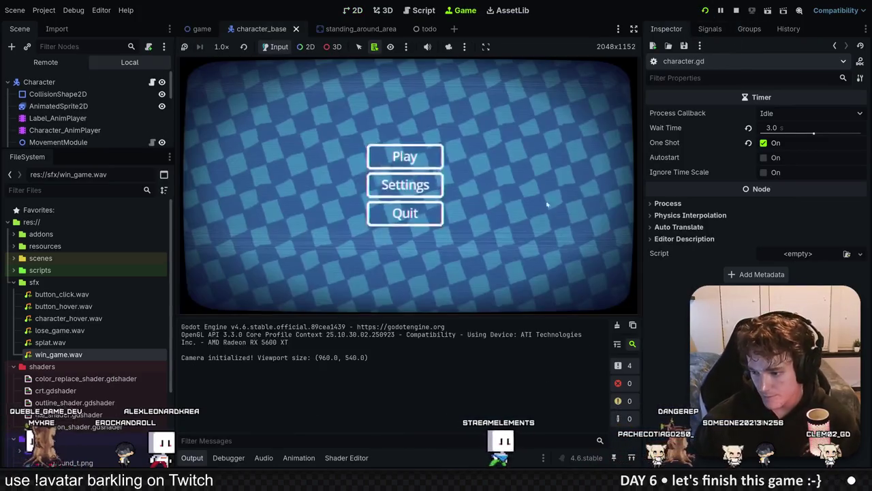
# Start a game and lose by eliminating an innocent office worker, returning to the main menu.
pyautogui.click(386, 145)
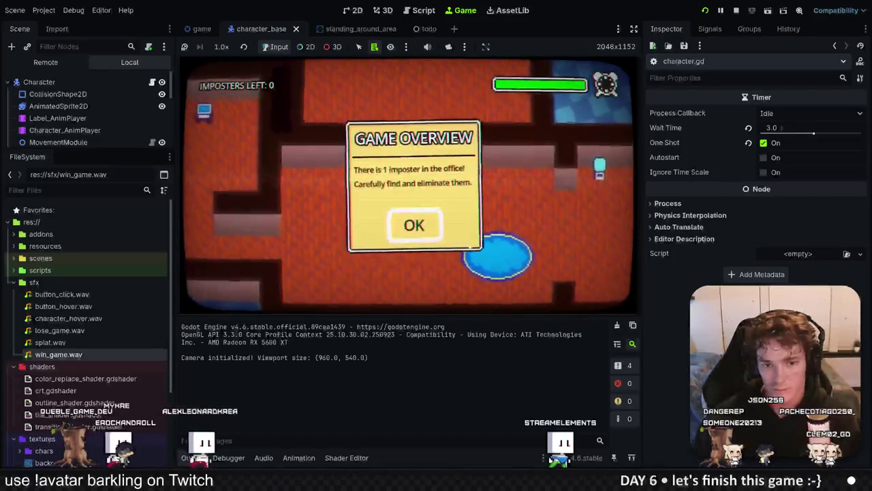
pyautogui.click(414, 223)
pyautogui.press('s')
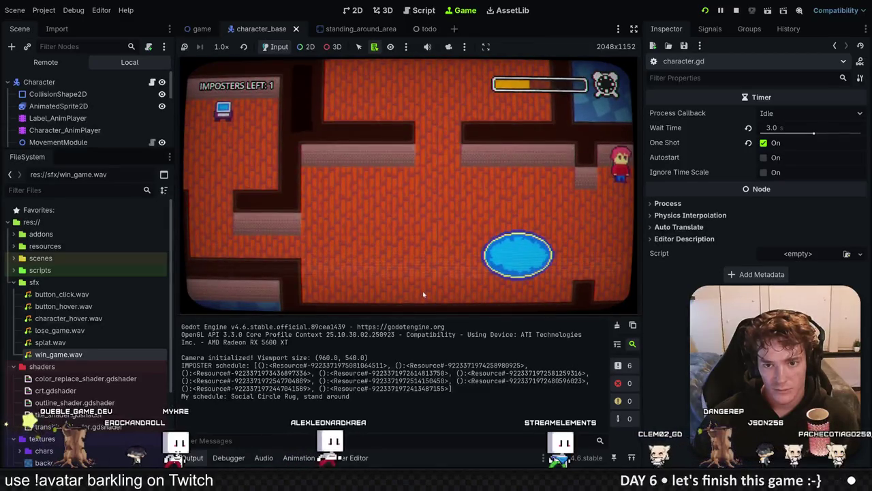
pyautogui.click(409, 291)
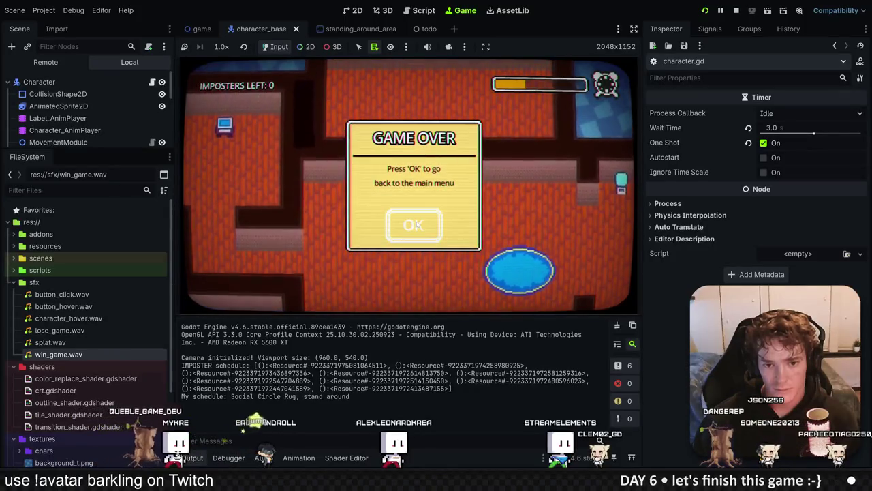
pyautogui.press('Return')
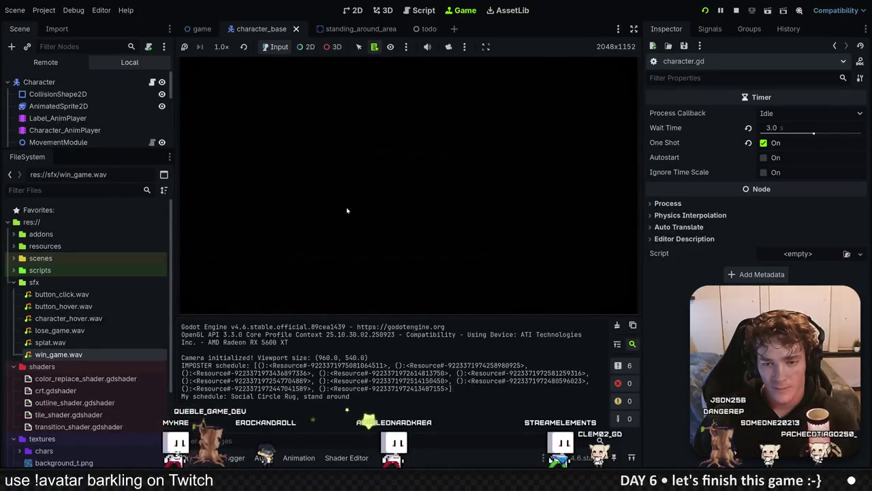
# Play another round, eliminating the yellow and red workers for a game over.
pyautogui.click(436, 222)
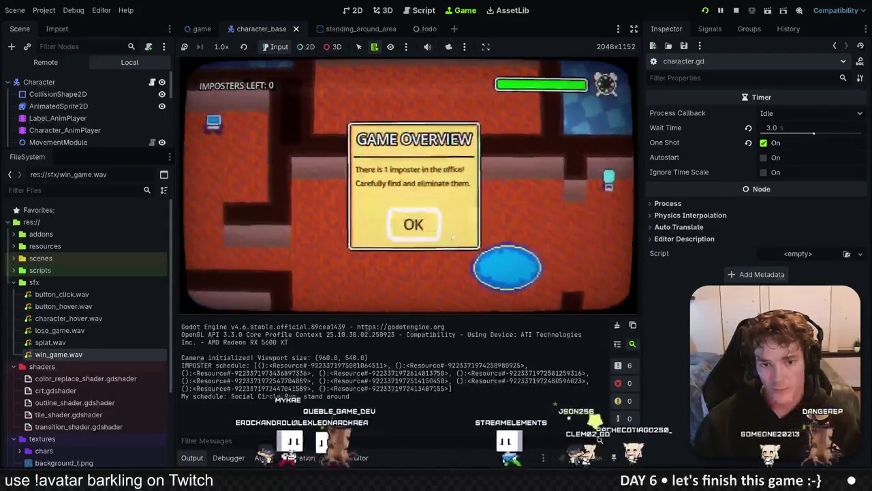
pyautogui.click(428, 238)
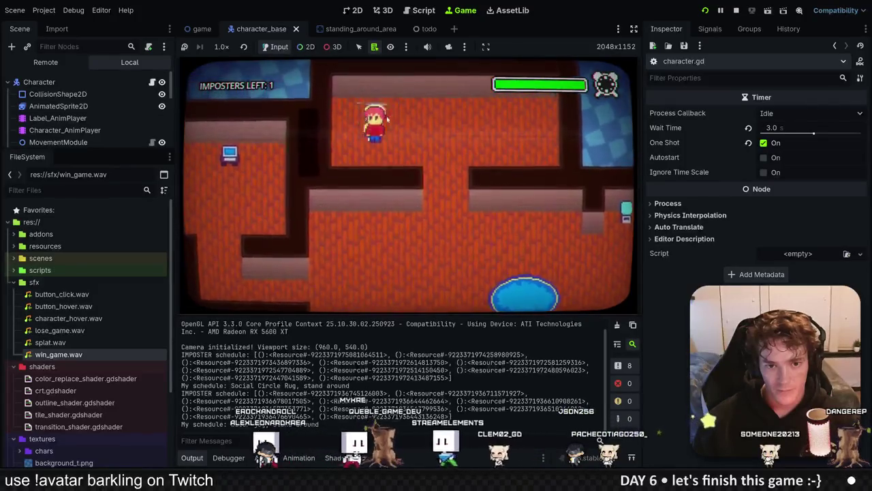
pyautogui.click(423, 139)
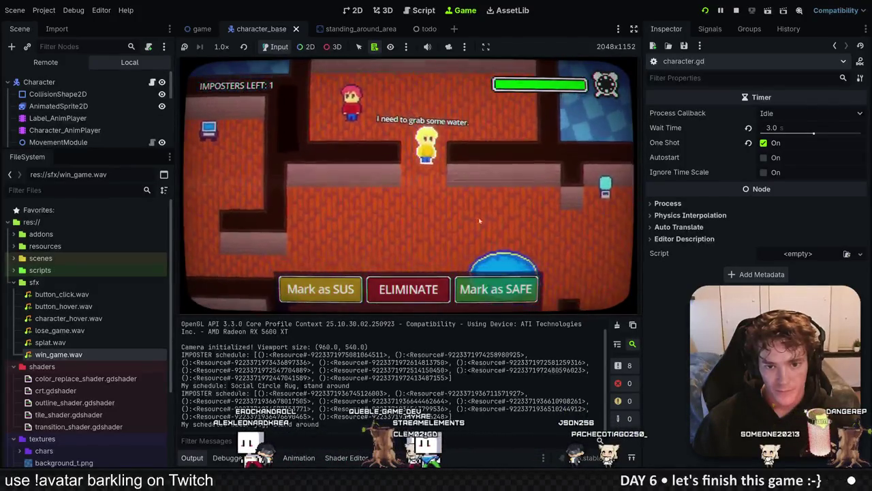
pyautogui.click(409, 289)
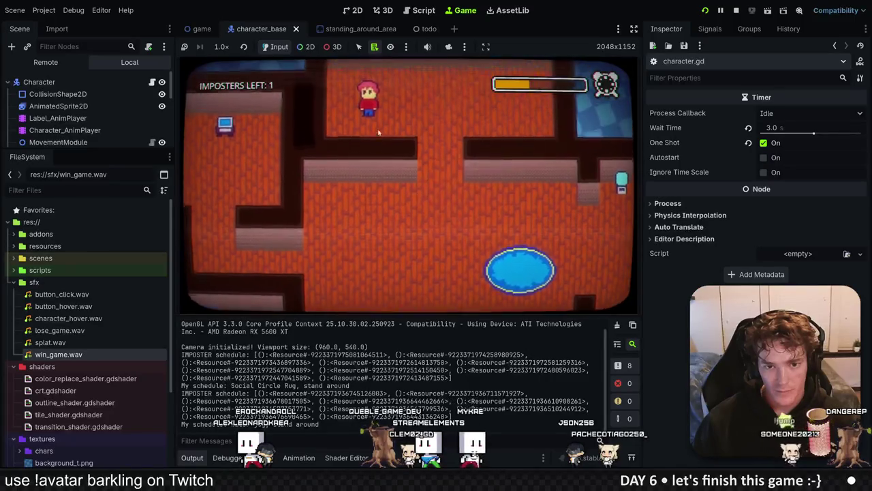
pyautogui.click(429, 286)
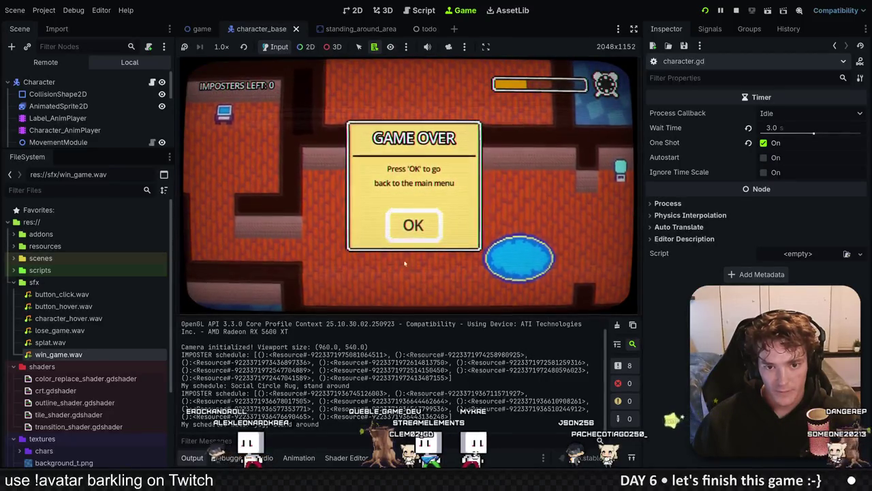
pyautogui.click(409, 238)
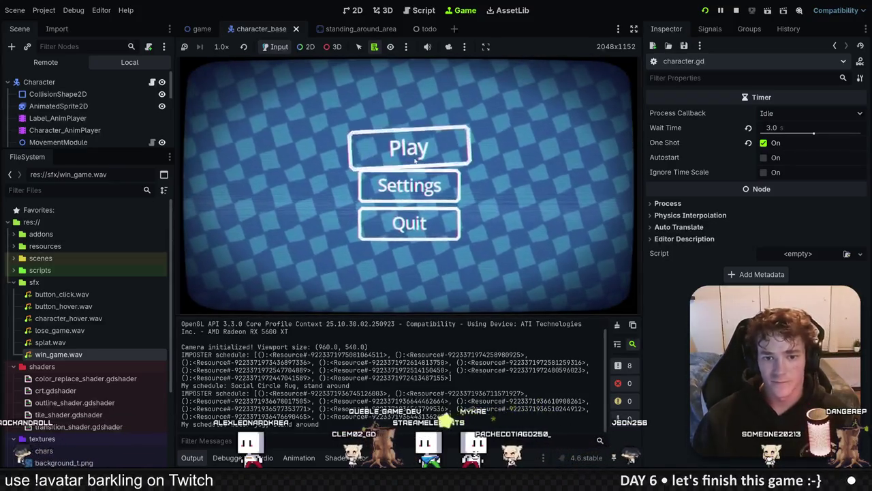
# Start a third round and eliminate the bored imposter to advance to the next level.
pyautogui.click(405, 149)
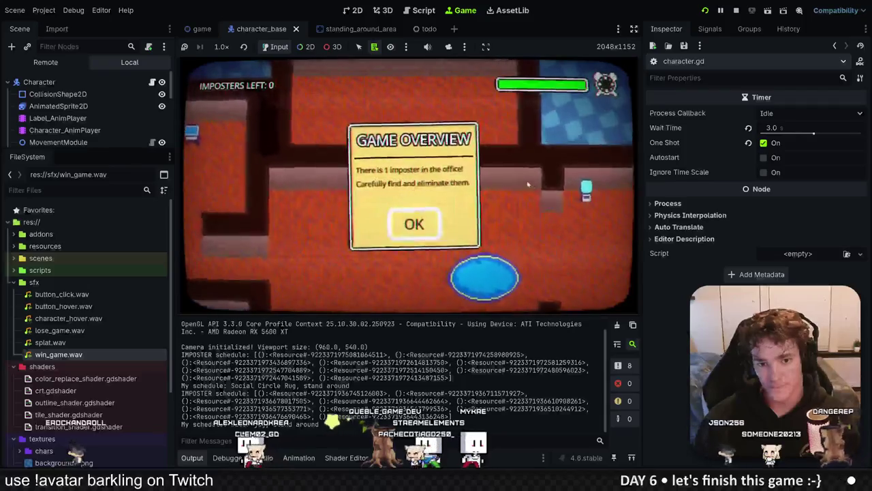
pyautogui.click(416, 227)
pyautogui.click(383, 120)
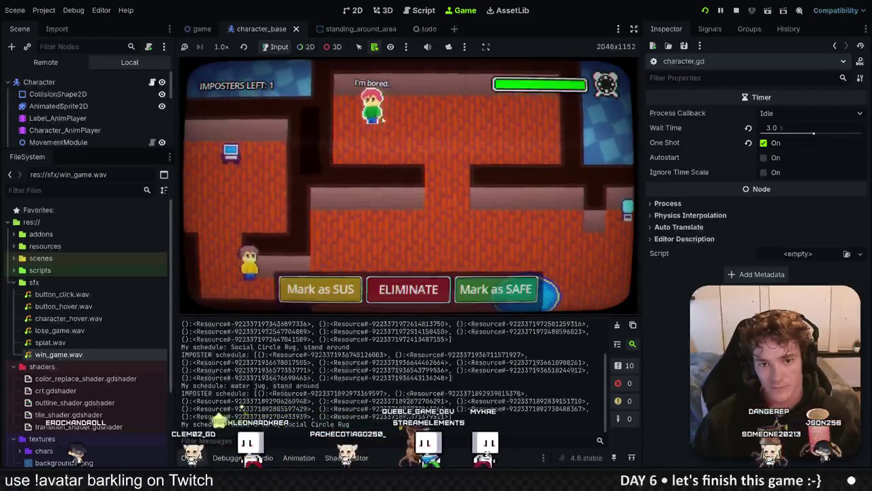
pyautogui.click(409, 290)
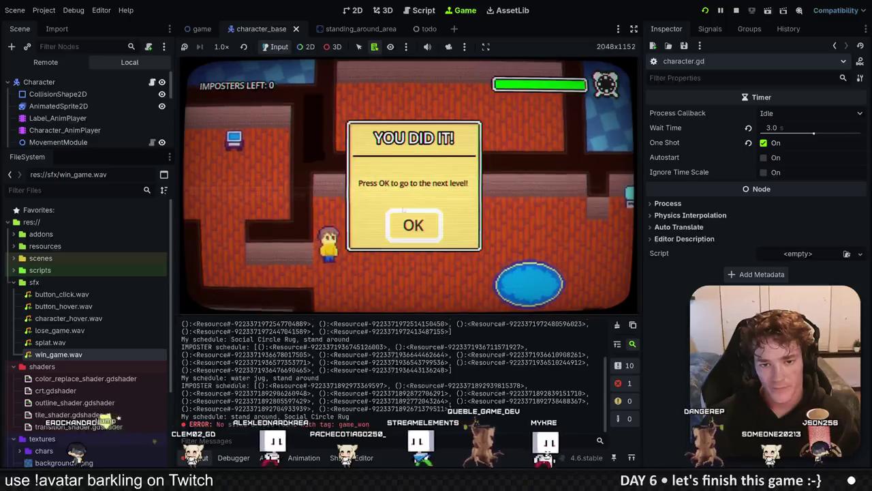
pyautogui.click(415, 229)
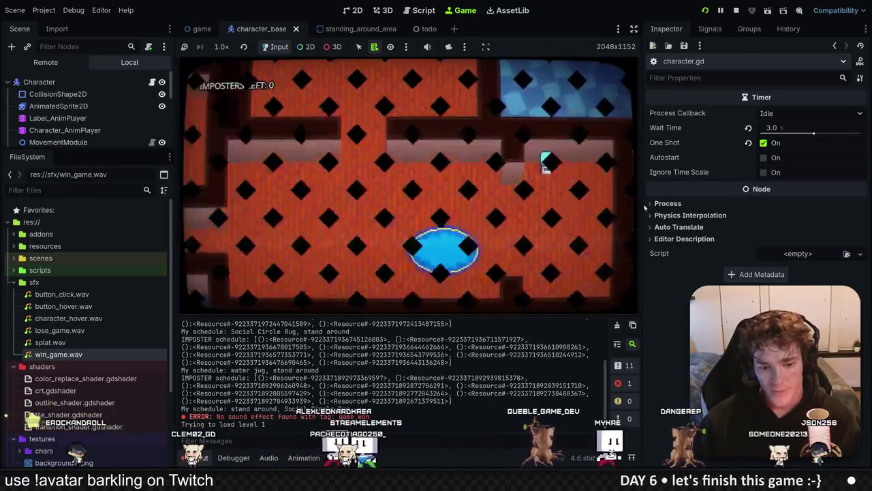
# Stop the game, check the win_game entry in constants.gd and game_won.gd, then rerun the game.
pyautogui.press('F8')
pyautogui.hotkey('alt', 'Tab')
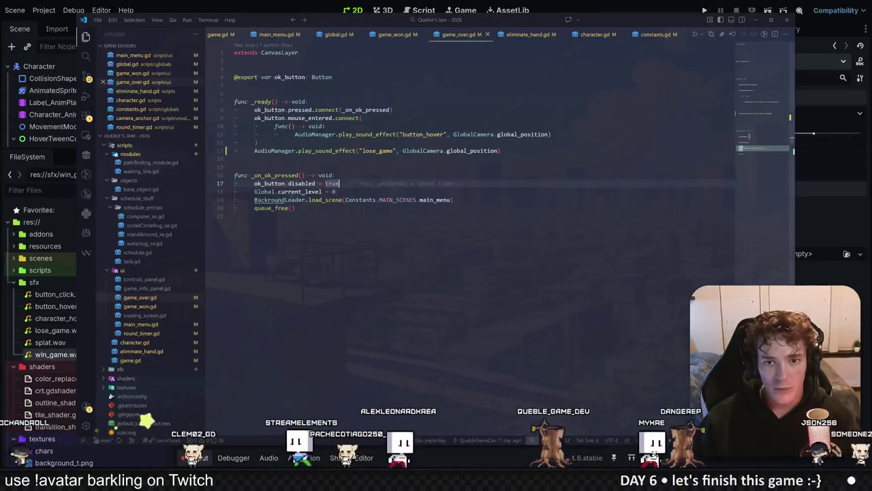
pyautogui.hotkey('ctrl', 'pagedown')
pyautogui.hotkey('ctrl', 'pagedown')
pyautogui.hotkey('ctrl', 'pagedown')
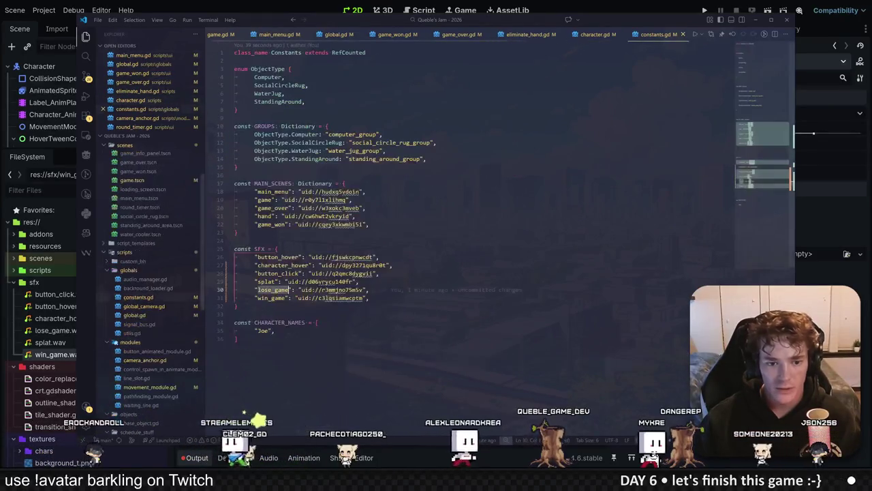
pyautogui.click(283, 297)
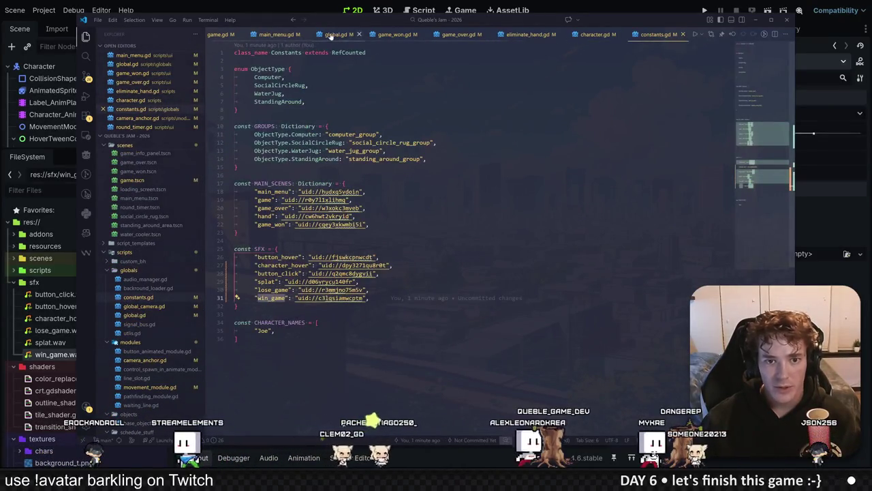
pyautogui.click(394, 36)
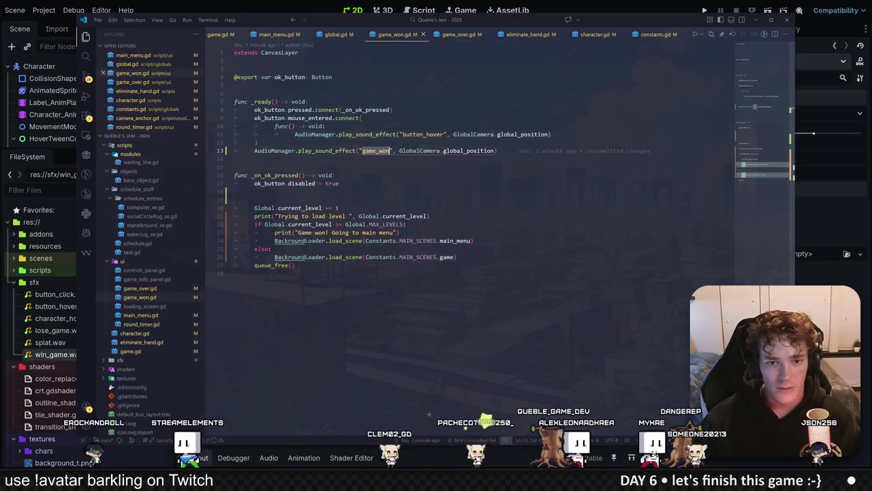
pyautogui.click(705, 10)
pyautogui.click(705, 10)
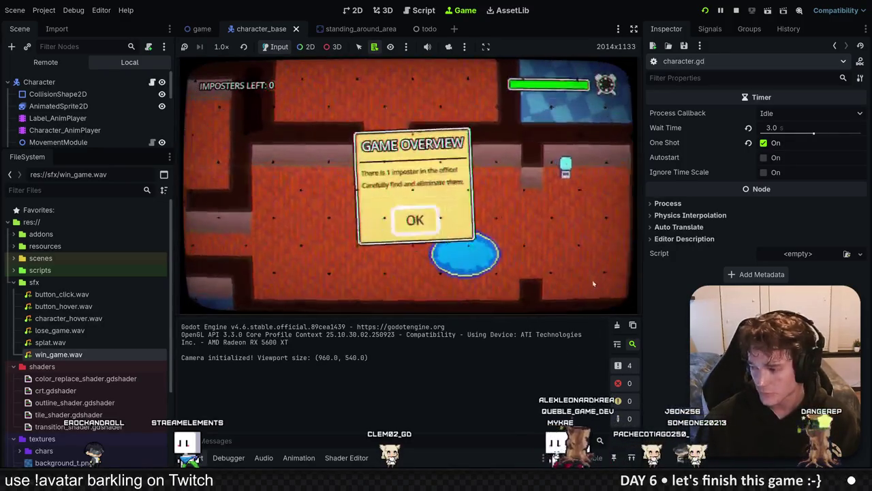
# Lose a round by eliminating the green-shirted worker and another, back to the main menu.
pyautogui.click(413, 220)
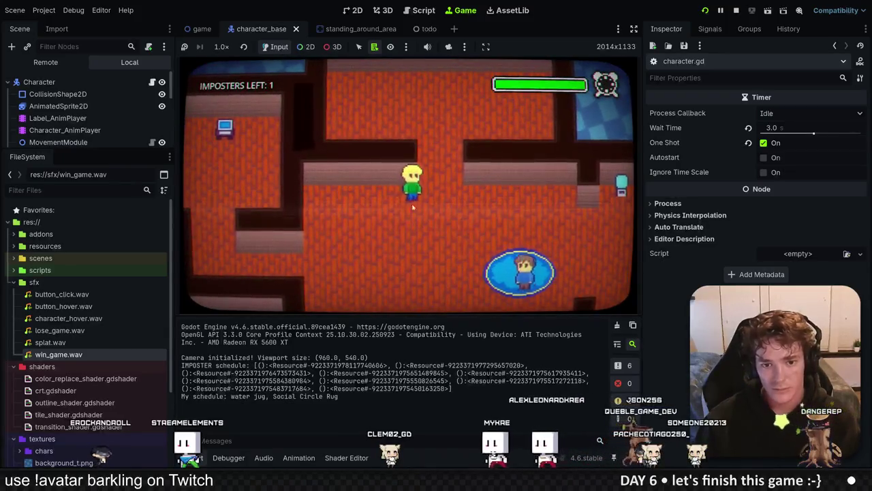
pyautogui.click(412, 283)
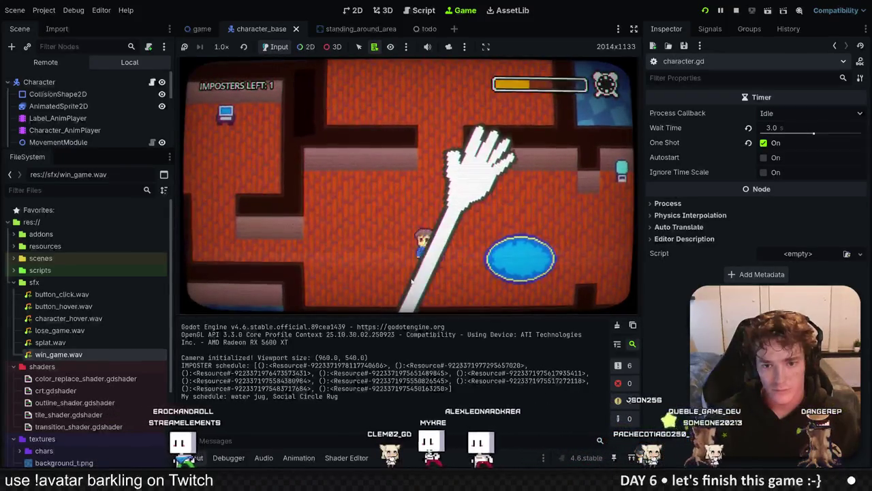
pyautogui.click(412, 285)
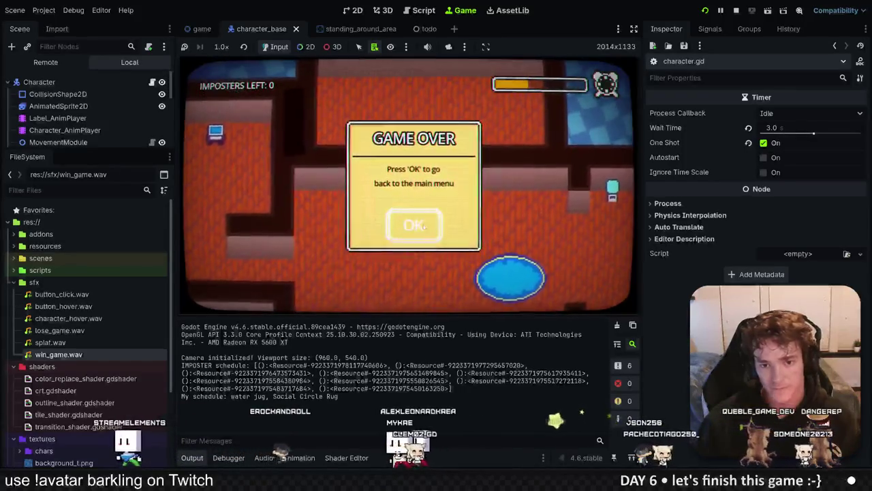
pyautogui.click(423, 226)
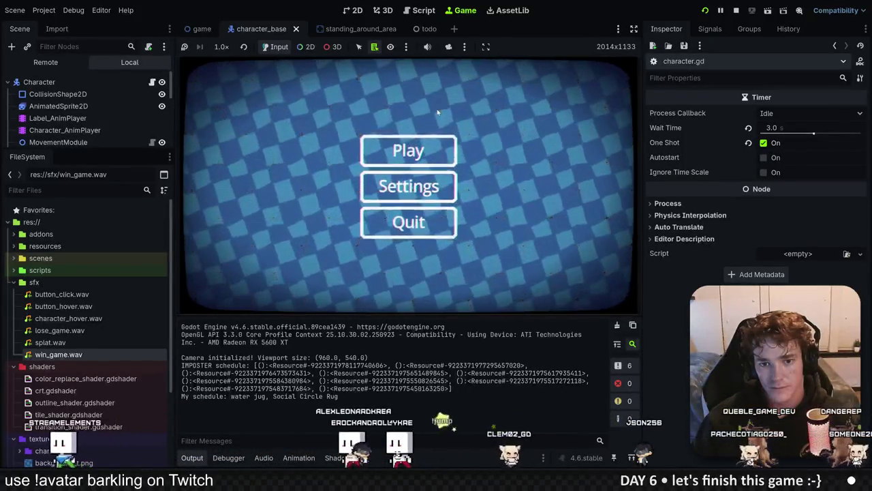
# Win the next round by eliminating the imposter, explore level 2, then stop the game.
pyautogui.click(422, 158)
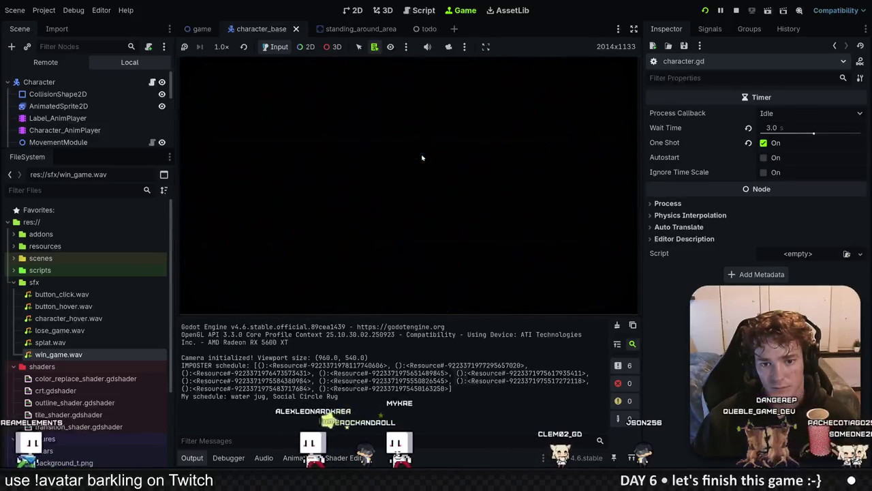
pyautogui.click(419, 222)
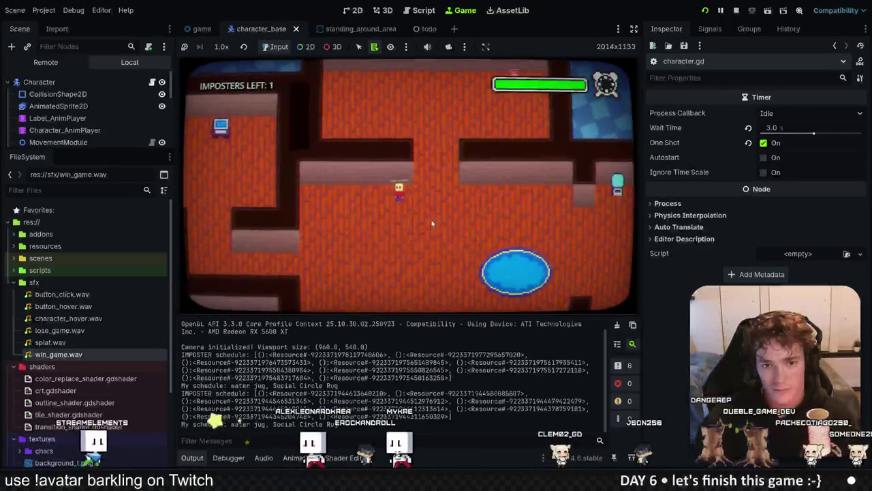
pyautogui.click(424, 293)
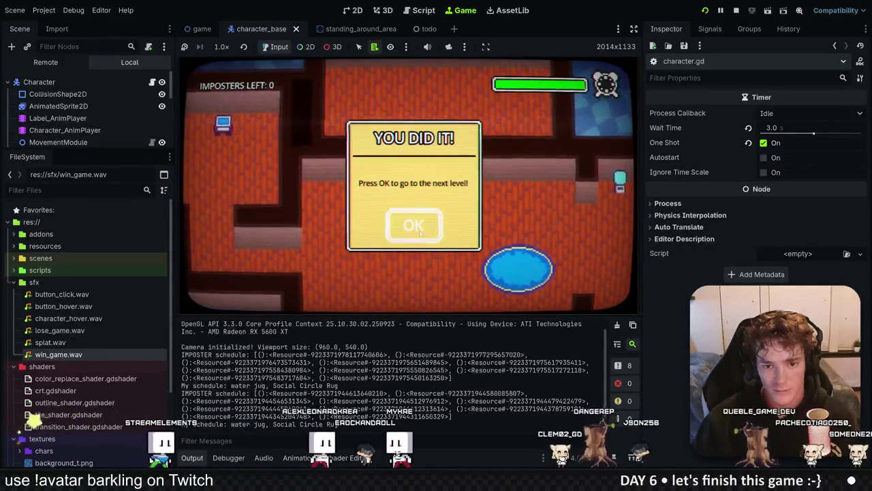
pyautogui.click(420, 232)
pyautogui.click(411, 230)
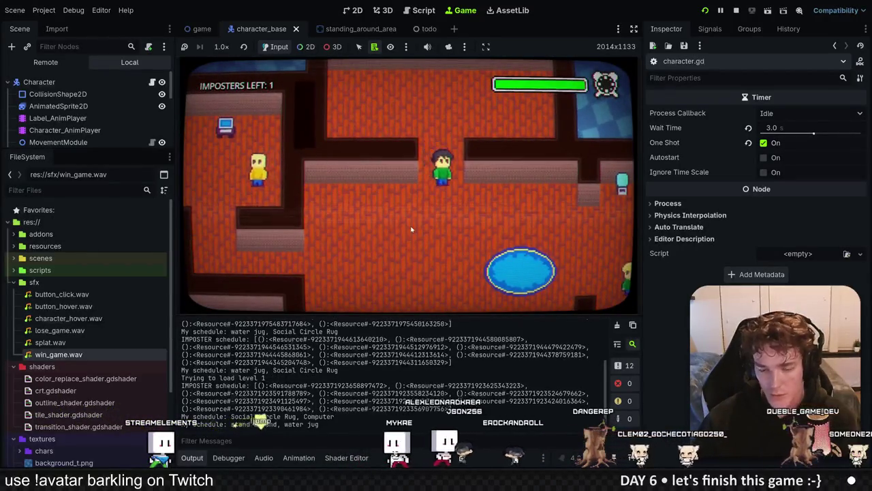
pyautogui.press('Down')
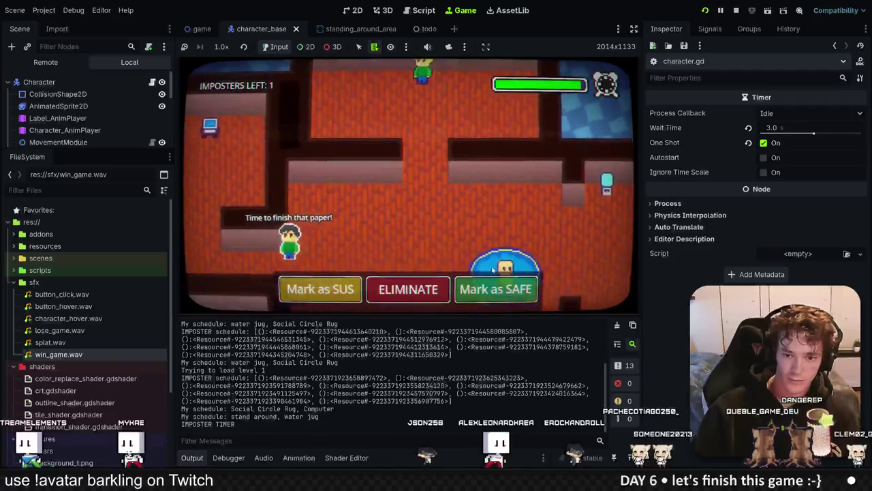
pyautogui.click(332, 289)
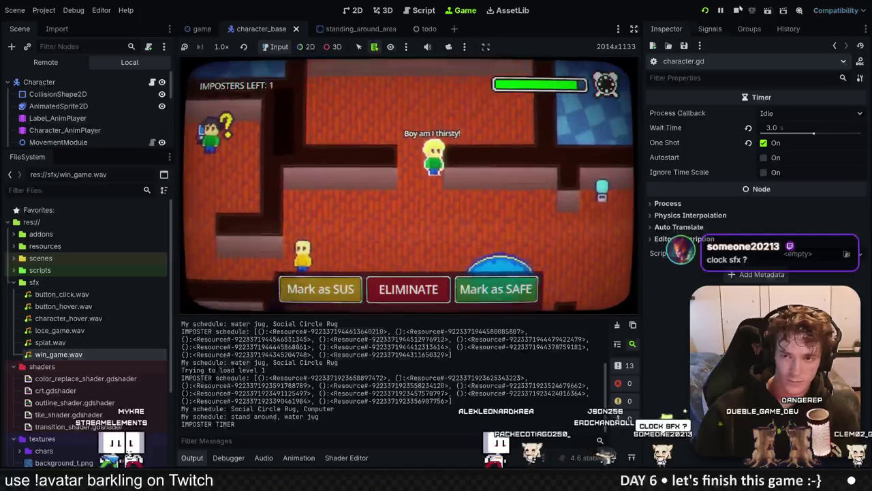
pyautogui.press('F8')
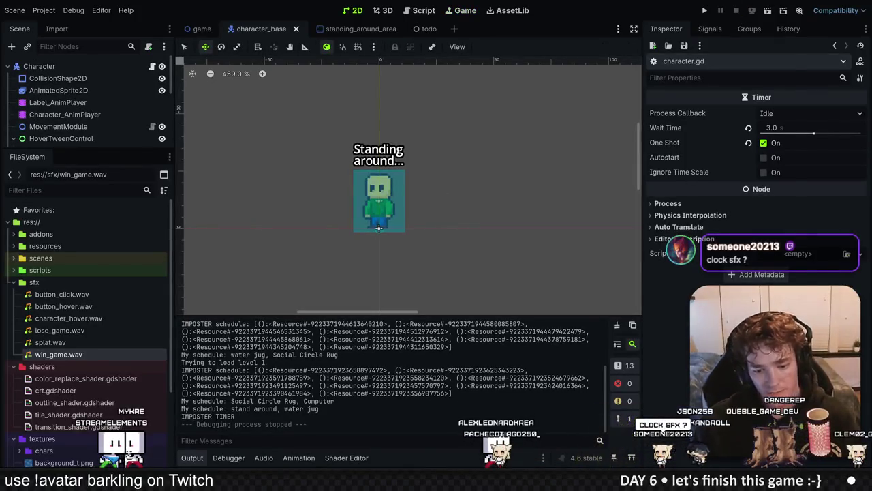
pyautogui.hotkey('alt', 'Tab')
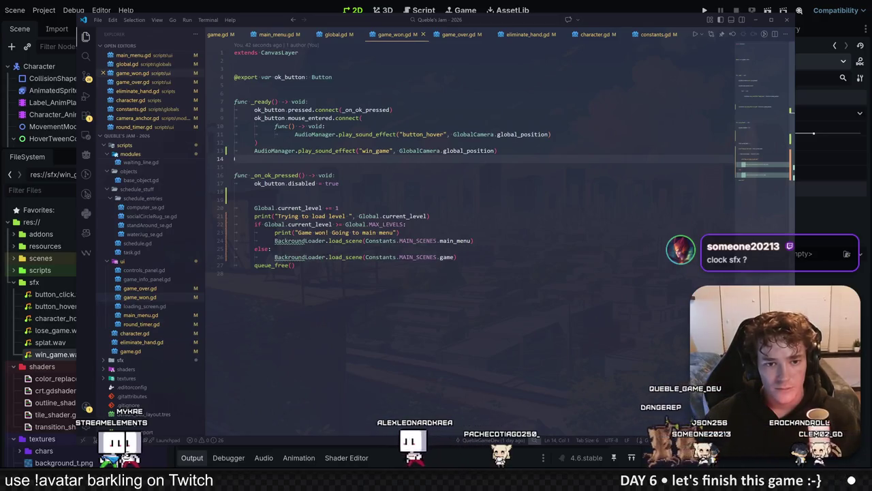
pyautogui.press('Return')
pyautogui.press('Return')
pyautogui.press('Tab')
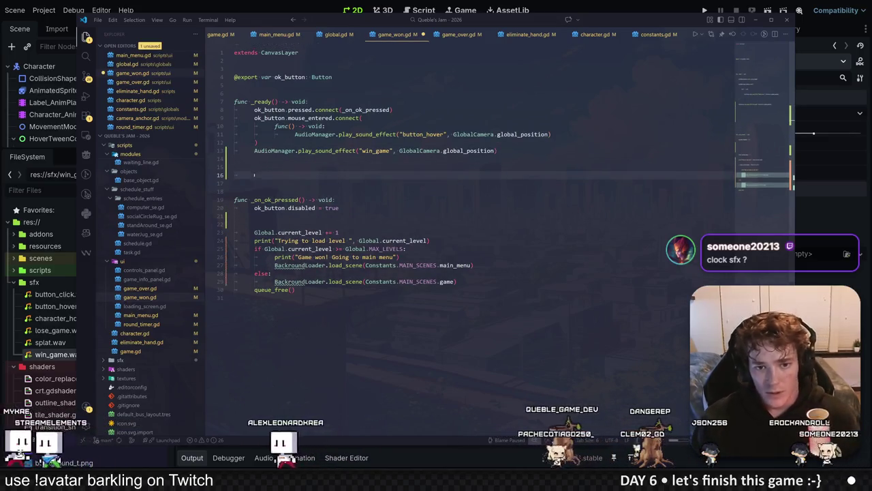
pyautogui.click(254, 110)
pyautogui.hotkey('ctrl', 'c')
pyautogui.click(254, 175)
pyautogui.hotkey('ctrl', 'v')
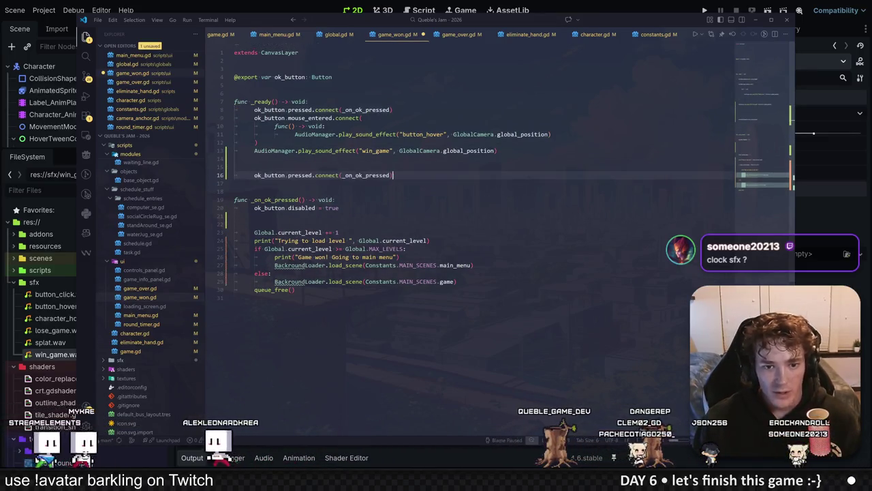
pyautogui.click(455, 134)
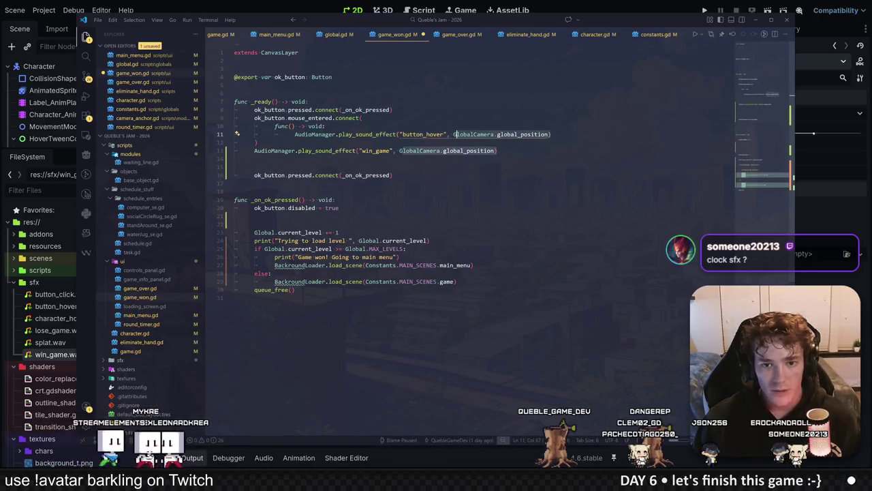
pyautogui.click(294, 134)
pyautogui.hotkey('shift', 'End')
pyautogui.hotkey('ctrl', 'c')
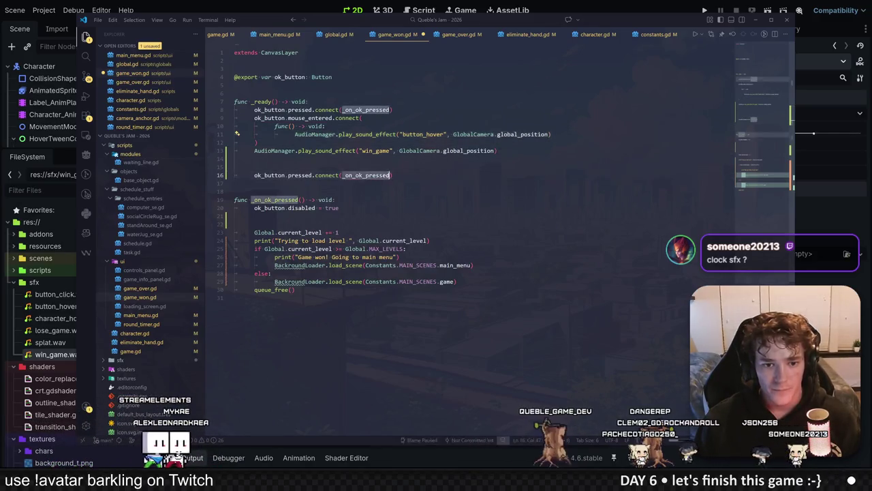
pyautogui.doubleClick(366, 175)
pyautogui.hotkey('ctrl', 'v')
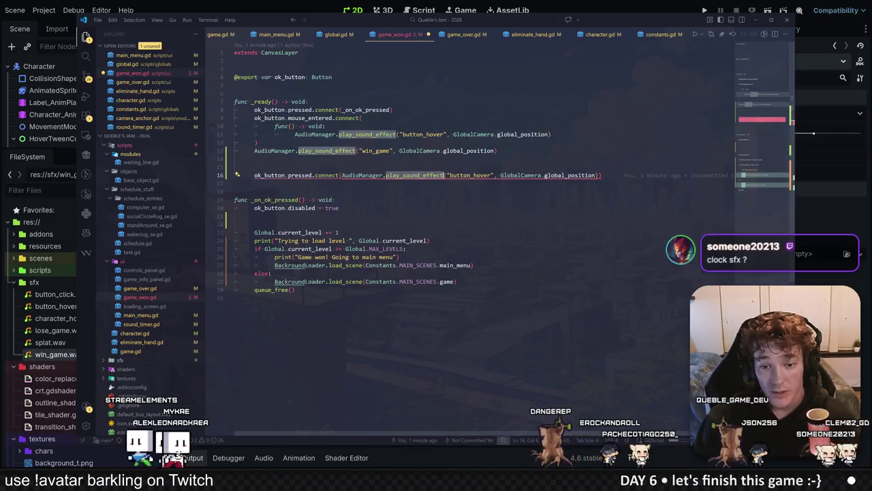
pyautogui.click(234, 191)
pyautogui.hotkey('shift', 'alt', 'Right')
pyautogui.hotkey('shift', 'alt', 'Right')
pyautogui.hotkey('shift', 'alt', 'Right')
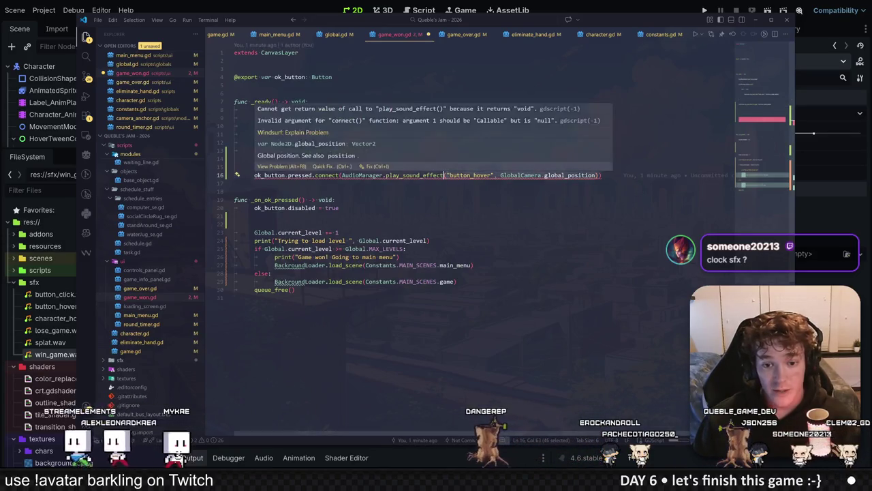
pyautogui.write('.bind')
pyautogui.write('("button_click", GlobalCamera.global_position)')
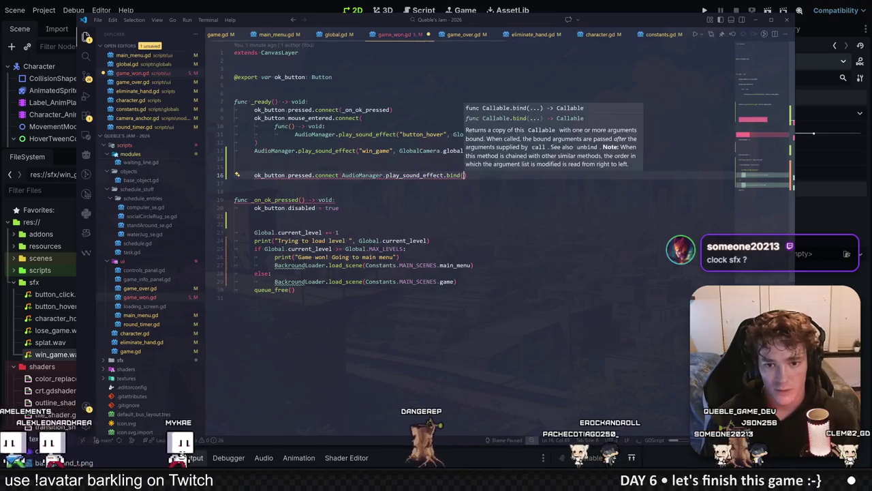
pyautogui.write(')')
pyautogui.hotkey('ctrl', 's')
pyautogui.press('Down')
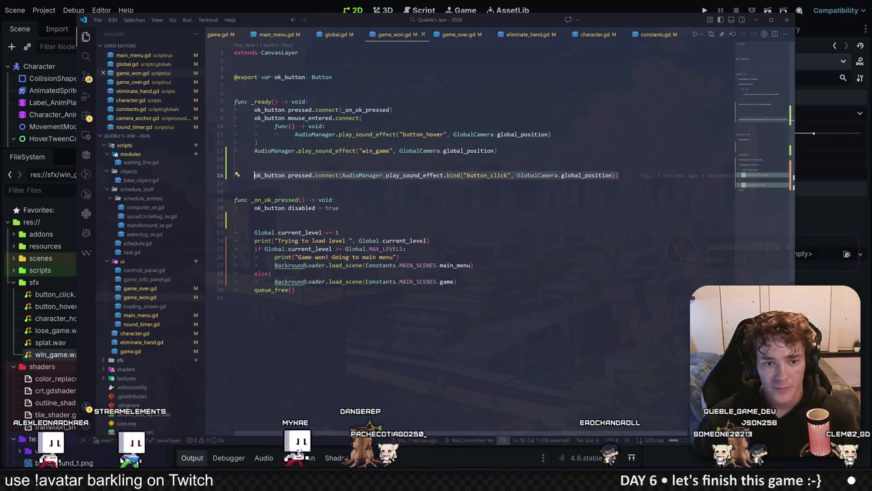
pyautogui.hotkey('ctrl', 'x')
pyautogui.press('BackSpace')
pyautogui.press('BackSpace')
pyautogui.press('BackSpace')
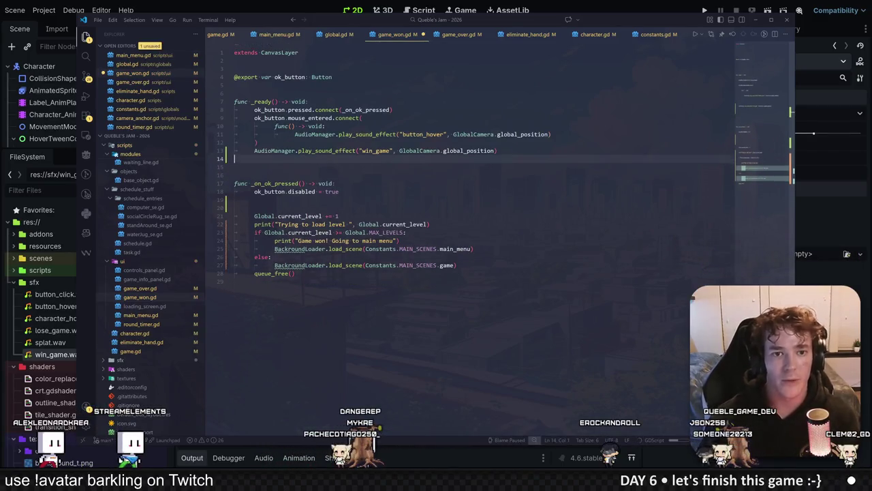
pyautogui.hotkey('ctrl', 's')
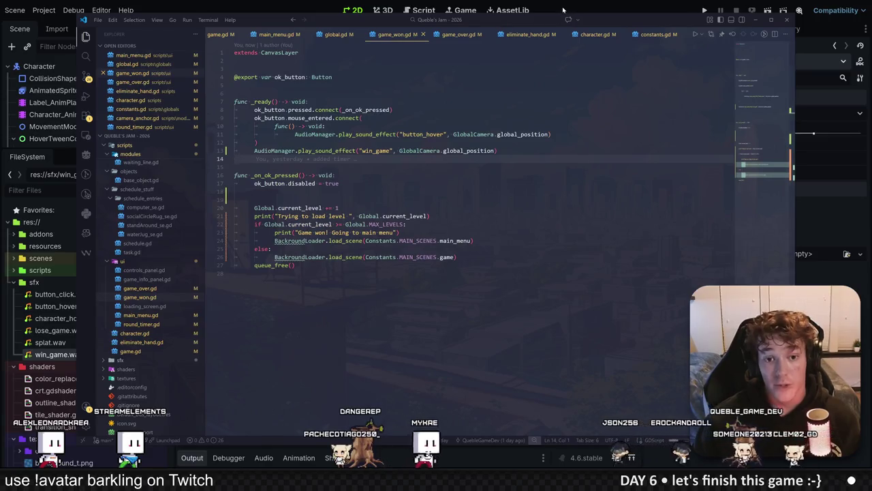
pyautogui.click(563, 9)
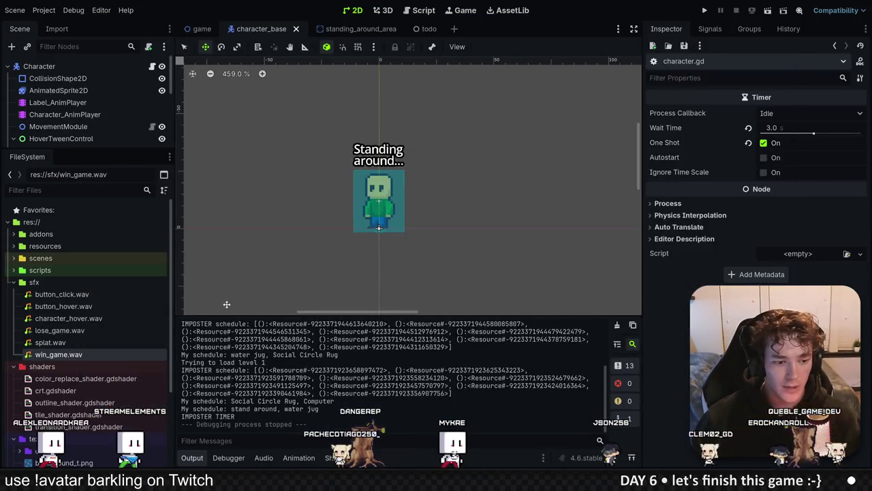
# Open the game scene and the ControlsPanel script in VS Code.
pyautogui.click(14, 259)
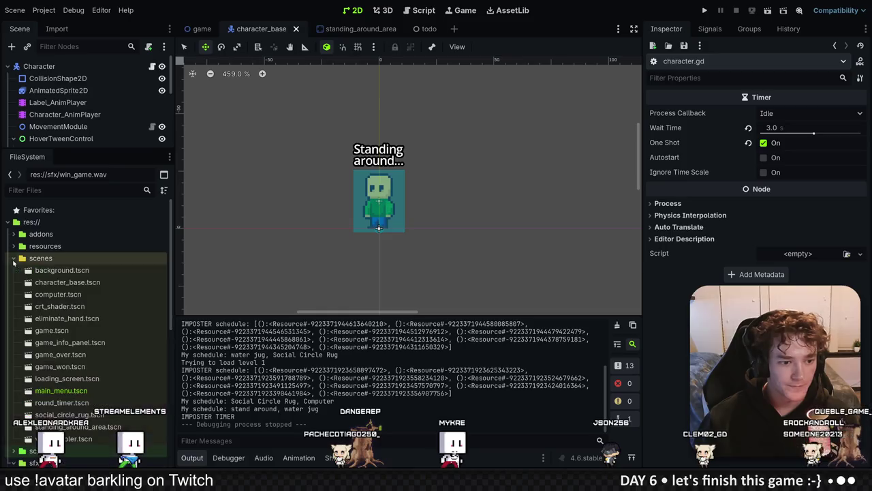
pyautogui.click(81, 273)
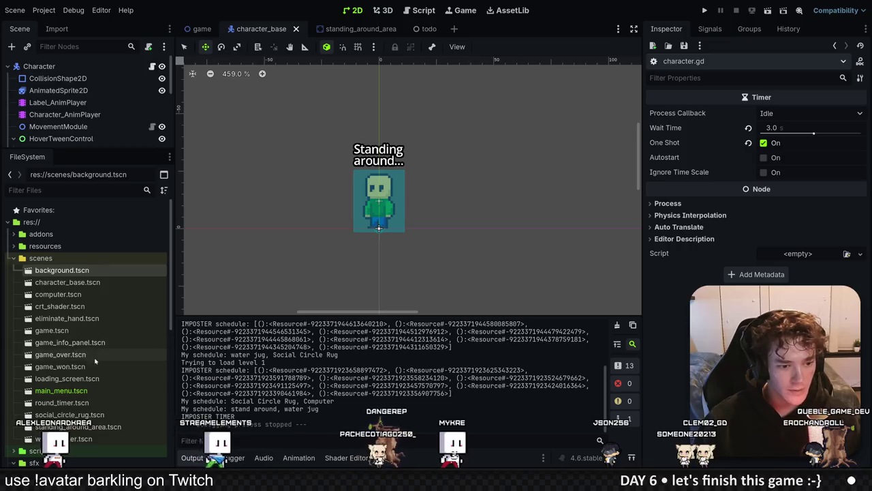
pyautogui.click(202, 28)
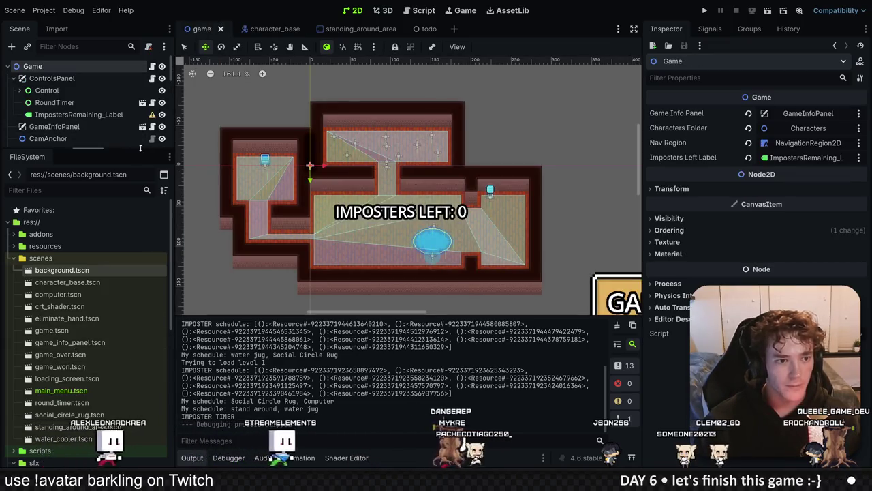
pyautogui.click(152, 79)
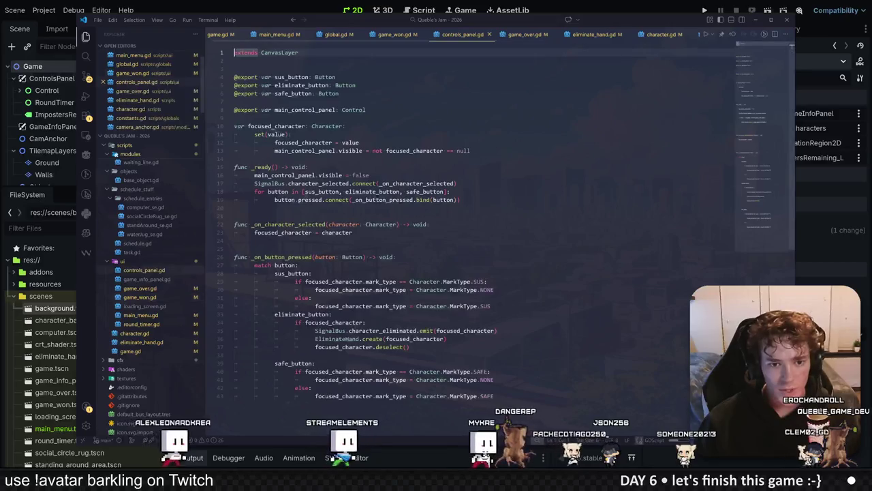
# Add AudioManager.play_sound_effect("button_click", ...) as the first line of _on_button_pressed.
pyautogui.scroll(-2, 297, 150)
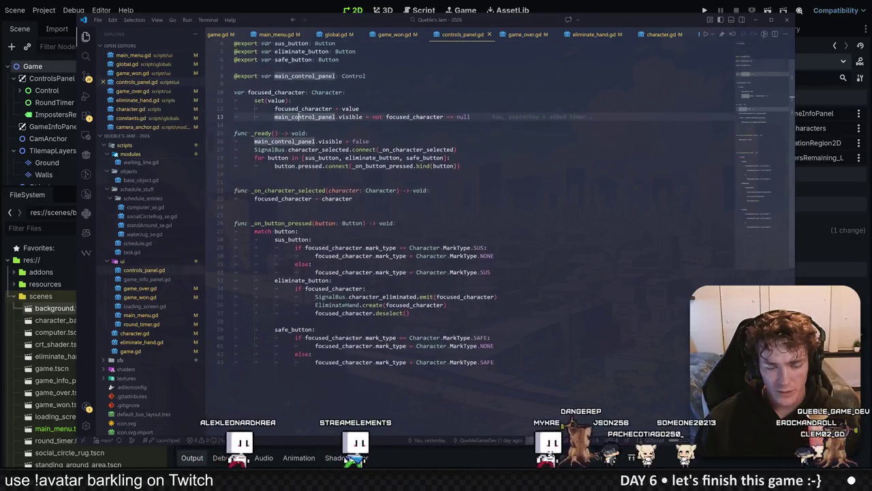
pyautogui.click(396, 222)
pyautogui.press('Return')
pyautogui.hotkey('ctrl', 'v')
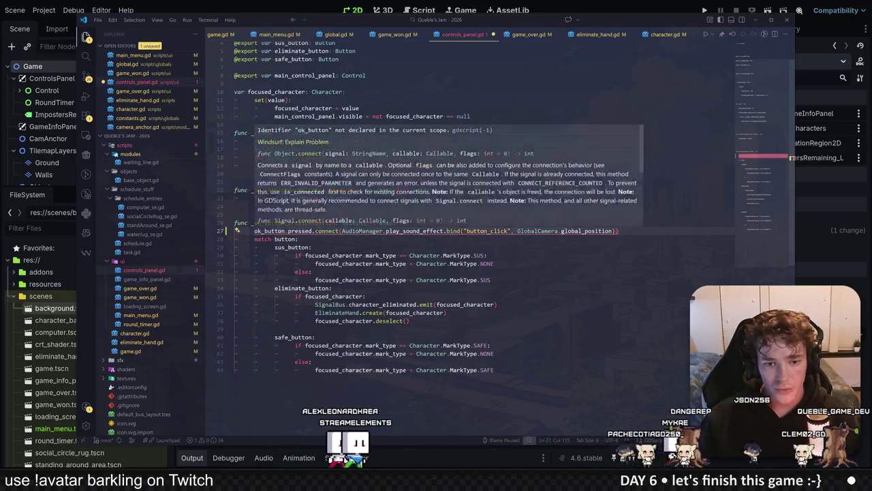
pyautogui.hotkey('ctrl', 'z')
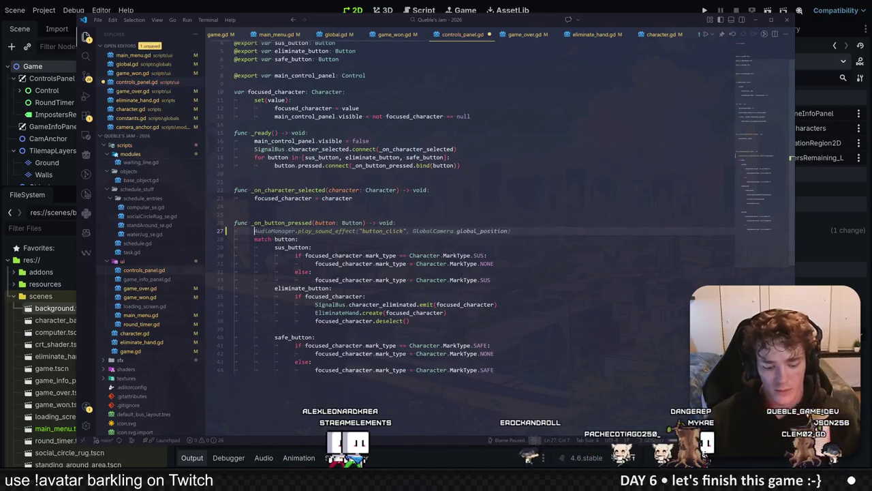
pyautogui.write('AudioManager.play_sound_effect("button_click", GlobalCamera.global_position')
pyautogui.press('Tab')
pyautogui.hotkey('alt', 'Tab')
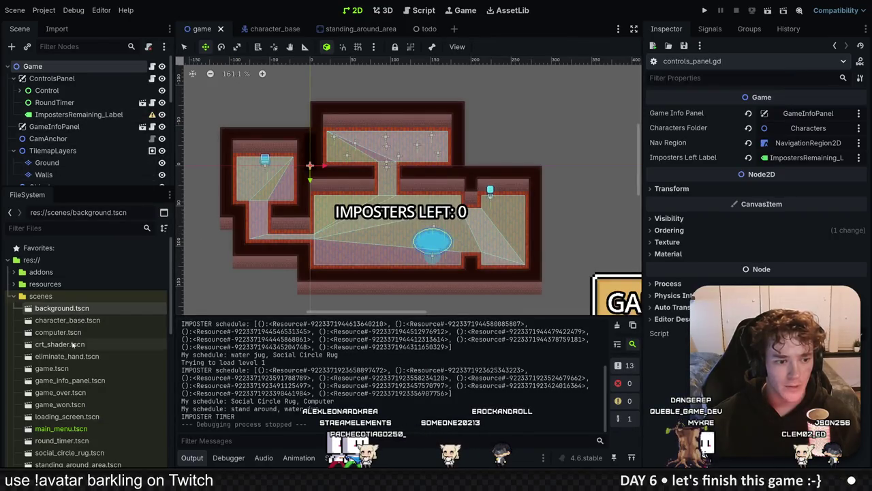
# Add the button_click sound line at the start of _on_ok_pressed in game_won.gd.
pyautogui.click(60, 428)
pyautogui.scroll(-2, 93, 414)
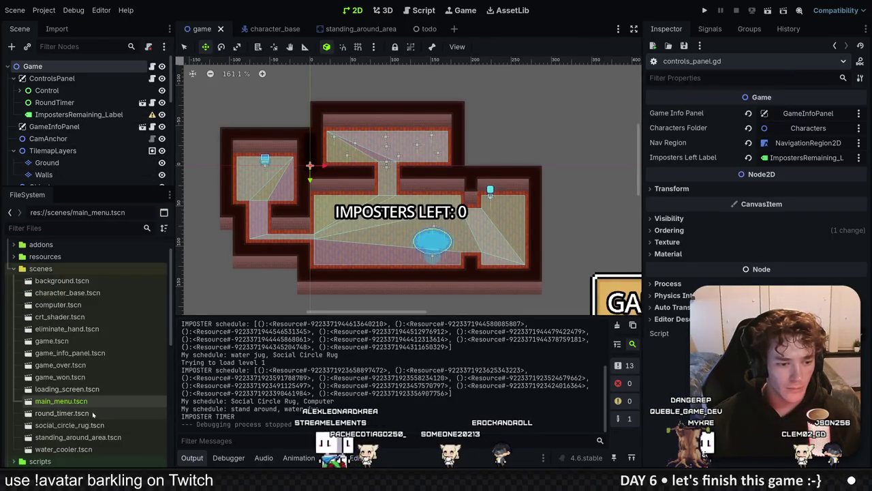
pyautogui.doubleClick(83, 377)
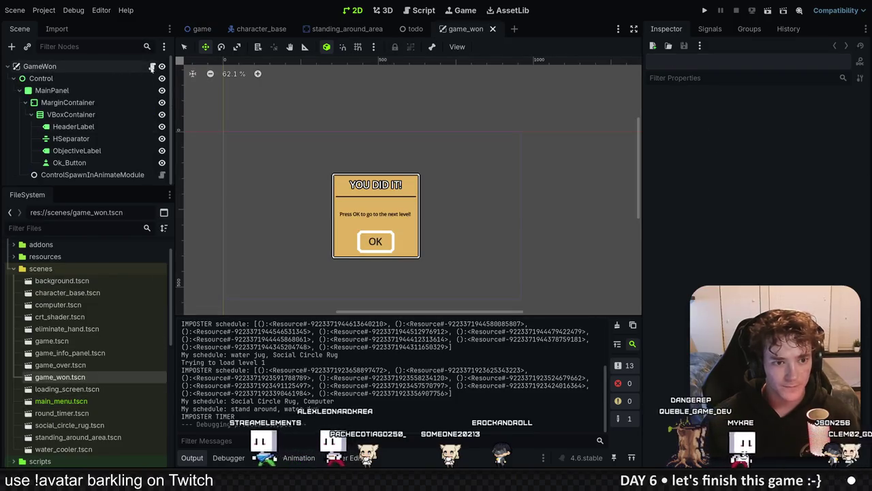
pyautogui.click(153, 69)
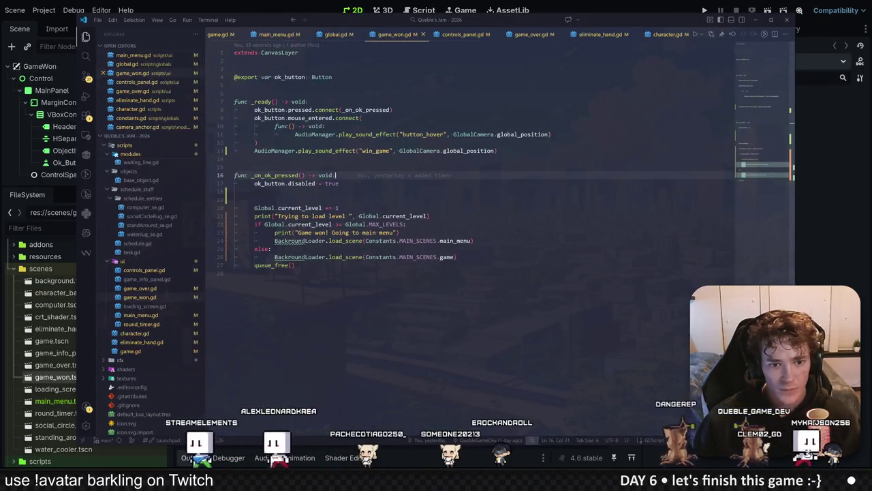
pyautogui.click(498, 150)
pyautogui.click(288, 118)
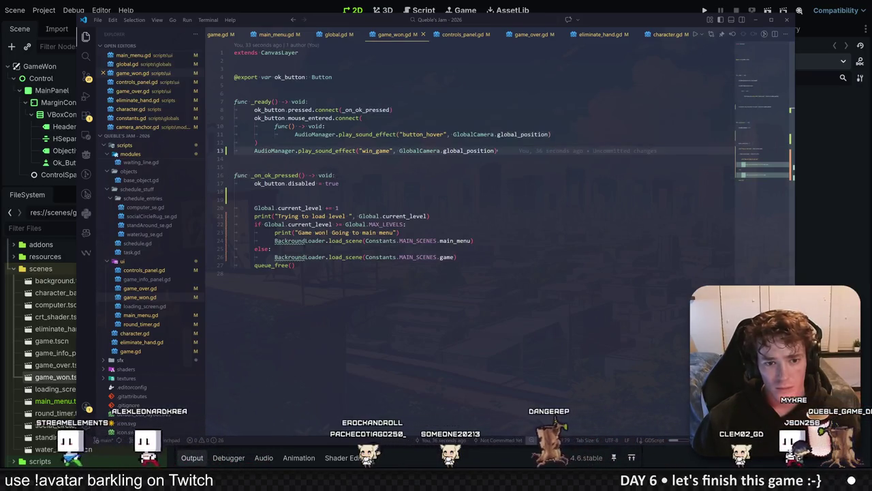
pyautogui.click(335, 175)
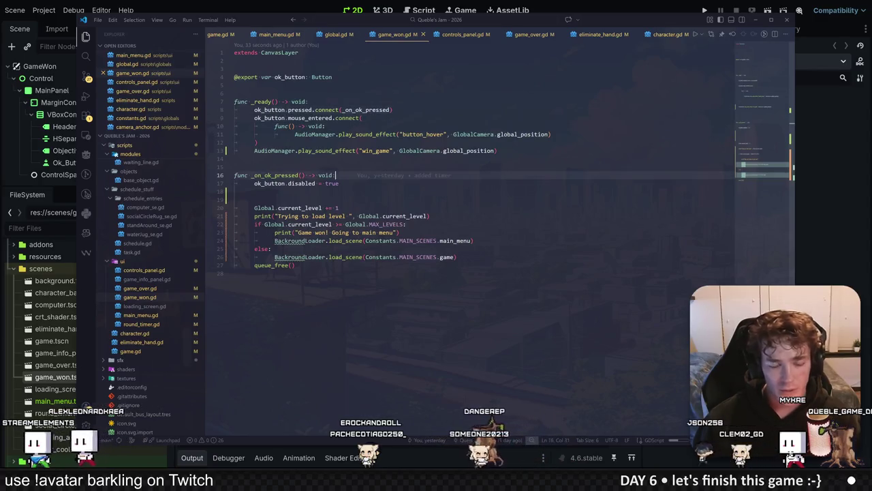
pyautogui.press('Return')
pyautogui.write('AudioManager.play_sound_effect("button_click", GlobalCamera.global_position)')
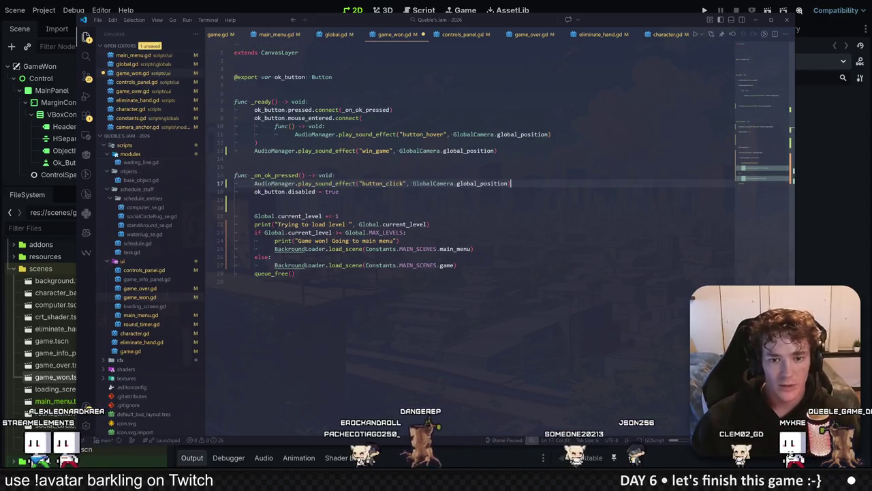
pyautogui.hotkey('shift', 'Home')
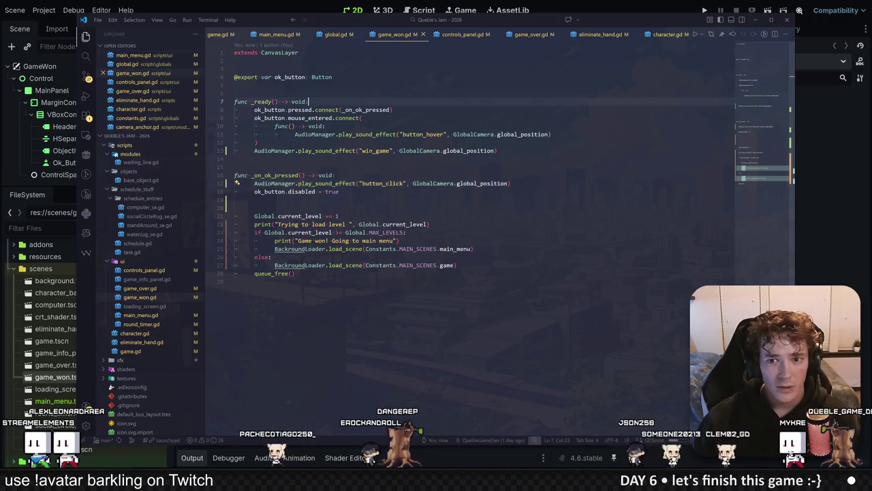
# Paste the same button_click line at the top of game_over.gd's _on_ok_pressed.
pyautogui.click(521, 38)
pyautogui.press('Up')
pyautogui.press('Return')
pyautogui.hotkey('ctrl', 'v')
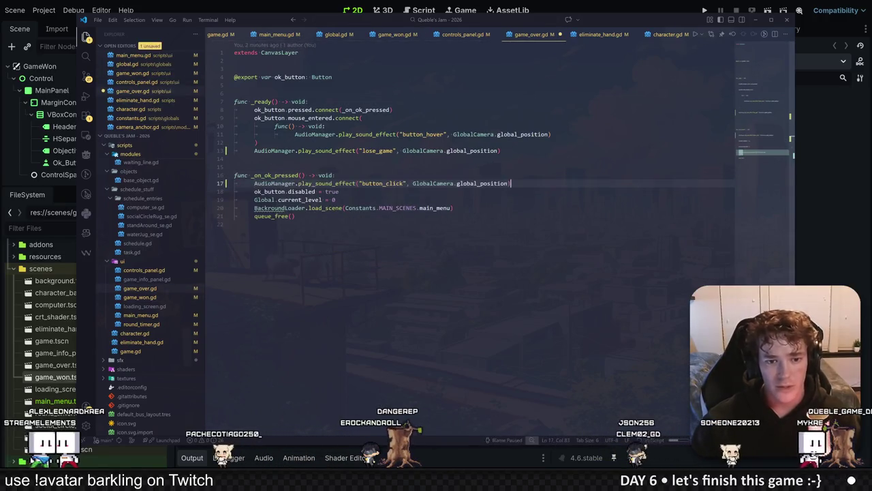
# Run the game from the main menu and begin level 1.
pyautogui.hotkey('alt', 'Tab')
pyautogui.press('F5')
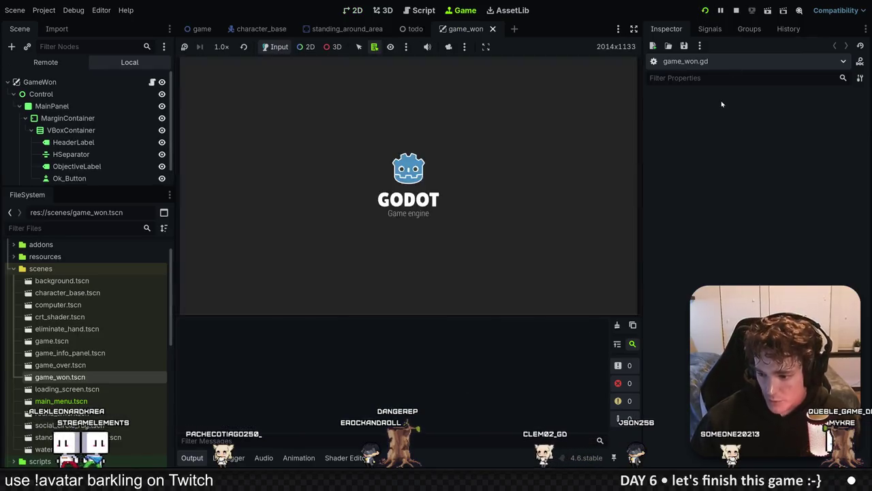
pyautogui.click(394, 149)
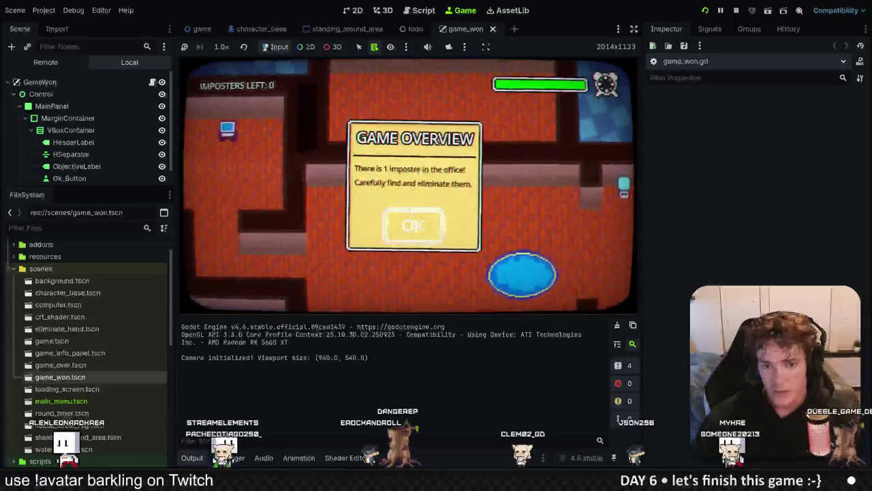
pyautogui.click(413, 226)
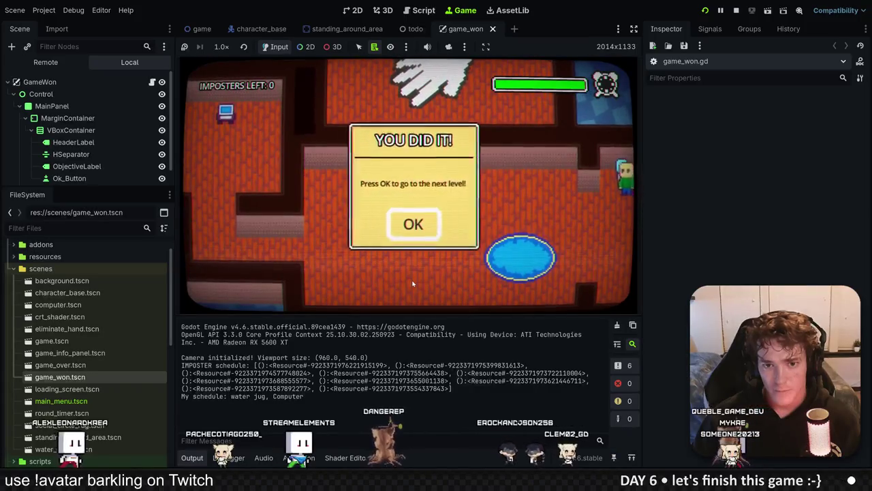
pyautogui.click(417, 229)
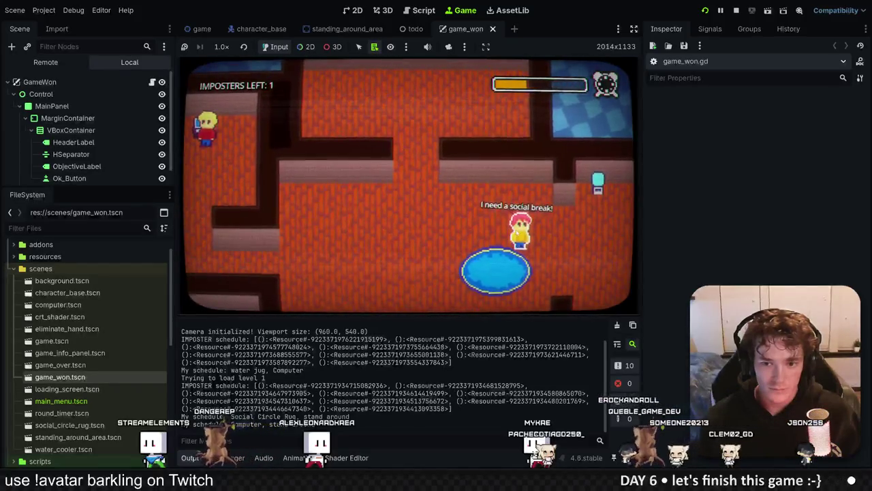
# Zoom the game view to 2×, eliminate the red-haired imposter, reach level 2, and stop.
pyautogui.click(520, 231)
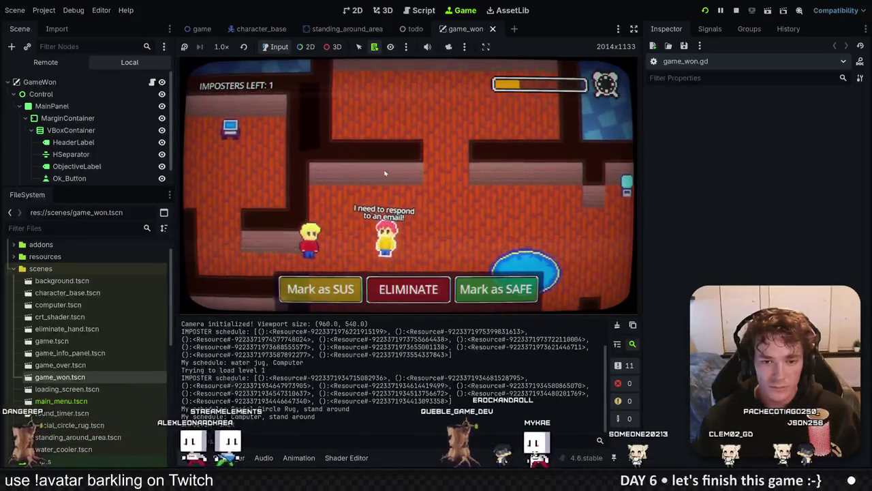
pyautogui.click(222, 46)
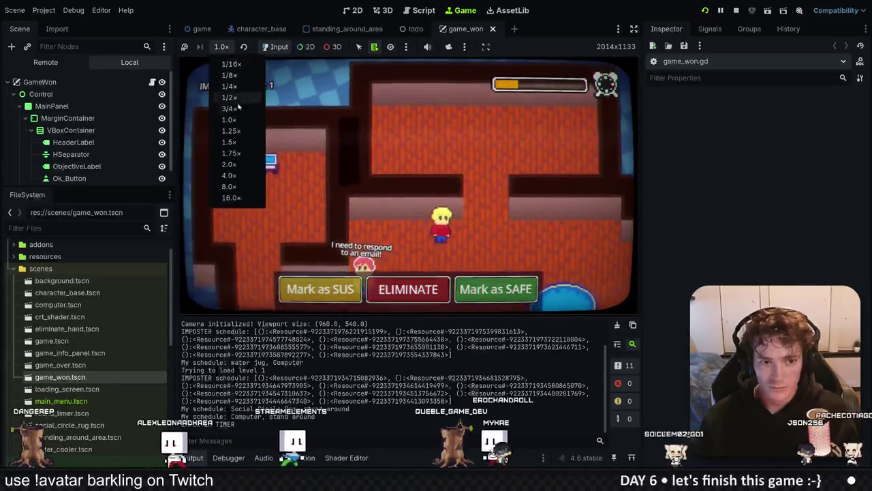
pyautogui.click(229, 164)
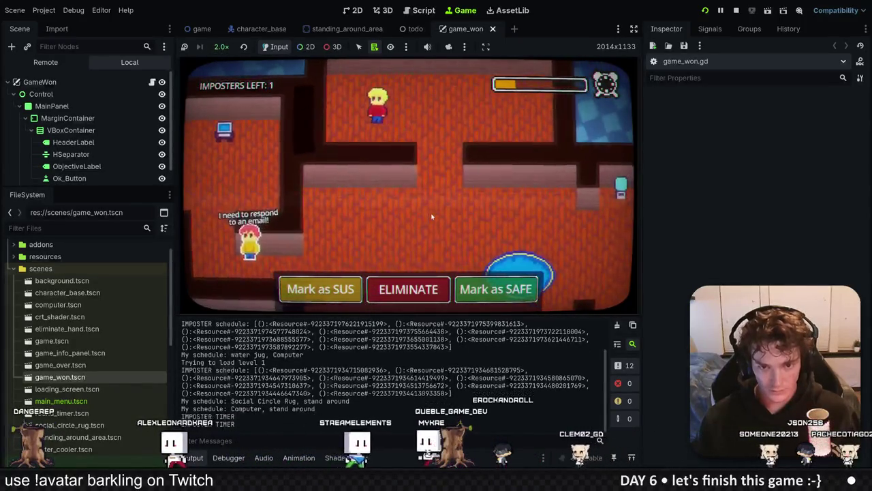
pyautogui.click(408, 289)
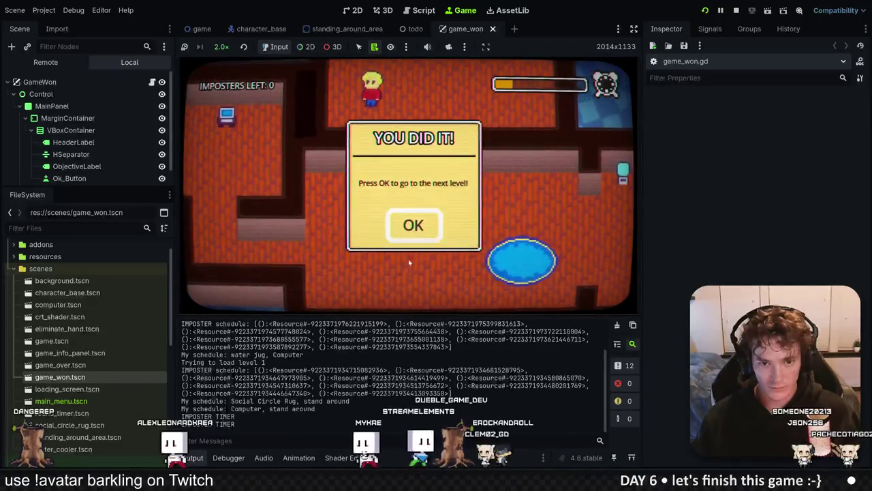
pyautogui.click(407, 235)
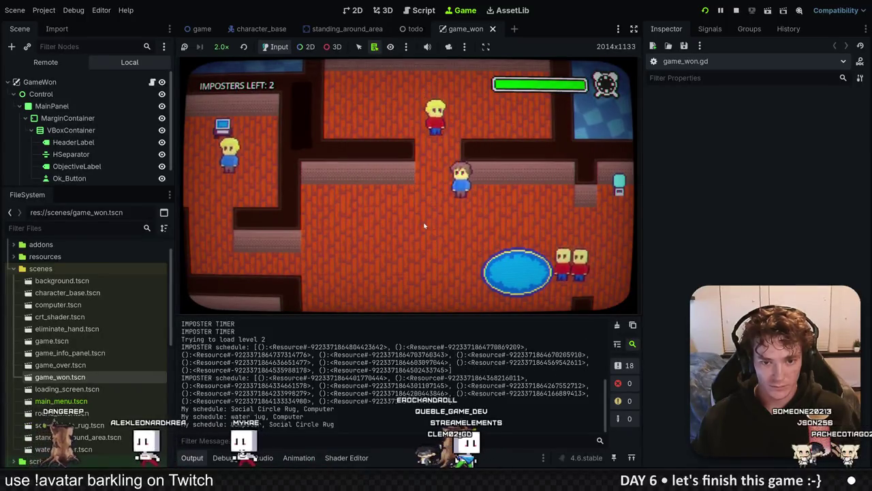
pyautogui.press('F8')
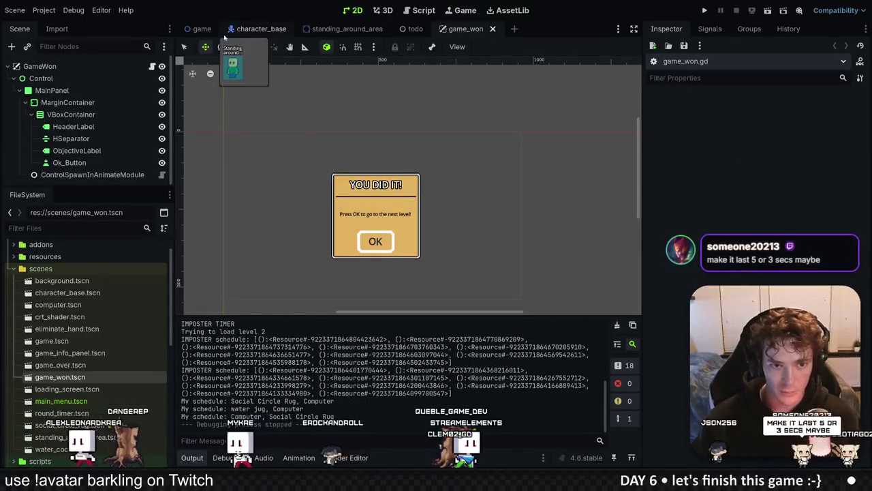
# In the game scene, open the GameInfoPanel node's script for editing.
pyautogui.click(202, 29)
pyautogui.click(54, 79)
pyautogui.click(47, 90)
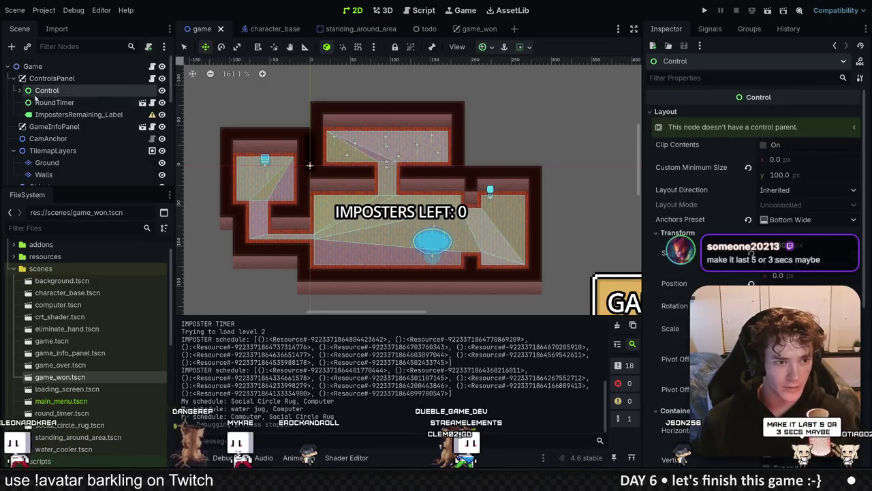
pyautogui.click(19, 90)
pyautogui.click(54, 151)
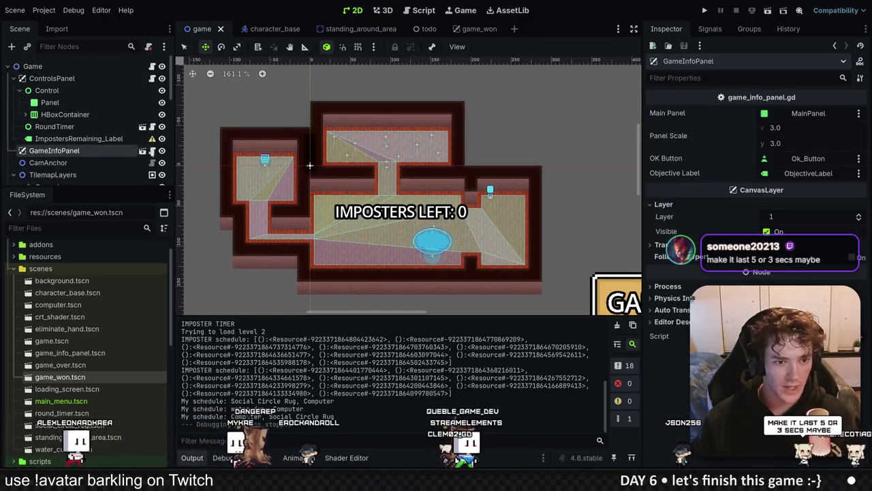
pyautogui.click(142, 150)
# Add the button_click sound call at the top of _on_ok_pressed, then save the game scene.
pyautogui.scroll(-6, 478, 238)
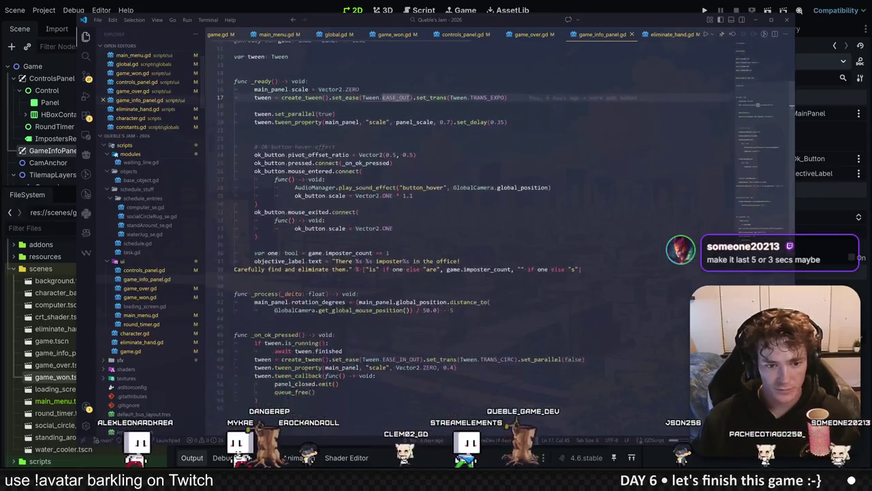
pyautogui.click(335, 282)
pyautogui.press('Return')
pyautogui.press('Tab')
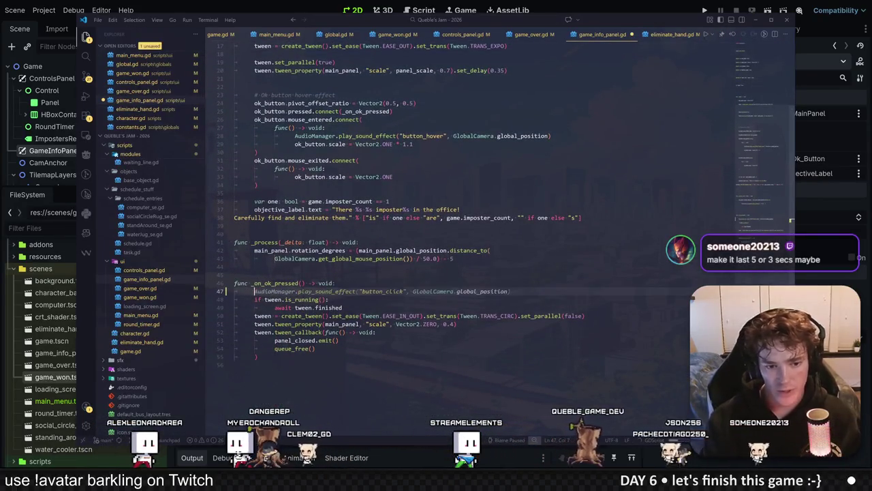
pyautogui.hotkey('alt', 'Tab')
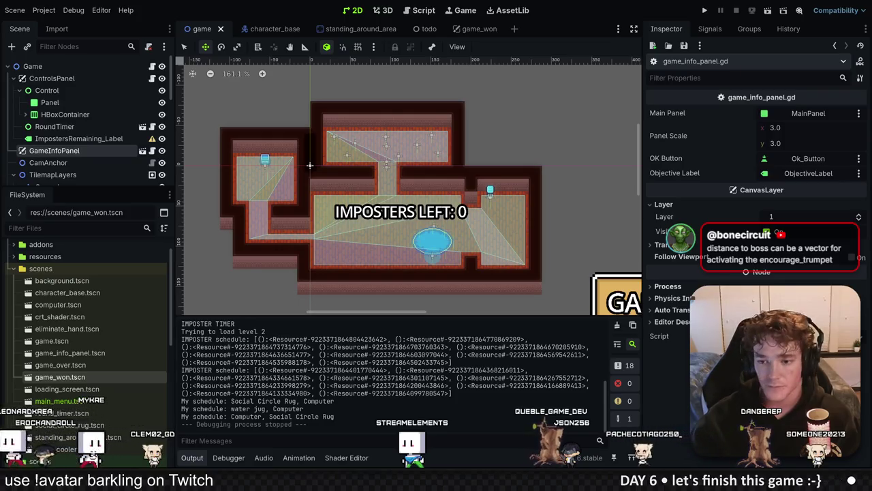
pyautogui.hotkey('ctrl', 's')
# Close the game_won scene, set the SFX item's process mode to Disabled in todo, and save.
pyautogui.scroll(-1, 341, 142)
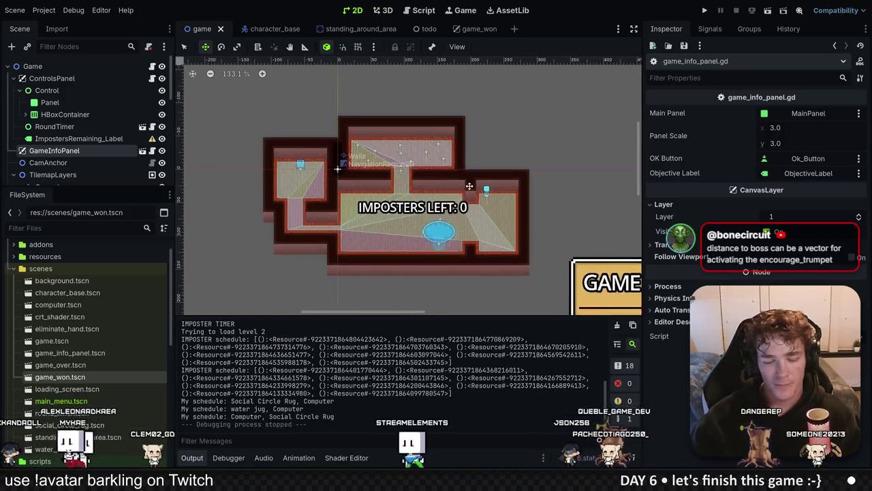
pyautogui.click(430, 29)
pyautogui.middleClick(479, 29)
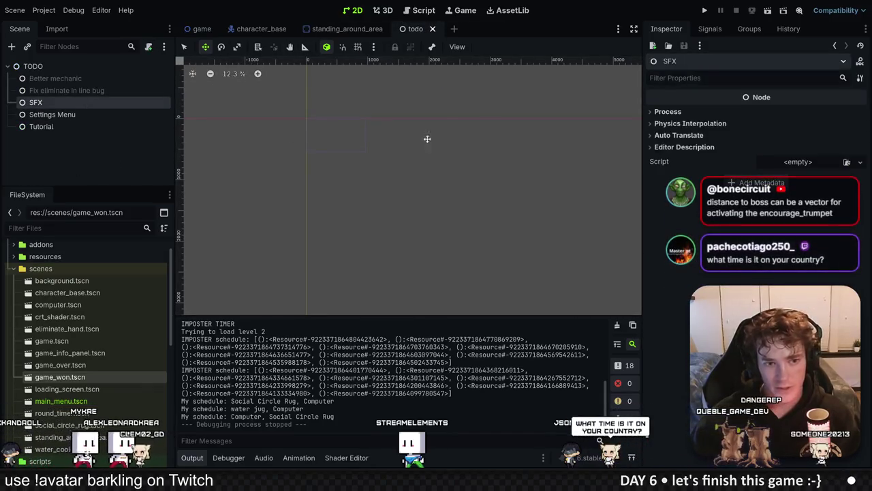
pyautogui.click(658, 111)
pyautogui.click(792, 123)
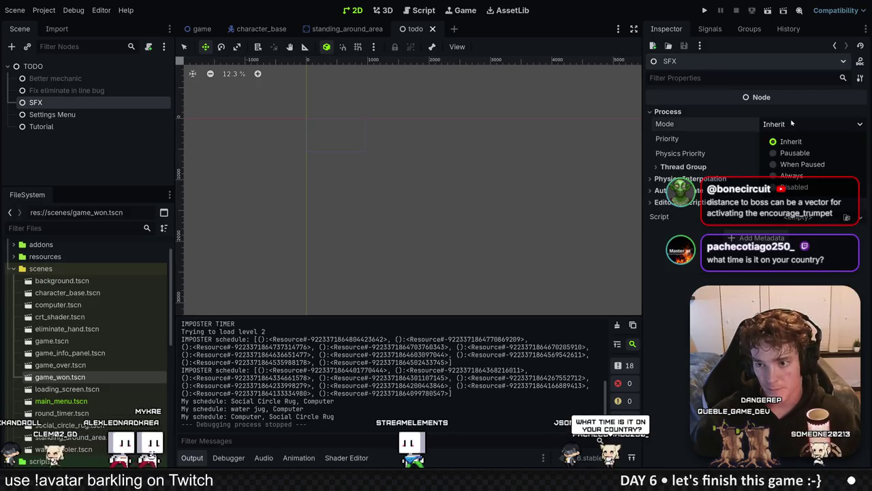
pyautogui.click(796, 187)
pyautogui.hotkey('ctrl', 's')
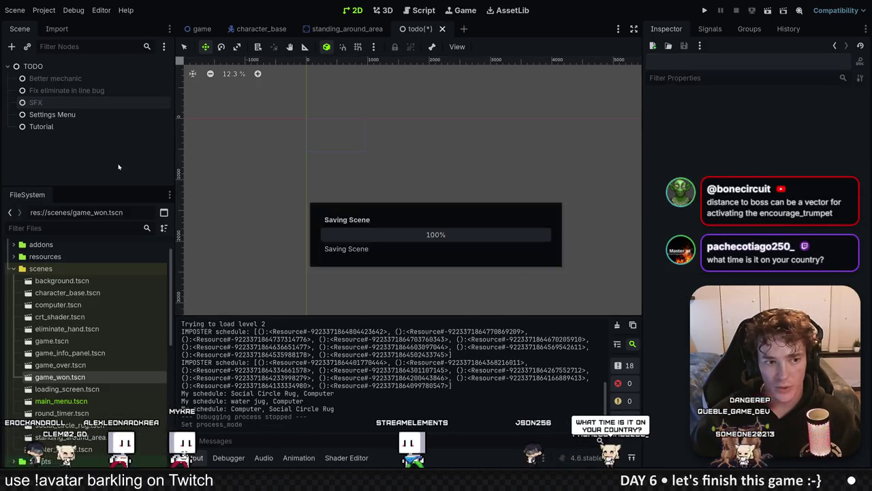
# Move Tutorial above Settings Menu and rename Settings Menu to Score.
pyautogui.press('Down')
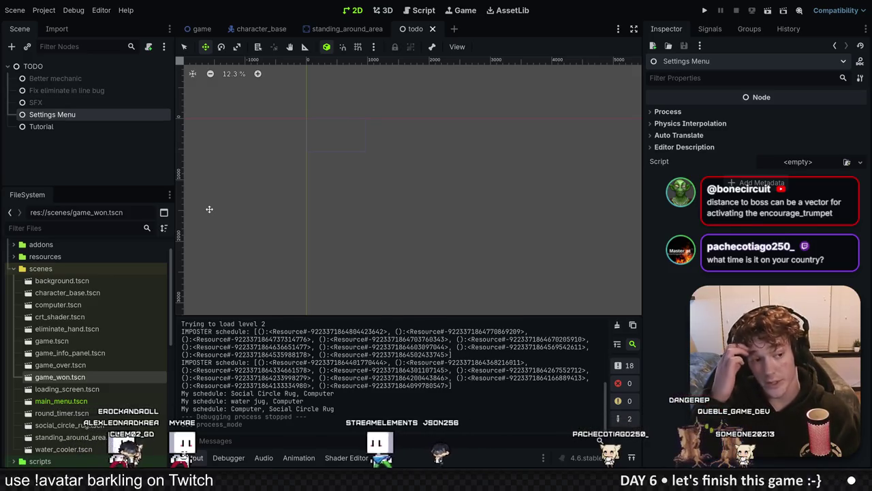
pyautogui.moveTo(42, 127)
pyautogui.mouseDown()
pyautogui.moveTo(90, 119)
pyautogui.moveTo(77, 119)
pyautogui.mouseUp()
pyautogui.click(68, 127)
pyautogui.press('F2')
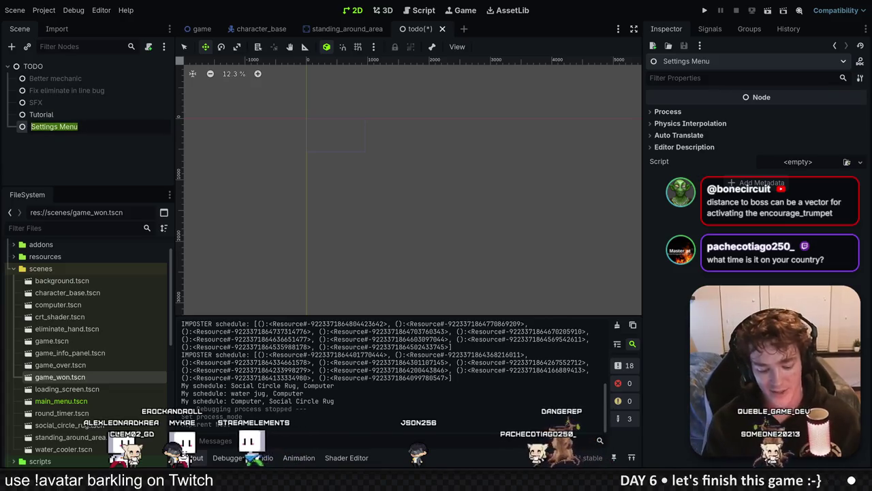
pyautogui.write('Score')
pyautogui.press('Return')
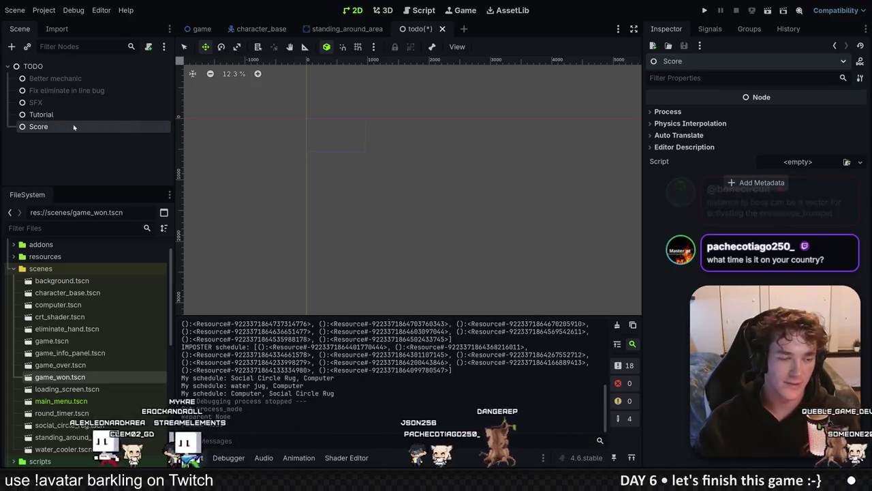
# Duplicate Score as a new item named settings and move Score above Tutorial.
pyautogui.hotkey('ctrl', 'd')
pyautogui.press('F2')
pyautogui.write('settings')
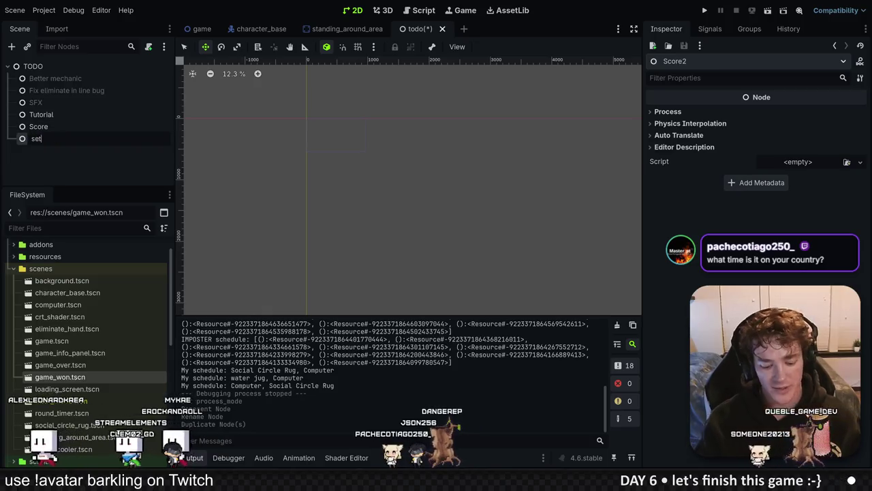
pyautogui.press('Return')
pyautogui.click(69, 129)
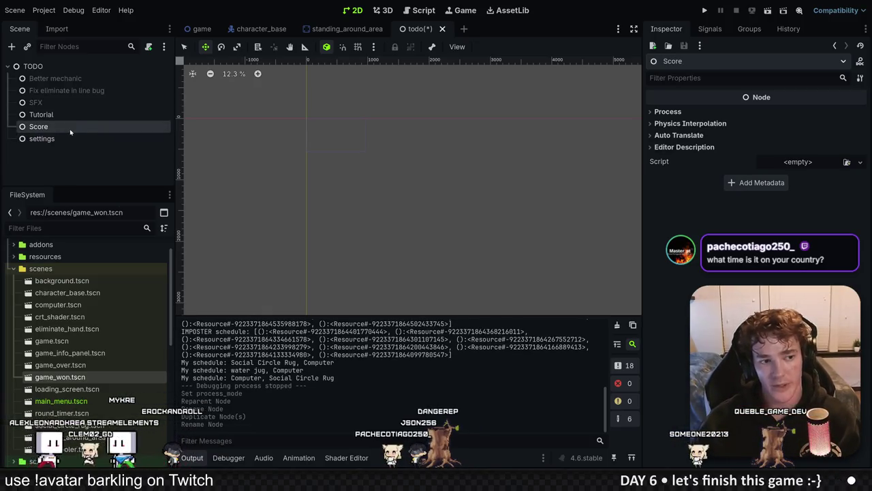
pyautogui.moveTo(83, 116); pyautogui.dragTo(82, 112)
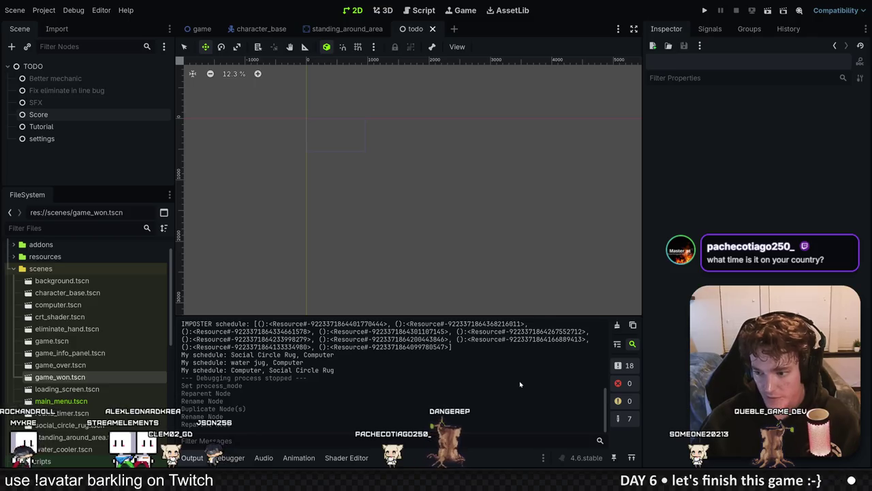
pyautogui.hotkey('alt', 'Tab')
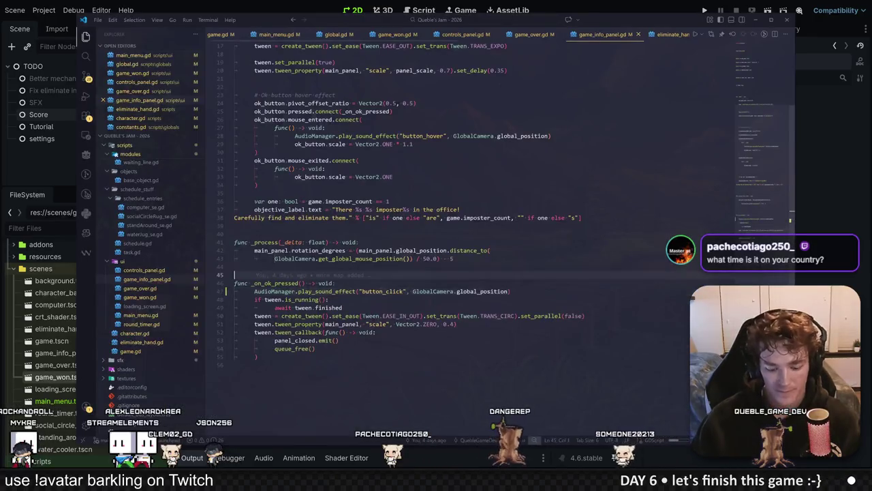
# Open an enlarged Git Bash terminal in Visual Studio Code.
pyautogui.hotkey('ctrl', '`')
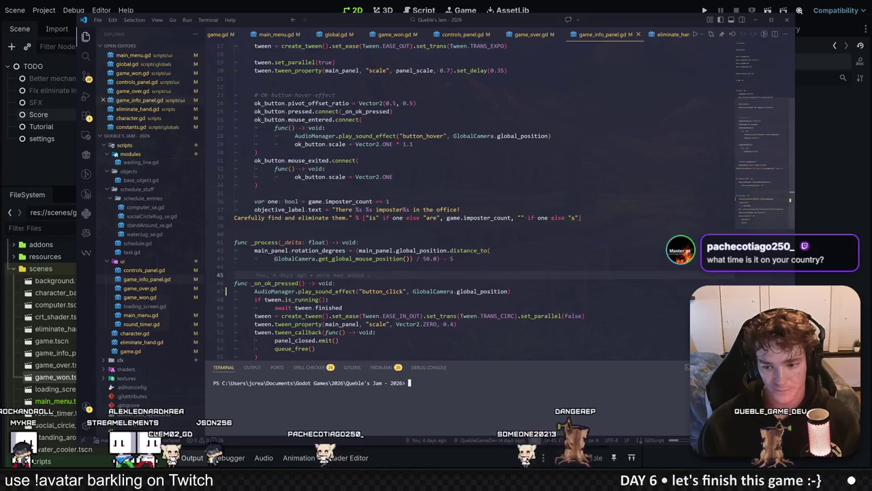
pyautogui.moveTo(404, 361); pyautogui.dragTo(409, 256)
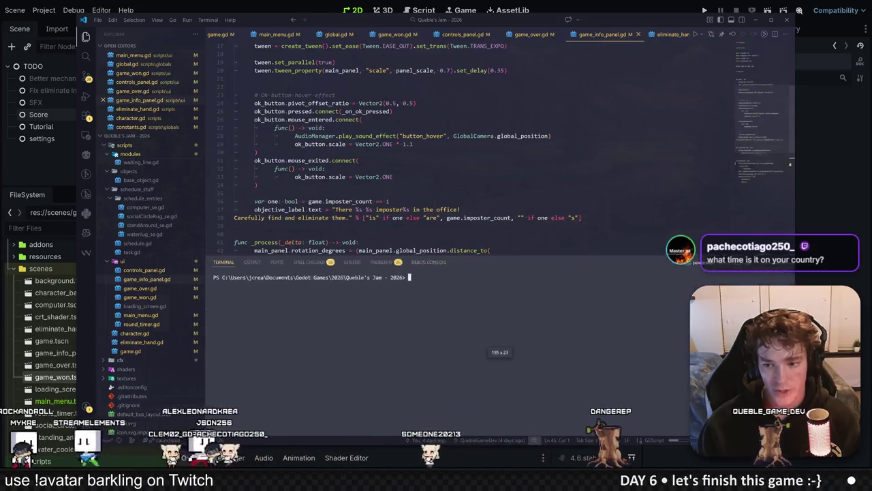
pyautogui.click(706, 261)
pyautogui.click(617, 321)
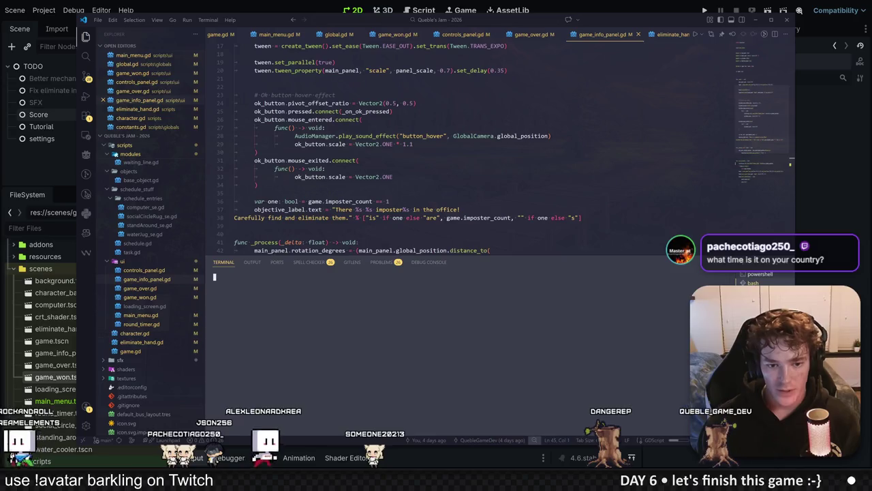
# Commit the changes with message sfx, git push, and close the terminal panel.
pyautogui.write('git ')
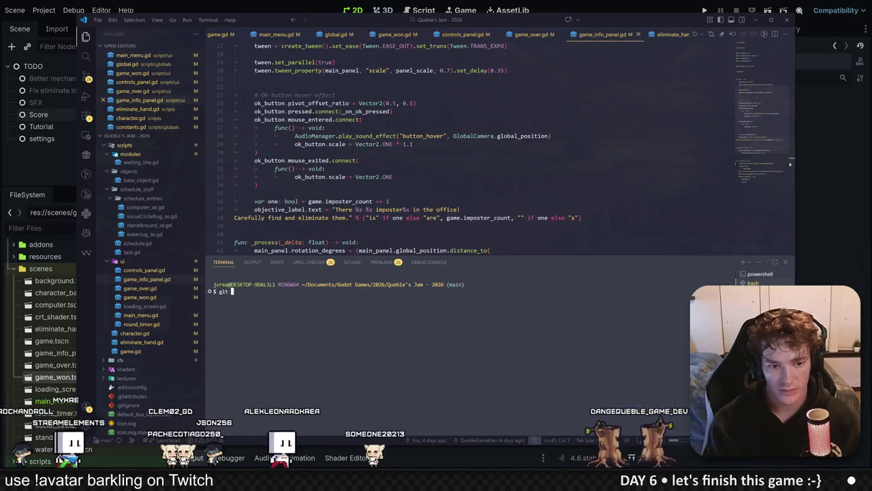
pyautogui.write('add --algit commit ')
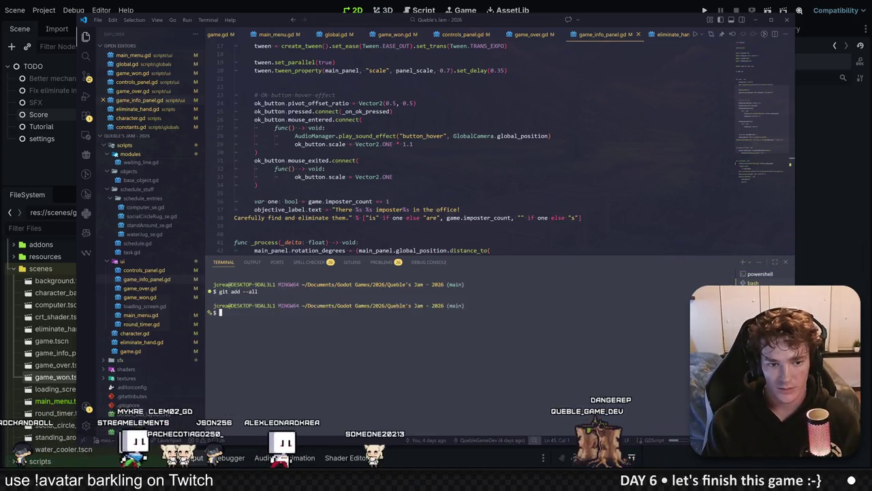
pyautogui.write('-m "')
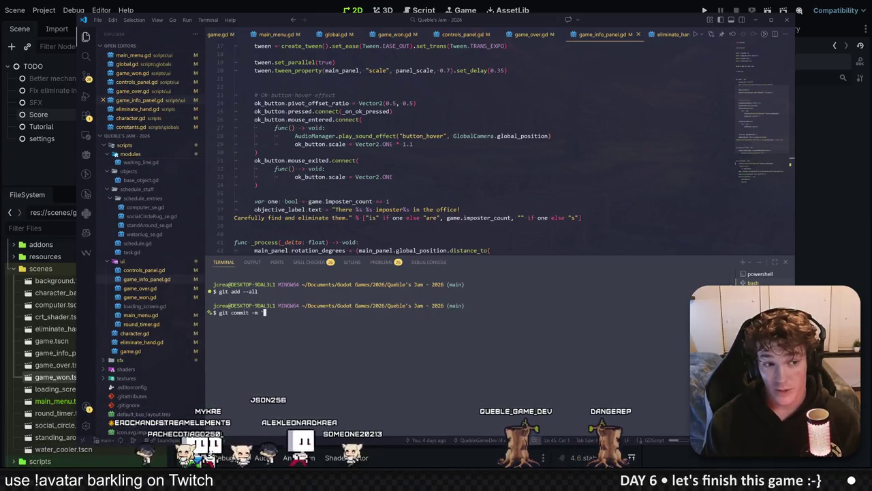
pyautogui.write("stx'")
pyautogui.press('Return')
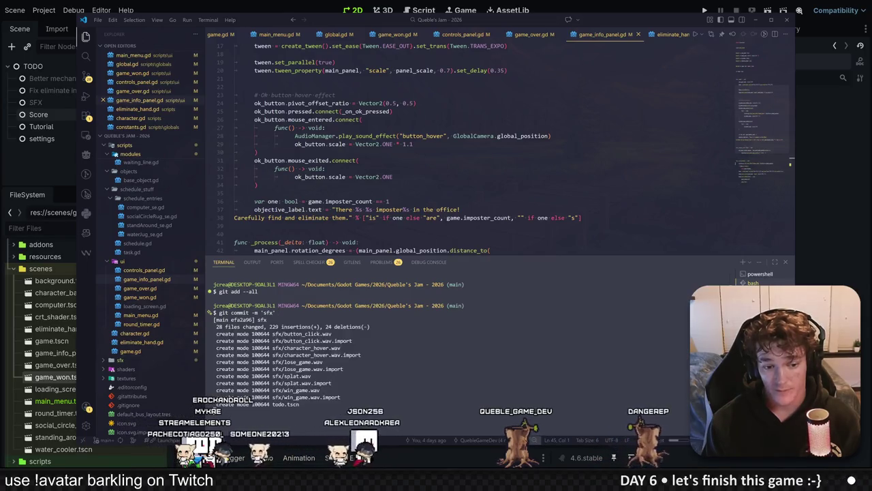
pyautogui.write('git push')
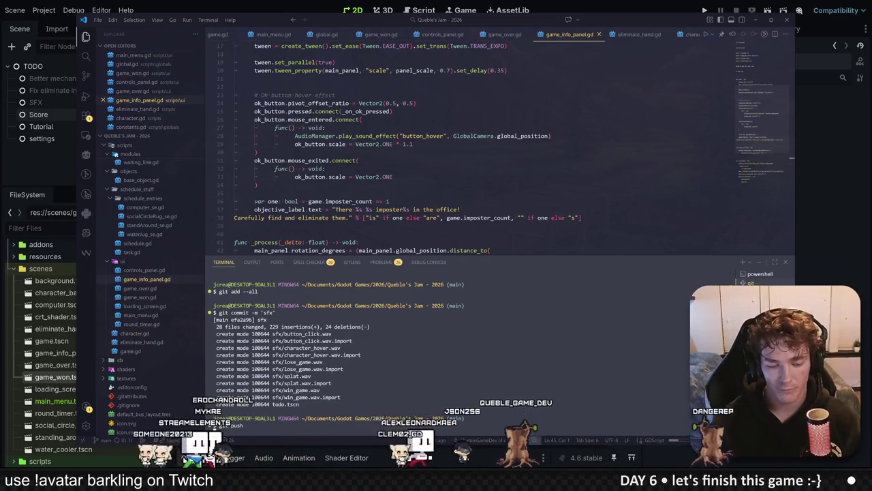
pyautogui.press('Return')
pyautogui.hotkey('ctrl', '`')
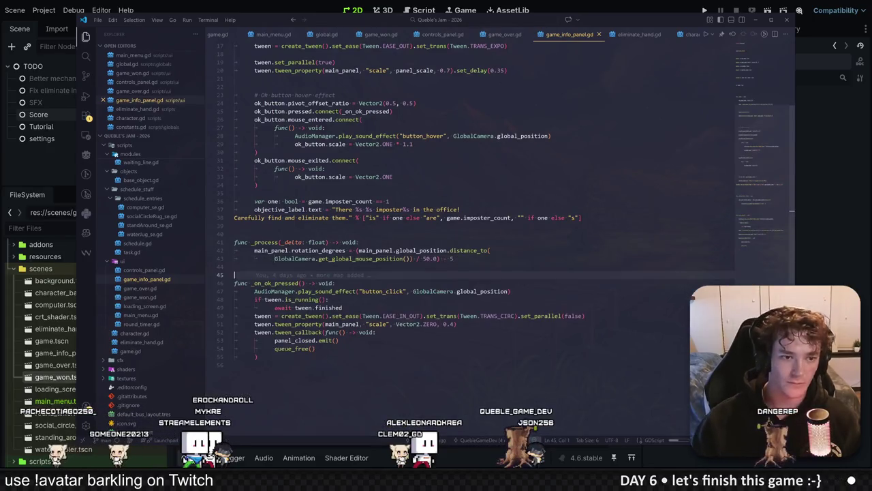
pyautogui.scroll(5, 477, 205)
pyautogui.click(811, 197)
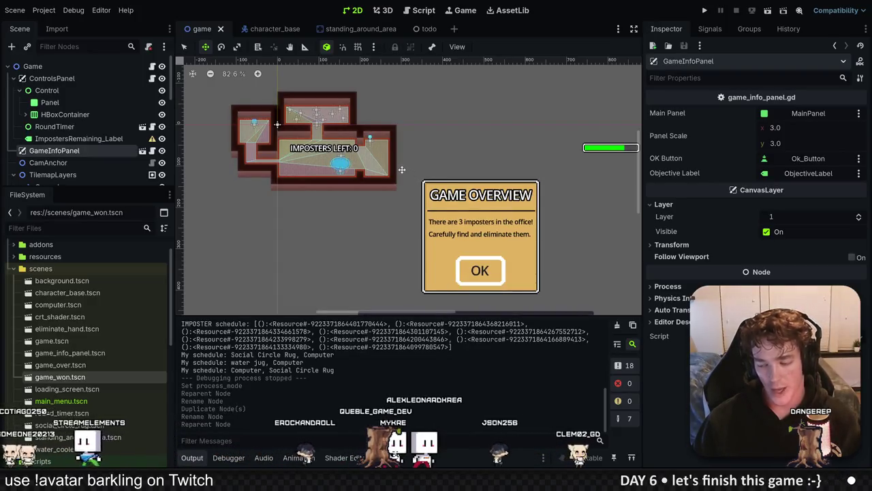
# Quick-open the main_menu.tscn scene by searching 'main'.
pyautogui.click(279, 28)
pyautogui.hotkey('shift', 'alt', 'o')
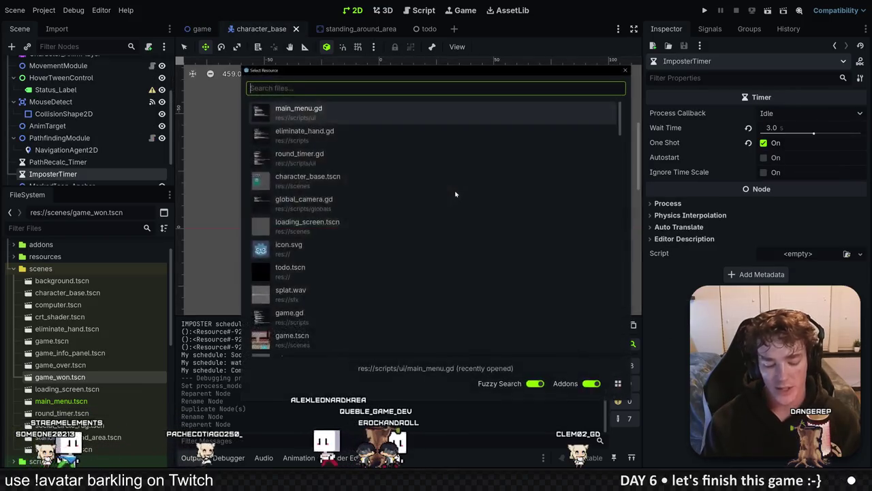
pyautogui.write('main')
pyautogui.press('Return')
pyautogui.scroll(-5, 455, 191)
pyautogui.scroll(-6, 368, 265)
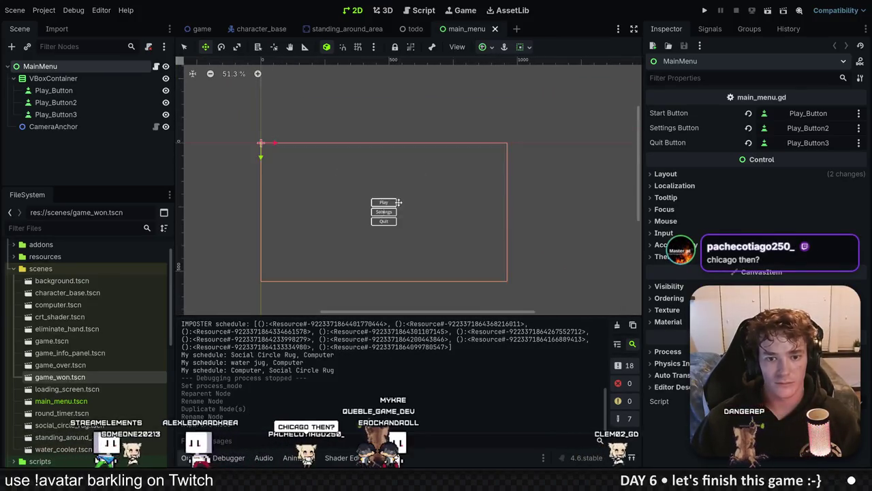
pyautogui.scroll(4, 389, 210)
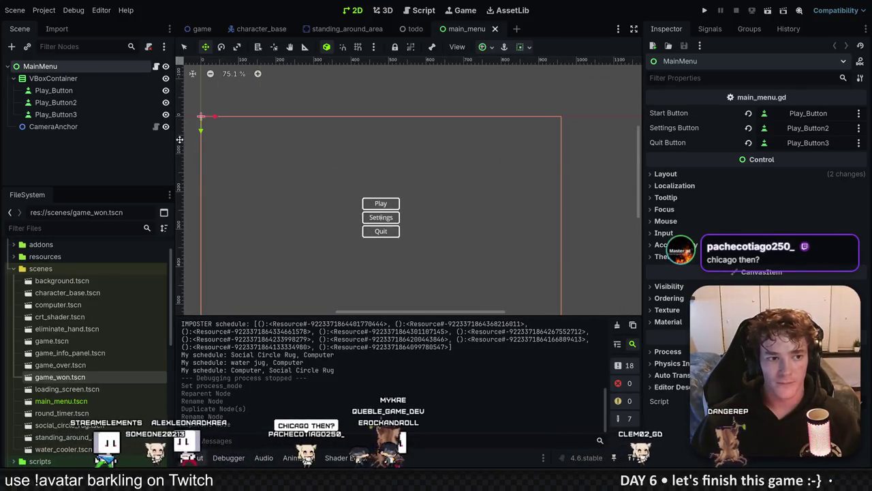
# Add a centre-anchored Label above the Play button with text 'HIGHEST SCORE: 0'.
pyautogui.click(11, 46)
pyautogui.write('labl')
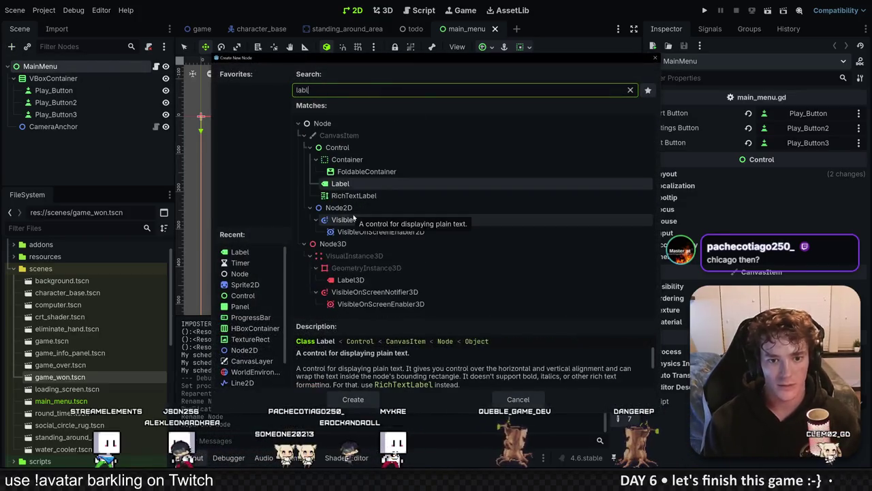
pyautogui.doubleClick(353, 216)
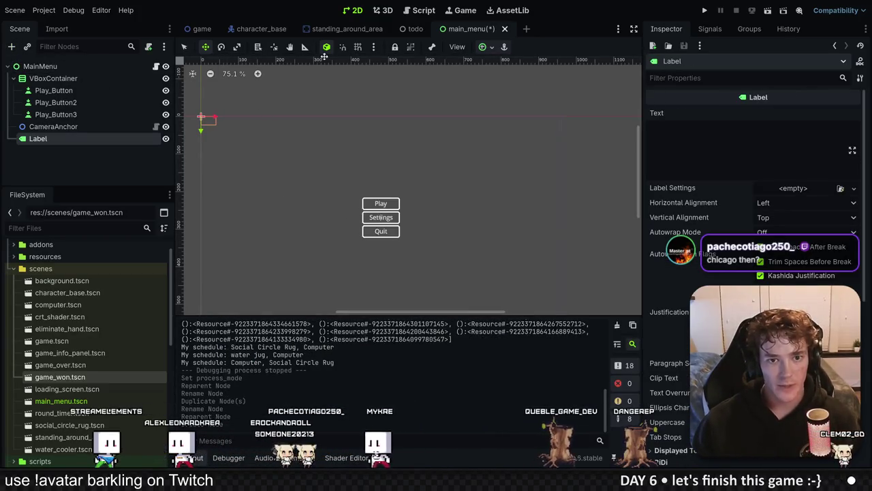
pyautogui.click(504, 46)
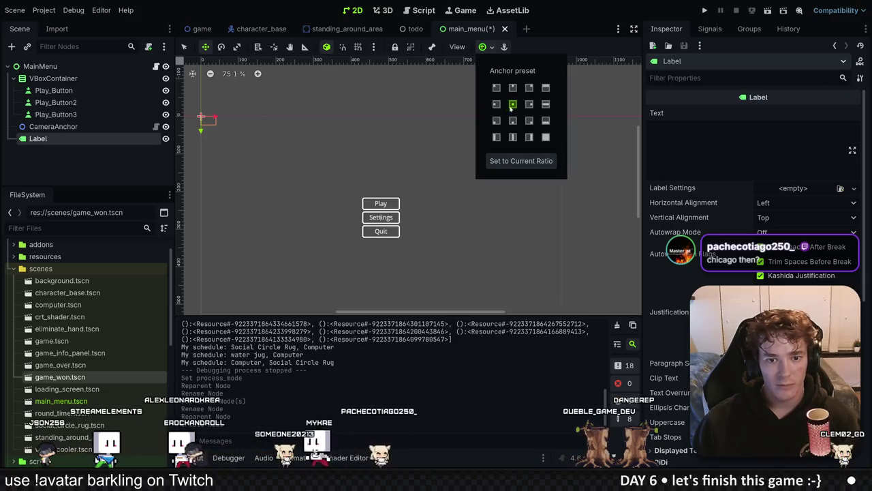
pyautogui.click(512, 103)
pyautogui.moveTo(392, 227); pyautogui.dragTo(391, 184)
pyautogui.click(650, 129)
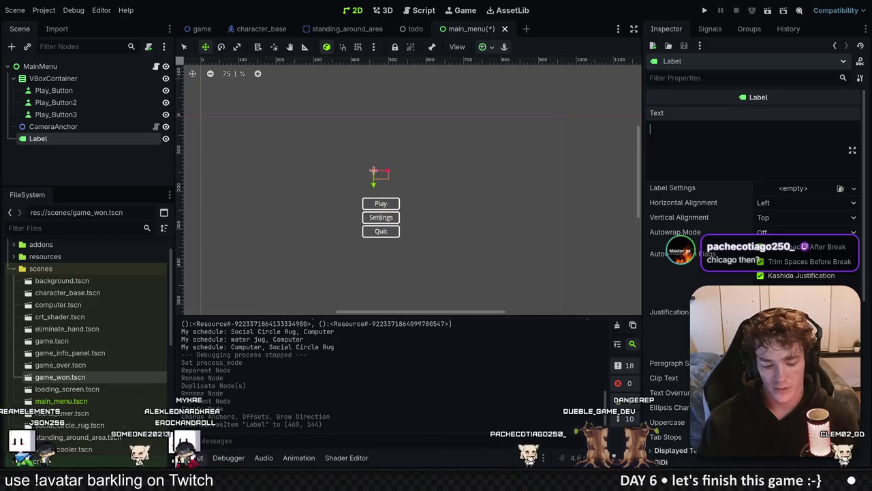
pyautogui.write('Highes')
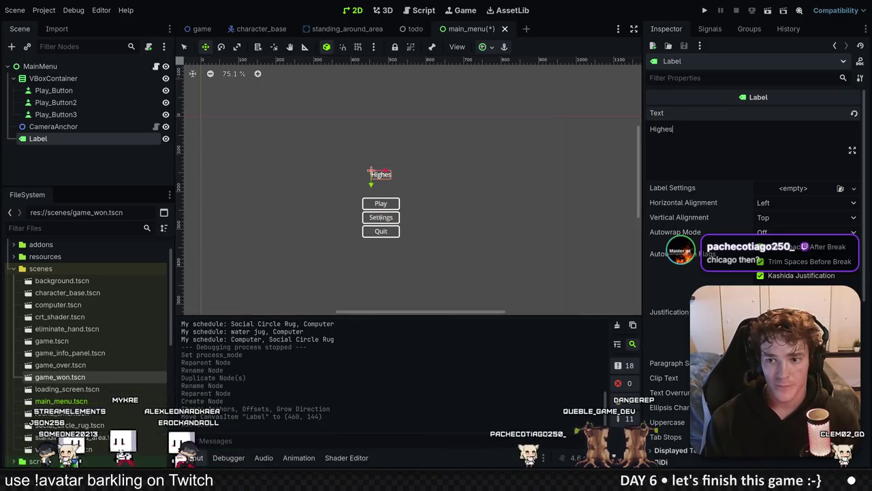
pyautogui.write('H')
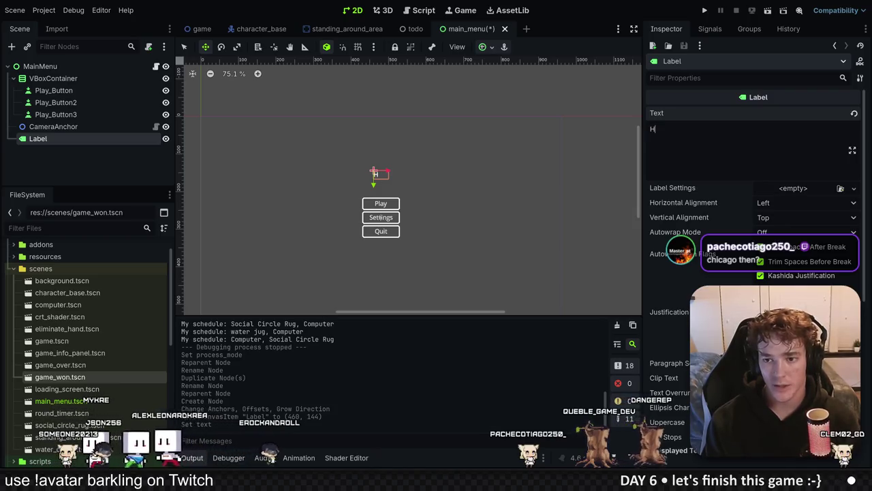
pyautogui.write('IGHEST ')
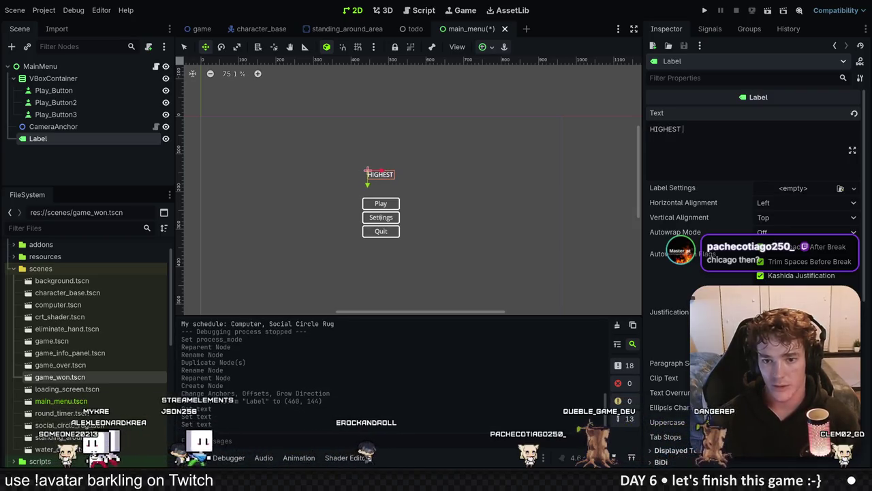
pyautogui.write('SCORE:')
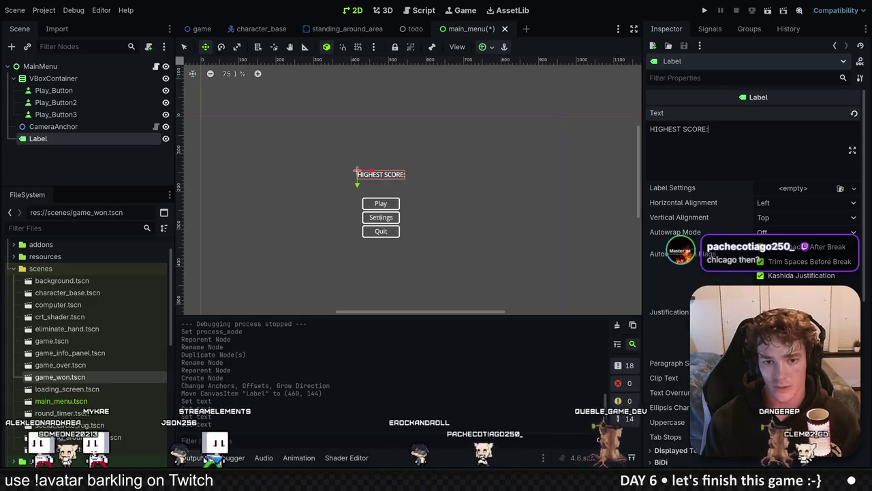
pyautogui.write(' 0')
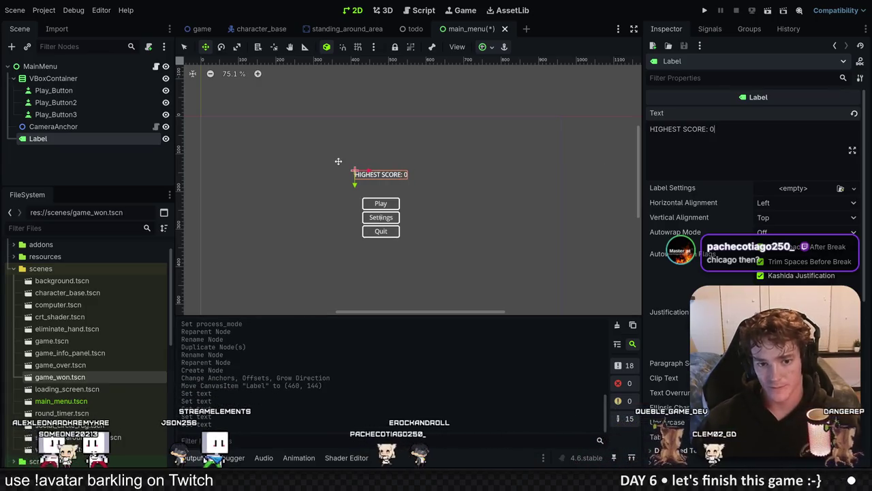
pyautogui.click(39, 139)
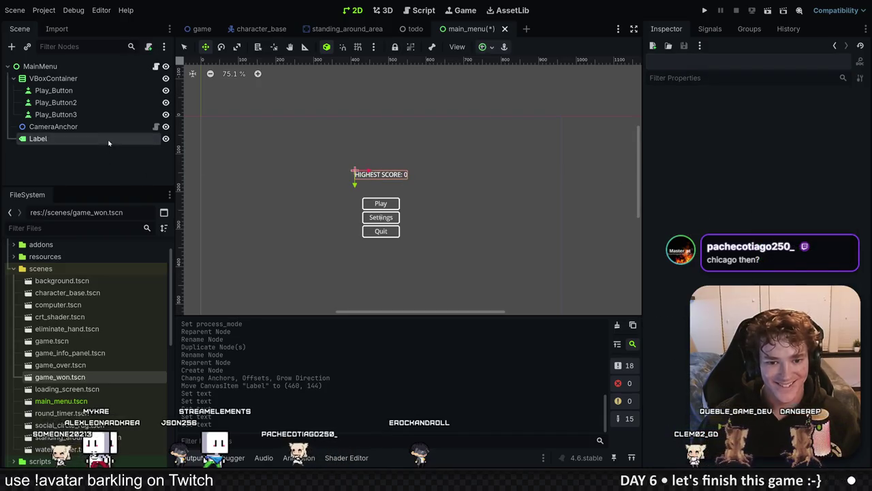
# Give the label new LabelSettings with font size 33 and move it below the buttons.
pyautogui.scroll(8, 438, 176)
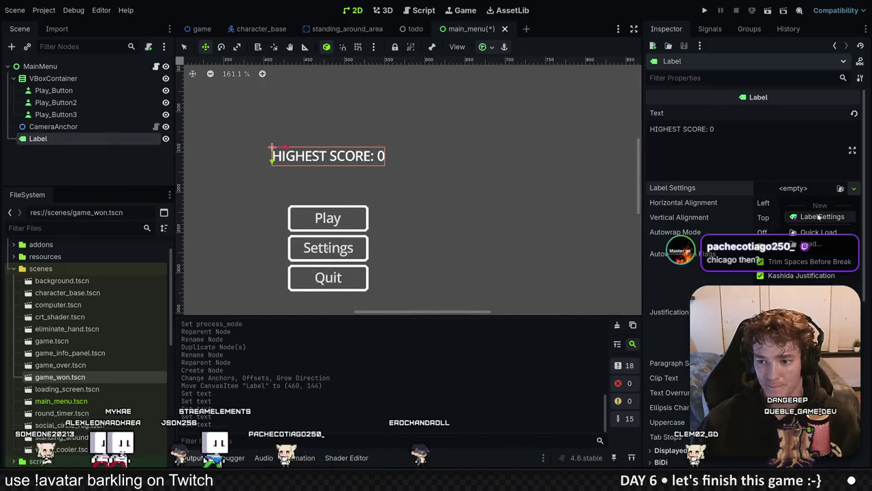
pyautogui.click(819, 216)
pyautogui.click(664, 232)
pyautogui.moveTo(804, 259)
pyautogui.mouseDown()
pyautogui.moveTo(845, 259)
pyautogui.moveTo(818, 258)
pyautogui.moveTo(829, 259)
pyautogui.mouseUp()
pyautogui.scroll(-4, 394, 139)
pyautogui.moveTo(394, 138); pyautogui.dragTo(394, 275)
pyautogui.scroll(-5, 401, 149)
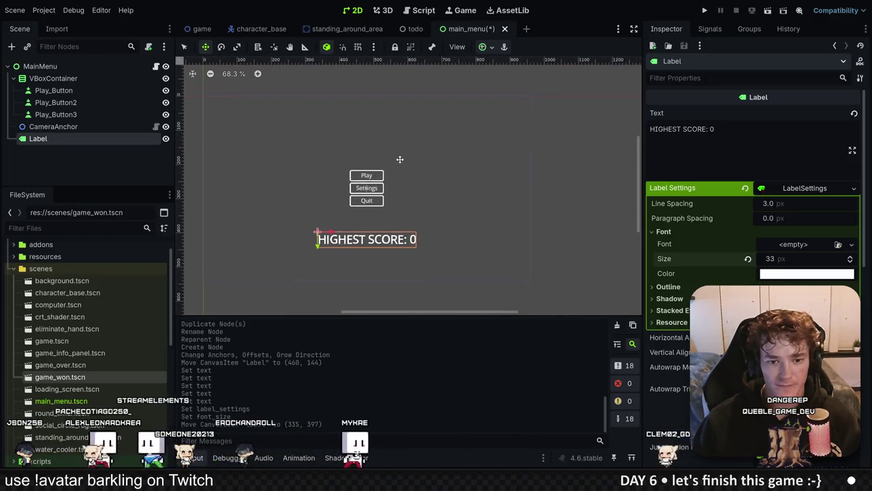
pyautogui.scroll(1, 478, 192)
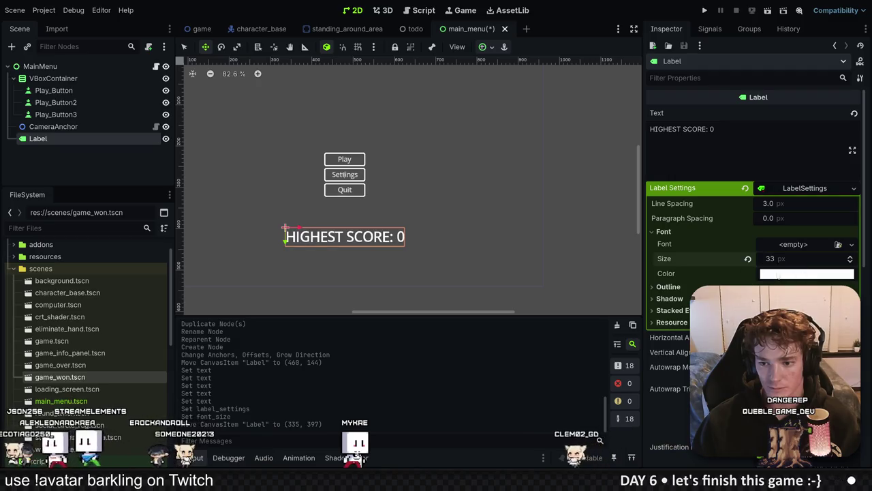
# Add a thick black outline to the label and save main_menu.
pyautogui.click(668, 286)
pyautogui.moveTo(797, 299); pyautogui.dragTo(818, 300)
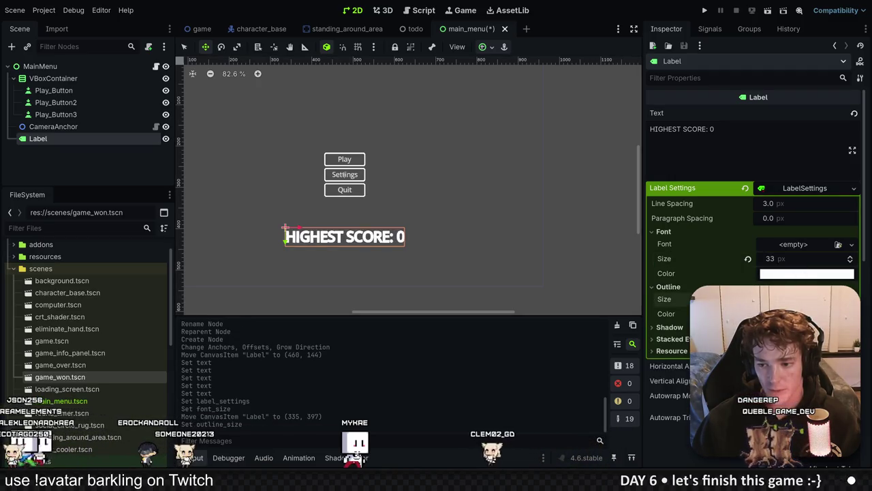
pyautogui.click(807, 313)
pyautogui.moveTo(856, 21); pyautogui.dragTo(856, 130)
pyautogui.click(535, 343)
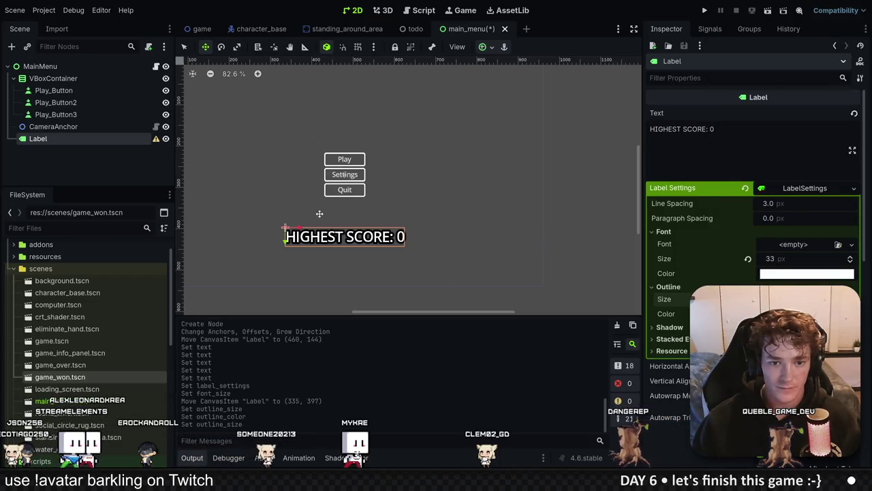
pyautogui.click(118, 176)
pyautogui.hotkey('ctrl', 's')
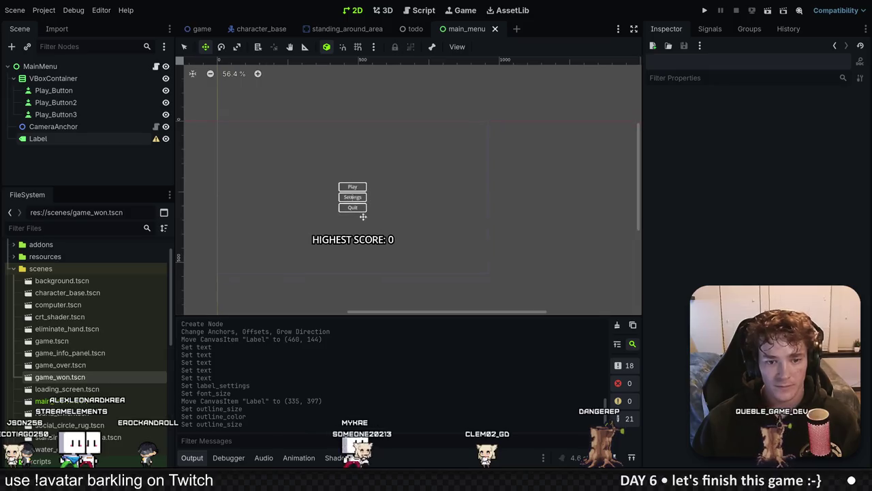
# Rename the label node to ScoreLabel.
pyautogui.click(93, 140)
pyautogui.click(93, 139)
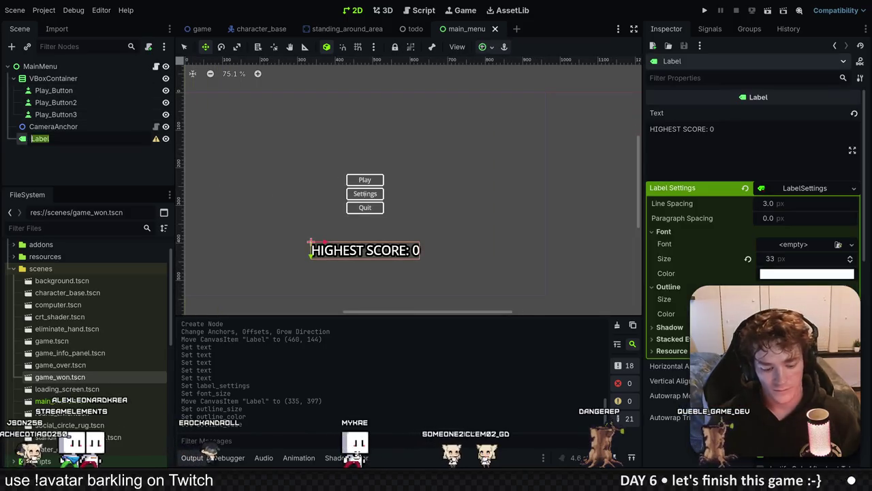
pyautogui.write('sCORE')
pyautogui.press('BackSpace')
pyautogui.press('BackSpace')
pyautogui.press('BackSpace')
pyautogui.press('BackSpace')
pyautogui.write('ScoreLabel')
pyautogui.press('Return')
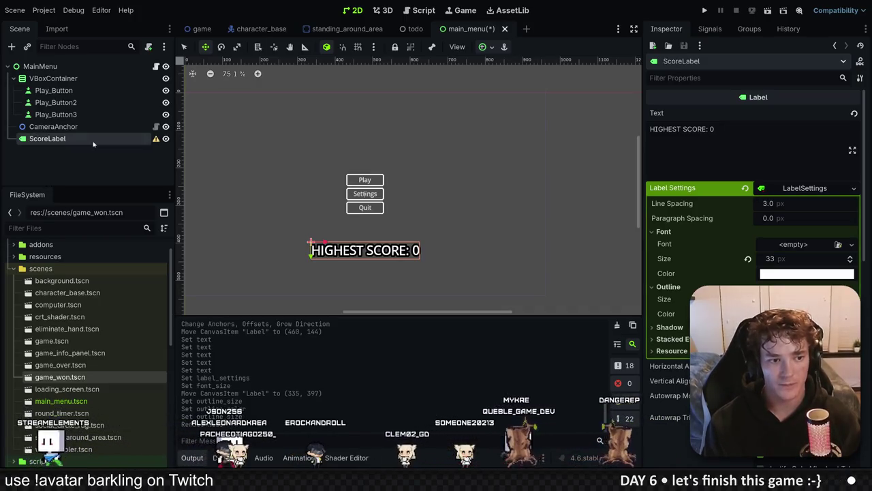
pyautogui.click(146, 71)
pyautogui.click(155, 66)
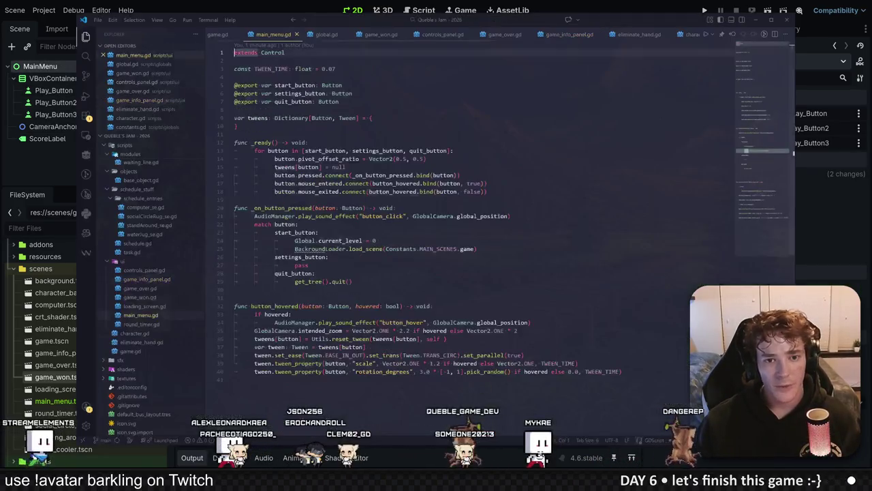
pyautogui.write('@')
pyautogui.press('Return')
pyautogui.write('@export var score_label: Label')
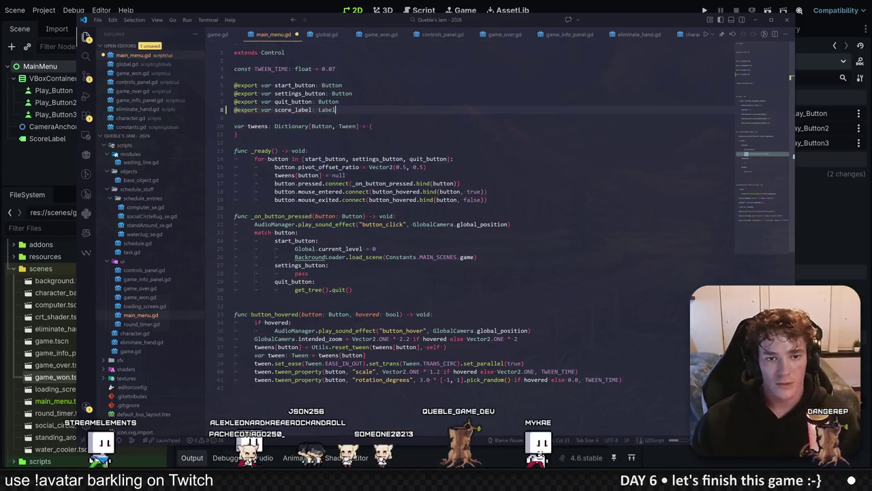
pyautogui.hotkey('alt', 'Tab')
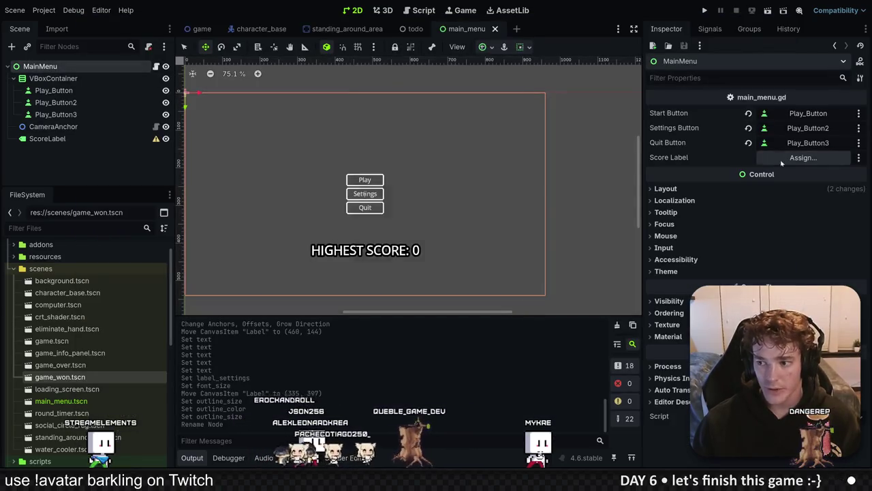
# Assign the ScoreLabel node to MainMenu's Score Label property and reopen main_menu.gd.
pyautogui.click(803, 157)
pyautogui.doubleClick(402, 124)
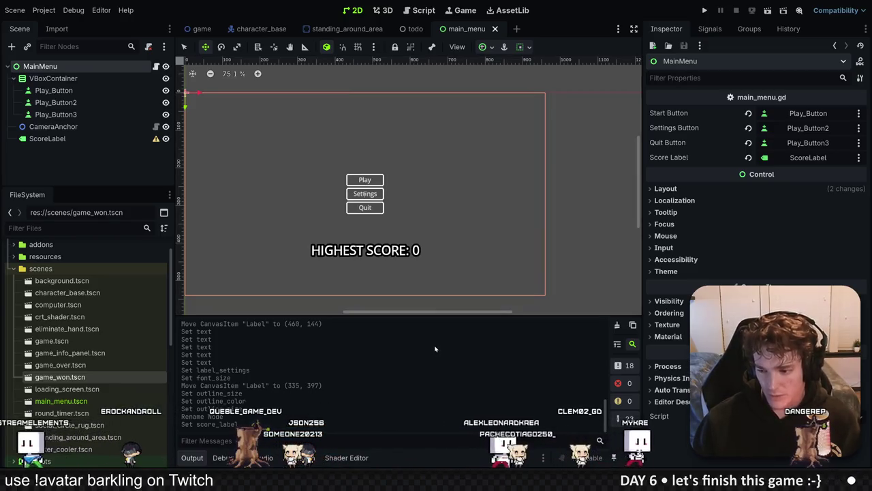
pyautogui.click(82, 138)
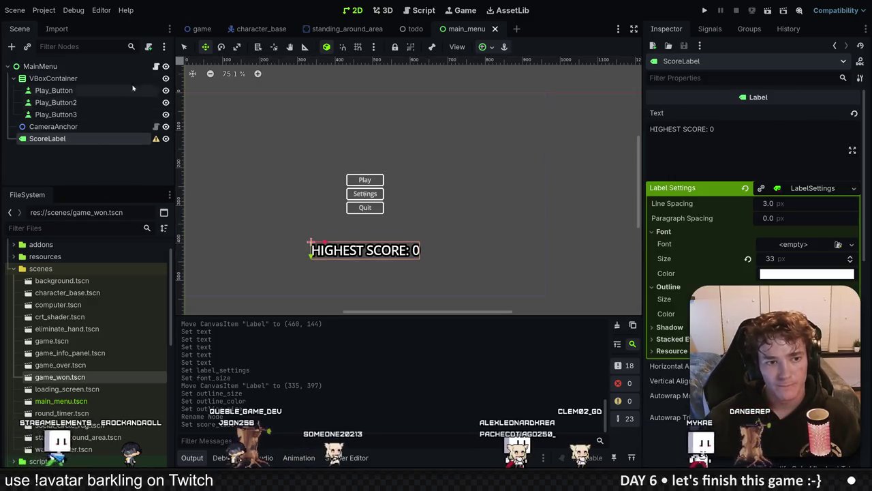
pyautogui.click(155, 66)
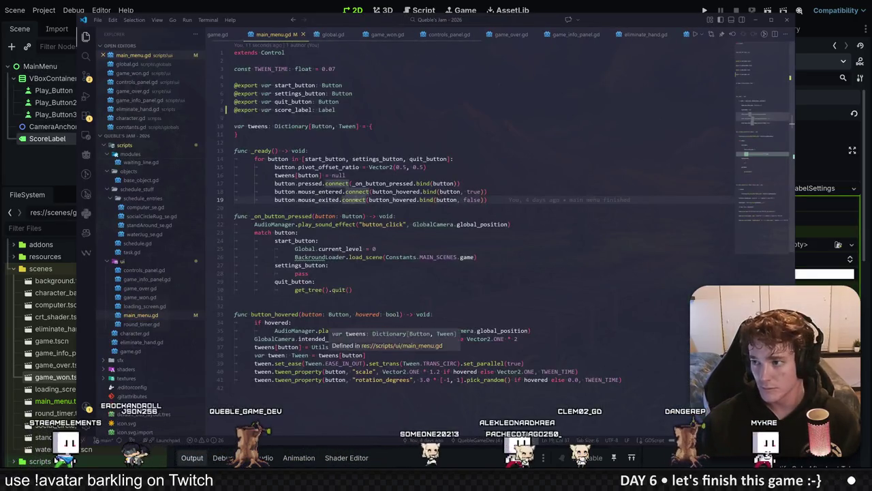
# Review the match-button lines in the main menu script's button handler.
pyautogui.click(300, 233)
pyautogui.scroll(-2, 409, 273)
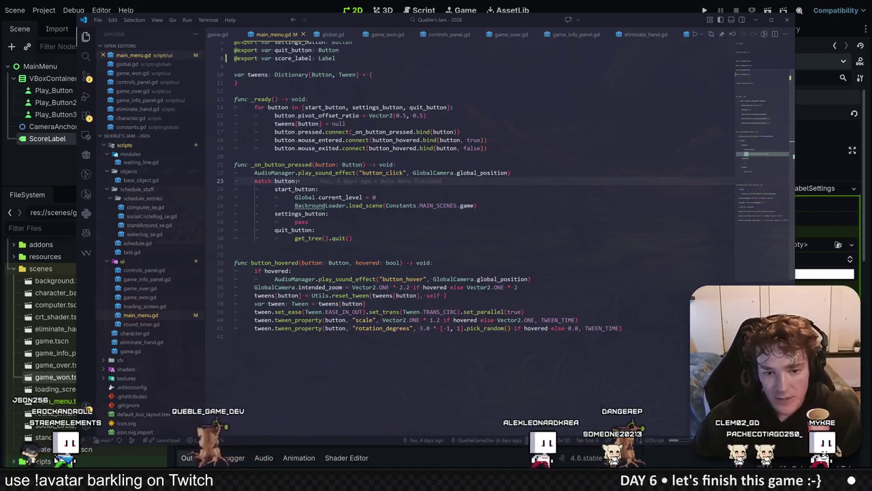
pyautogui.click(234, 247)
pyautogui.click(297, 181)
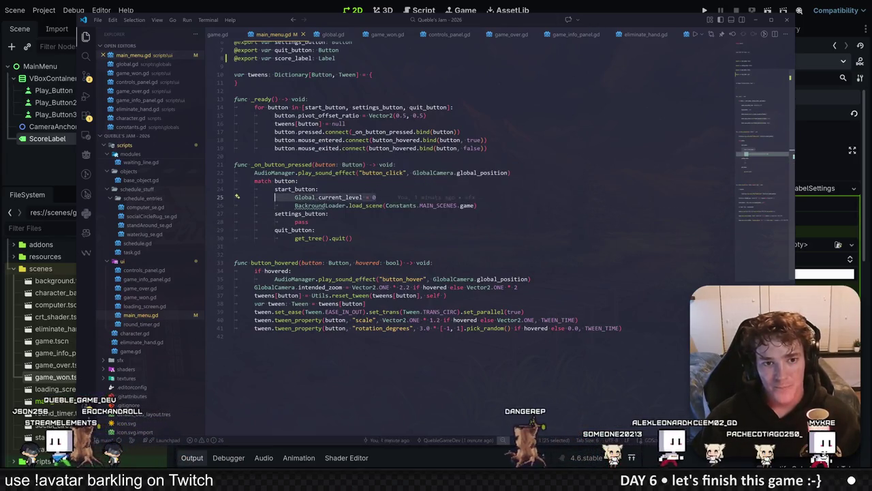
# Add 'var highest_score: int = 0' to global.gd and save it.
pyautogui.click(344, 34)
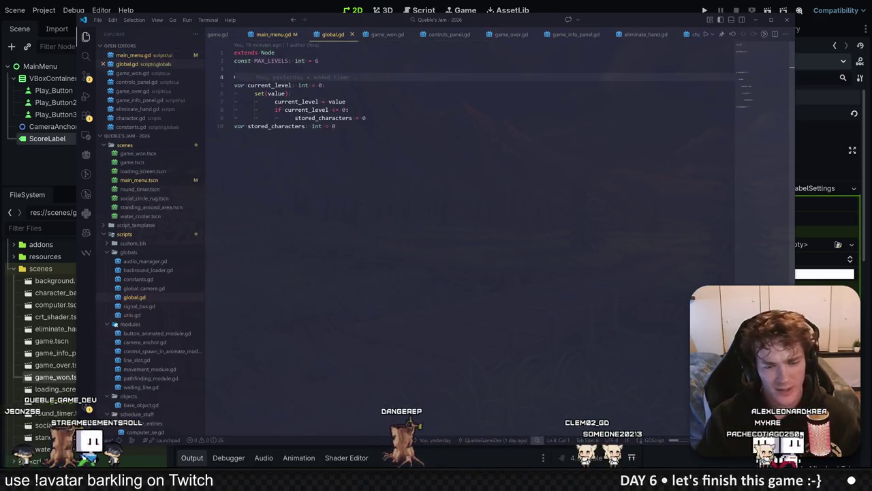
pyautogui.write('var highest_level: int = 0')
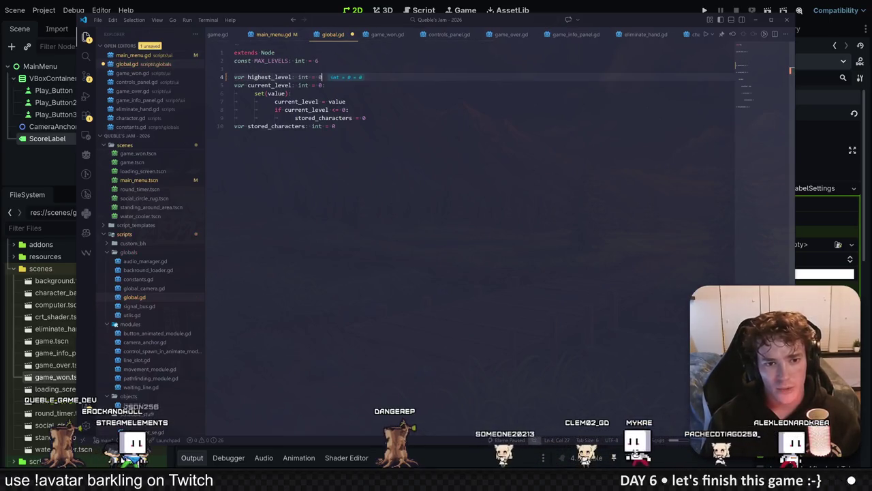
pyautogui.doubleClick(269, 77)
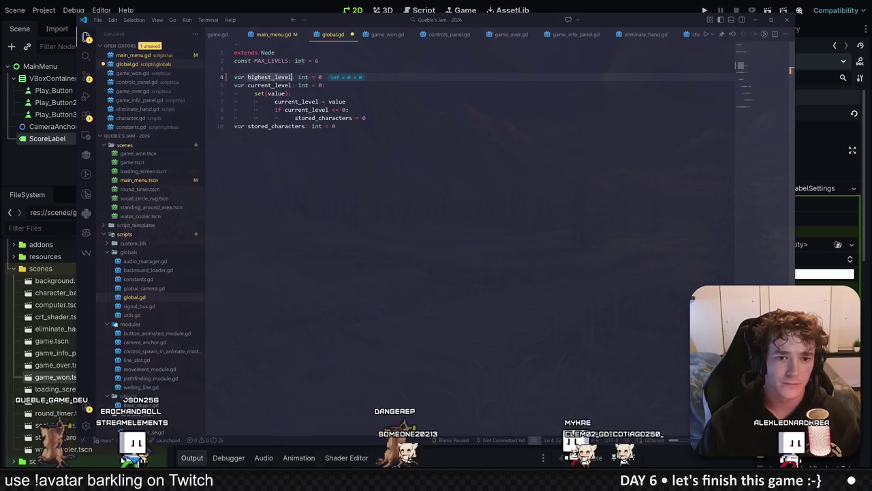
pyautogui.press('BackSpace')
pyautogui.press('BackSpace')
pyautogui.press('BackSpace')
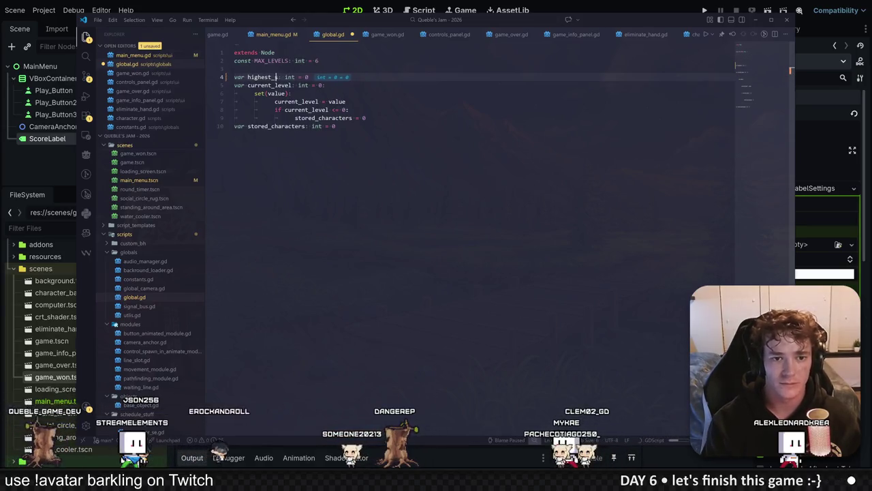
pyautogui.write('scre')
pyautogui.write('ore')
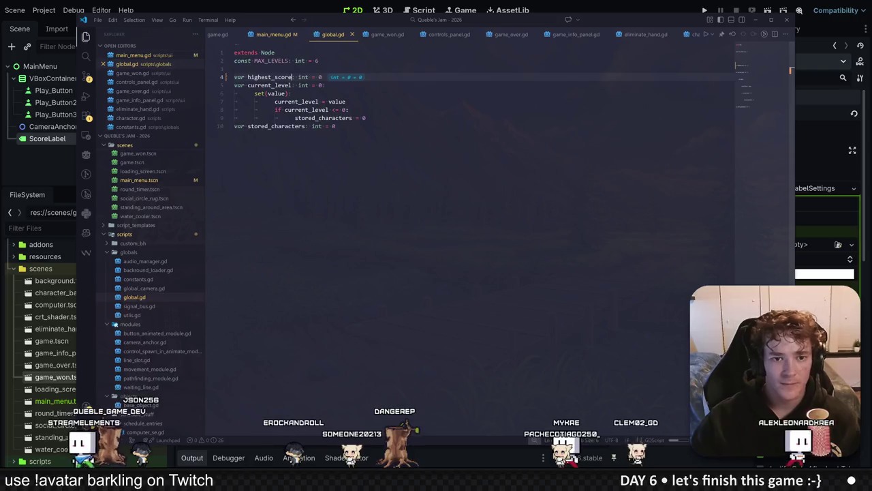
pyautogui.hotkey('ctrl', 's')
pyautogui.click(326, 85)
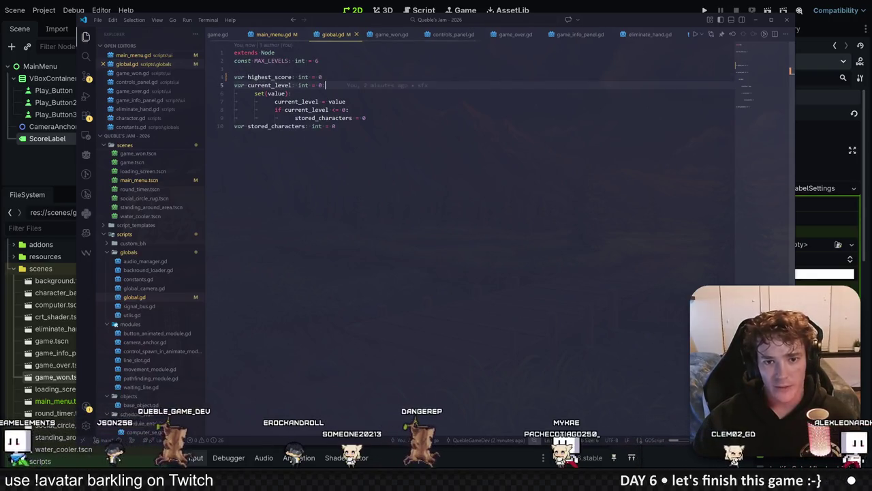
pyautogui.hotkey('ctrl', 'Tab')
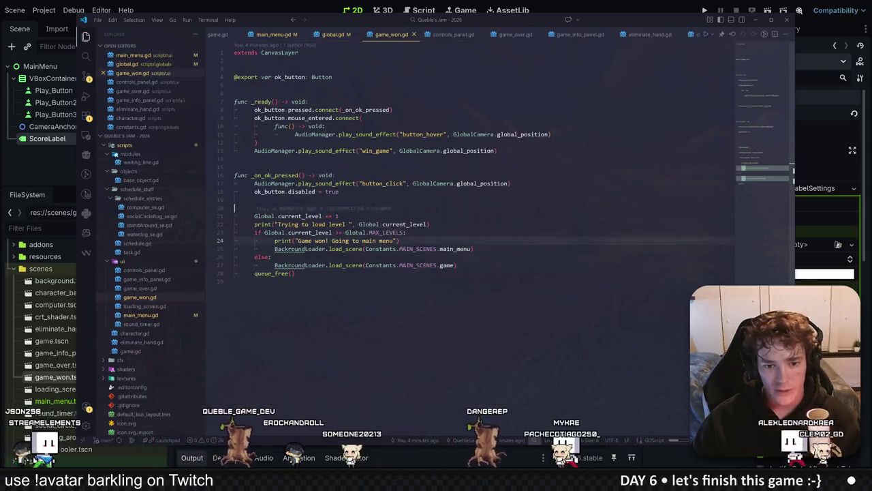
# In game_won.gd, start a 'Global.highest_score =' line after the 'Game won!' print.
pyautogui.click(254, 241)
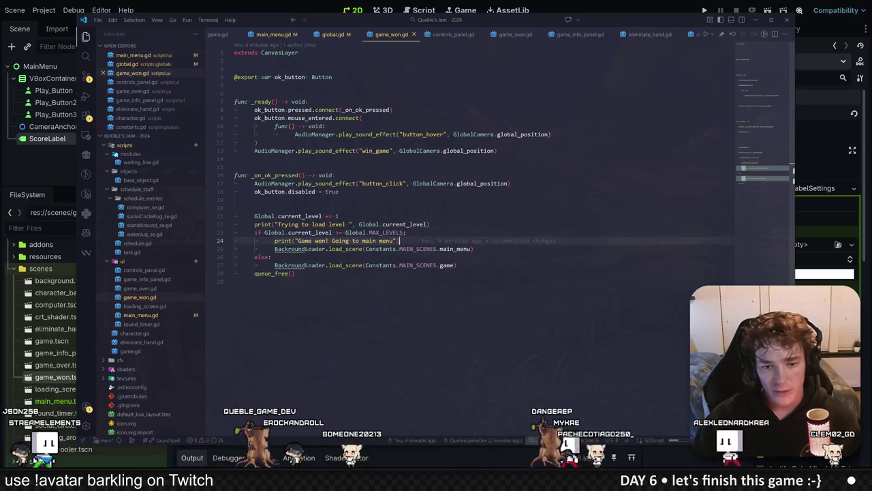
pyautogui.press('Return')
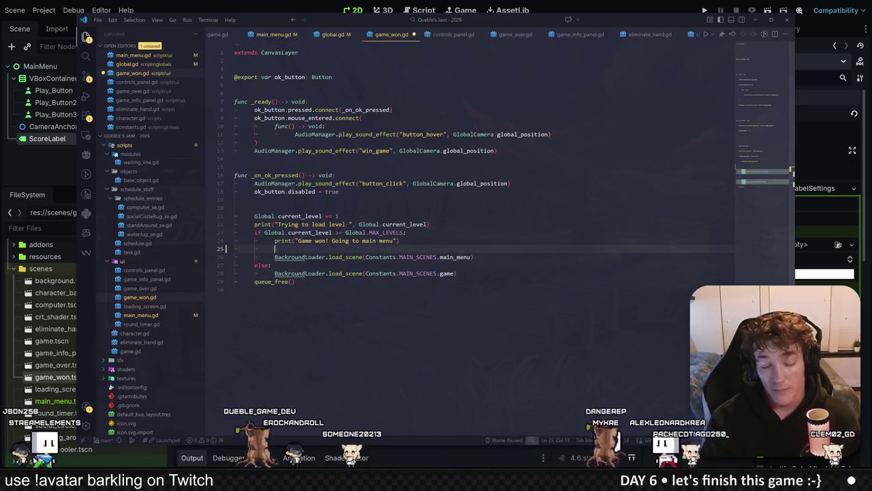
pyautogui.write('Global.highest_score =')
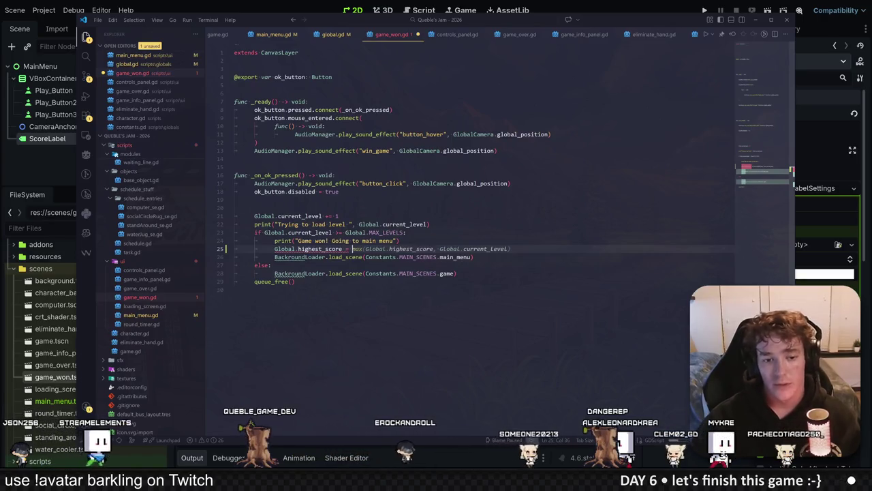
pyautogui.click(334, 35)
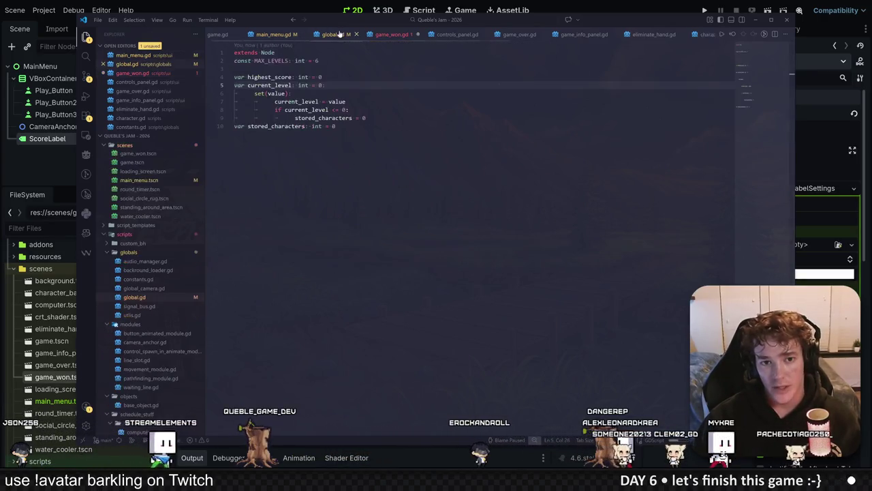
# In game.gd, add 'static var current_game: Game' and set current_game = self in _ready.
pyautogui.click(218, 34)
pyautogui.click(365, 159)
pyautogui.press('Return')
pyautogui.press('Return')
pyautogui.press('Return')
pyautogui.press('Up')
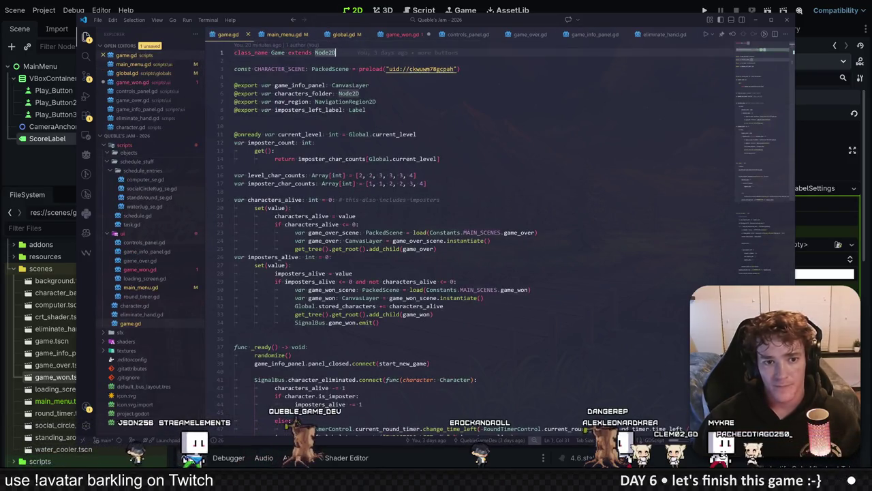
pyautogui.write('st')
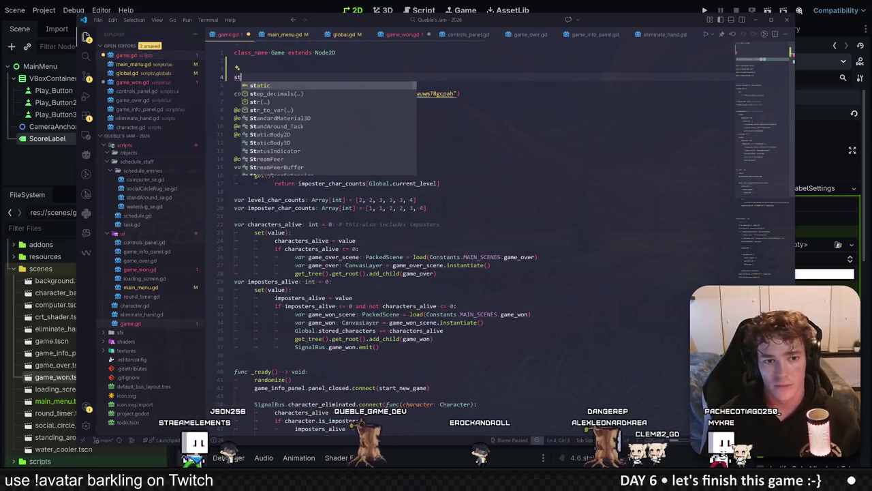
pyautogui.write('atic var instance: Game')
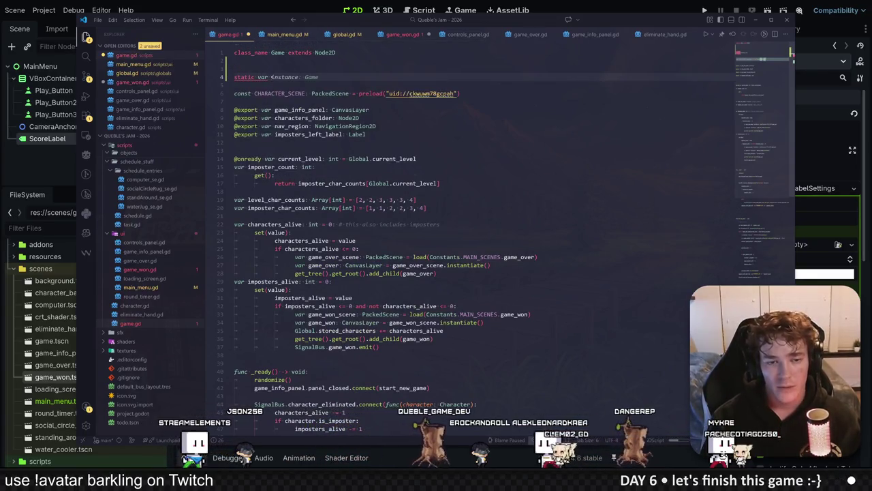
pyautogui.write('current_')
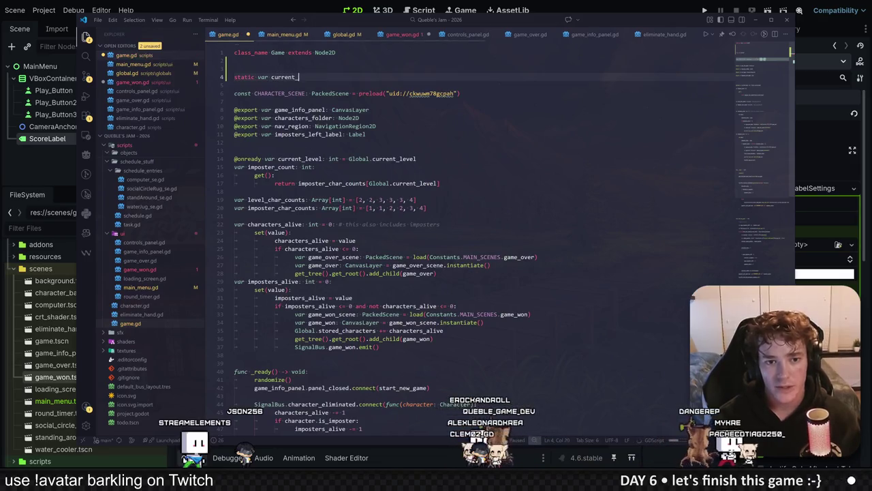
pyautogui.write('game: Game')
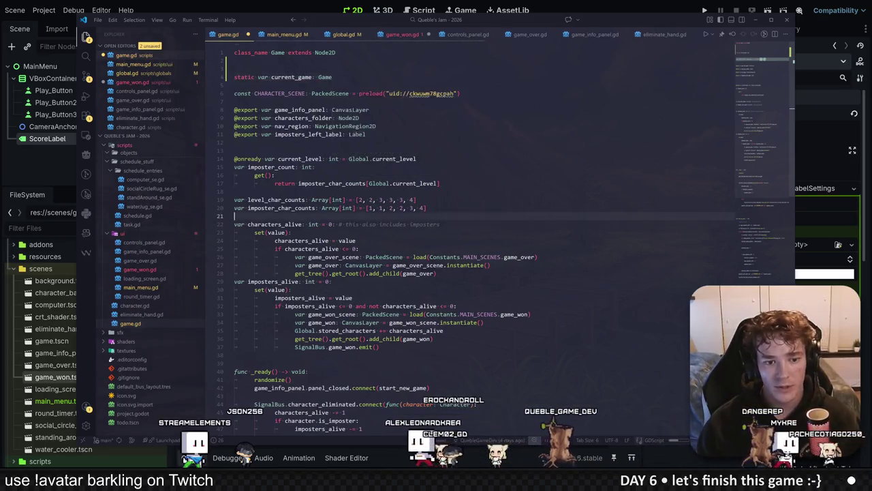
pyautogui.scroll(-5, 471, 238)
pyautogui.click(235, 95)
pyautogui.click(308, 251)
pyautogui.press('Return')
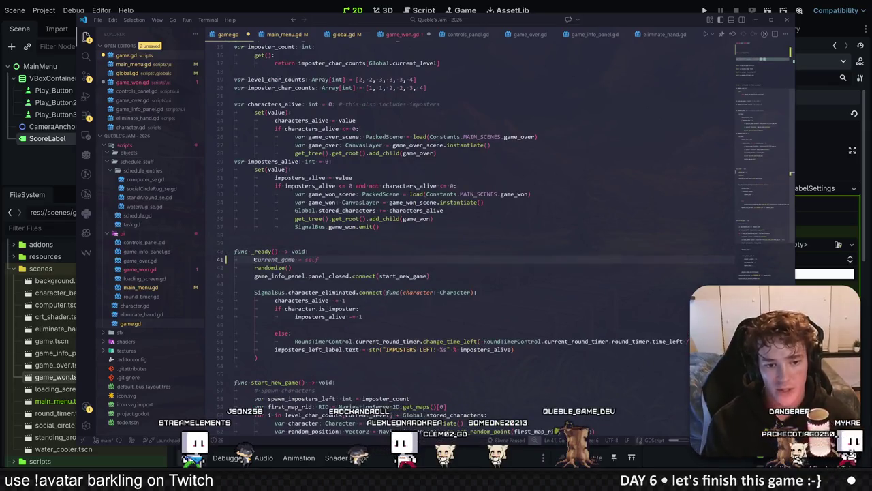
pyautogui.scroll(5, 471, 238)
pyautogui.click(315, 167)
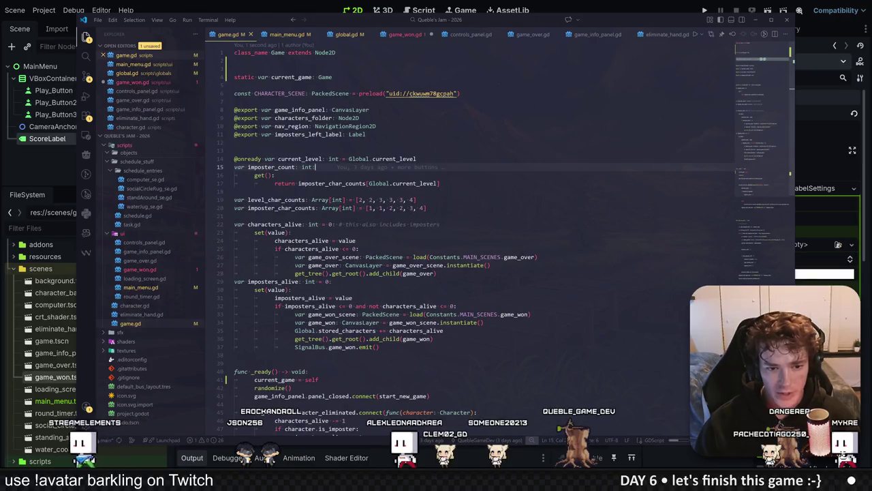
# Complete game_won.gd's assignment with Game.current_game.characters_alive and save.
pyautogui.doubleClick(275, 224)
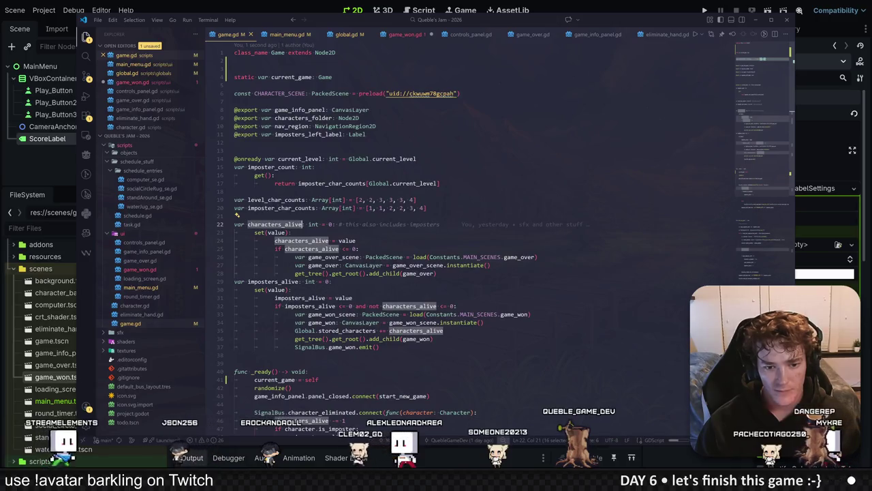
pyautogui.hotkey('ctrl', 'Tab')
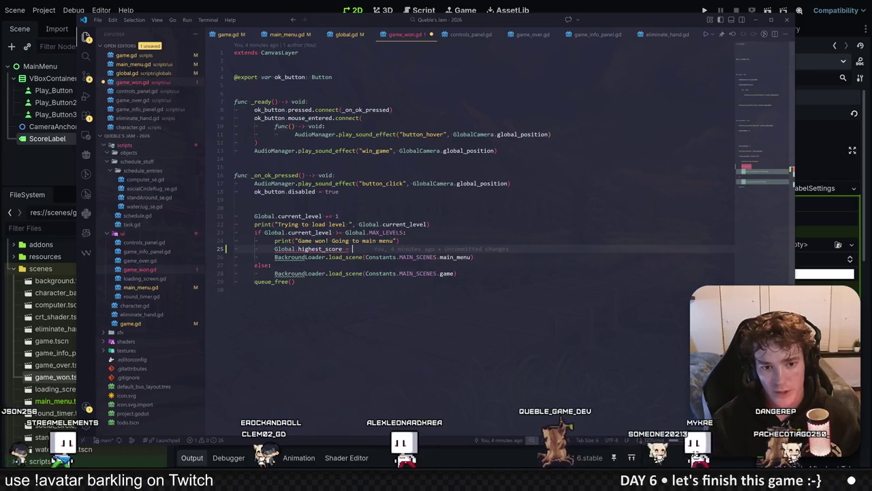
pyautogui.write('Game.current_game.ch')
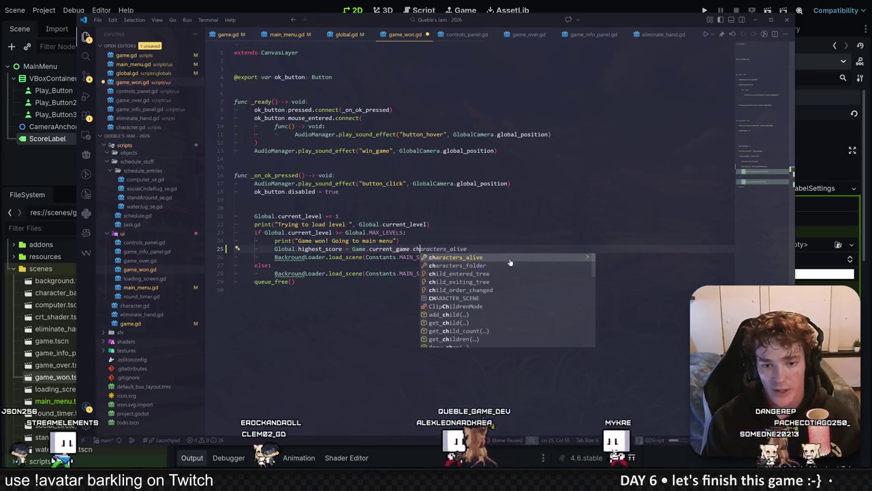
pyautogui.press('Return')
pyautogui.hotkey('ctrl', 's')
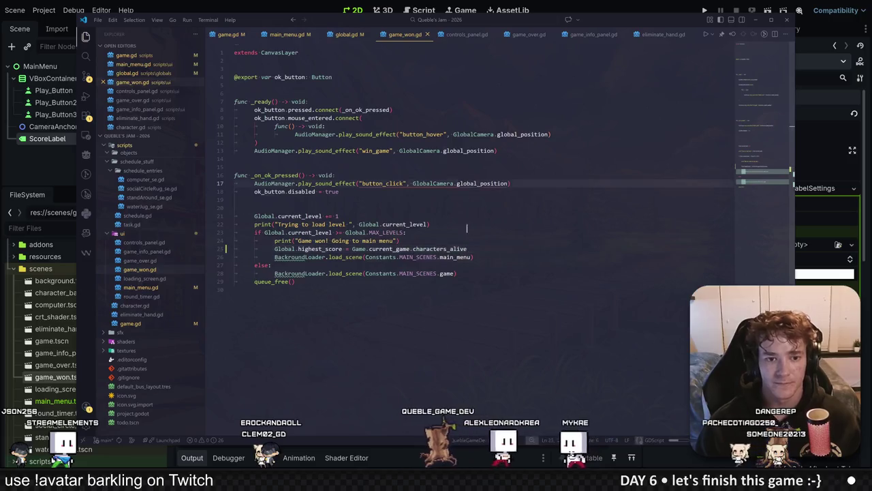
pyautogui.hotkey('alt', 'Tab')
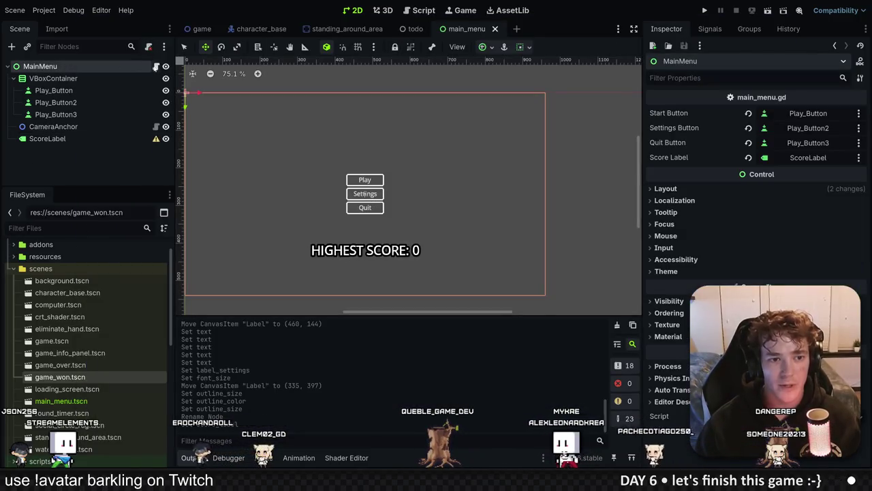
# Set score_label.text to 'HIGHEST SCORE: %s' from Global in main_menu.gd's _ready, save, and run the game.
pyautogui.click(155, 66)
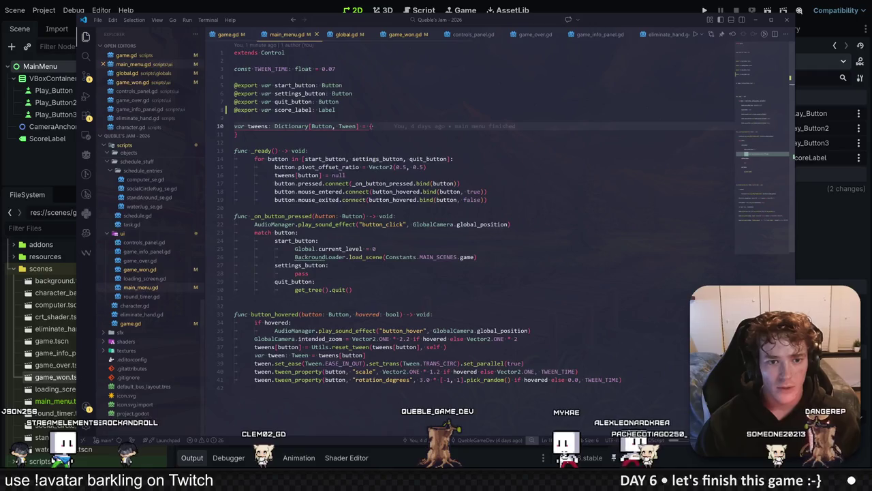
pyautogui.click(294, 102)
pyautogui.press('Down')
pyautogui.scroll(-3, 436, 218)
pyautogui.scroll(3, 436, 218)
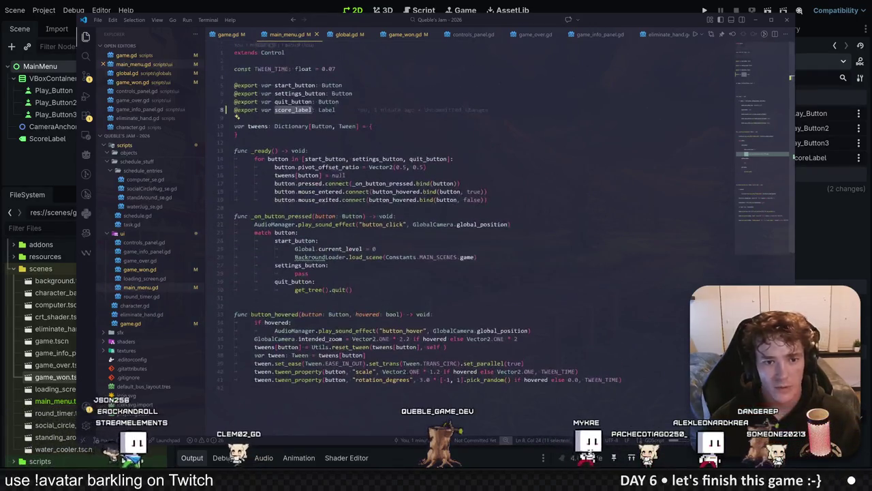
pyautogui.click(308, 151)
pyautogui.press('Return')
pyautogui.write('score_label.text = "HIGHEST SCORE: %s" % Global.high_score')
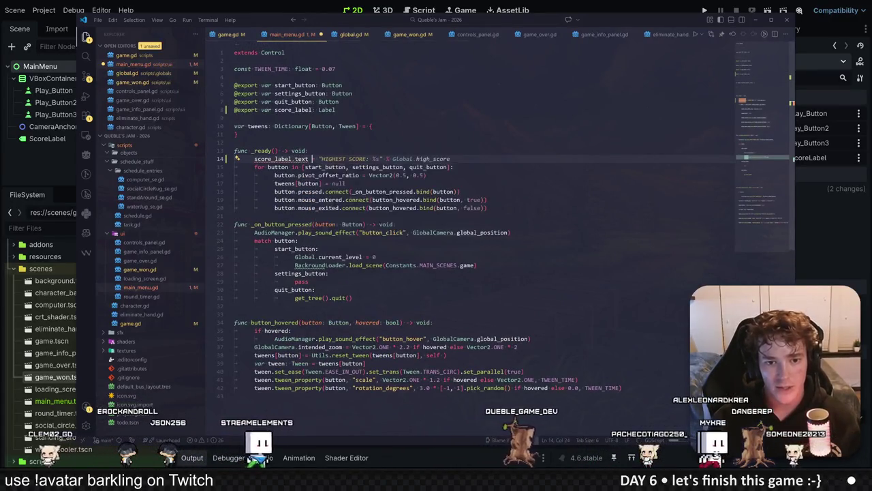
pyautogui.press('Tab')
pyautogui.hotkey('ctrl', 's')
pyautogui.hotkey('alt', 'Tab')
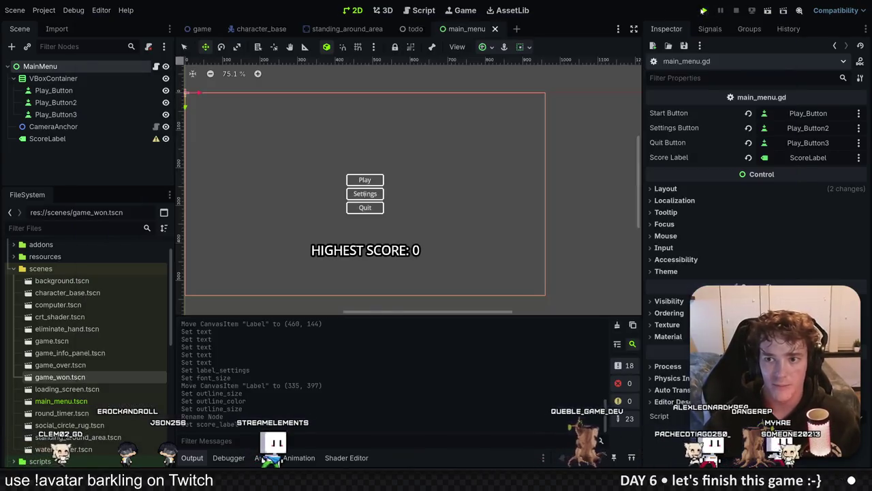
pyautogui.press('F5')
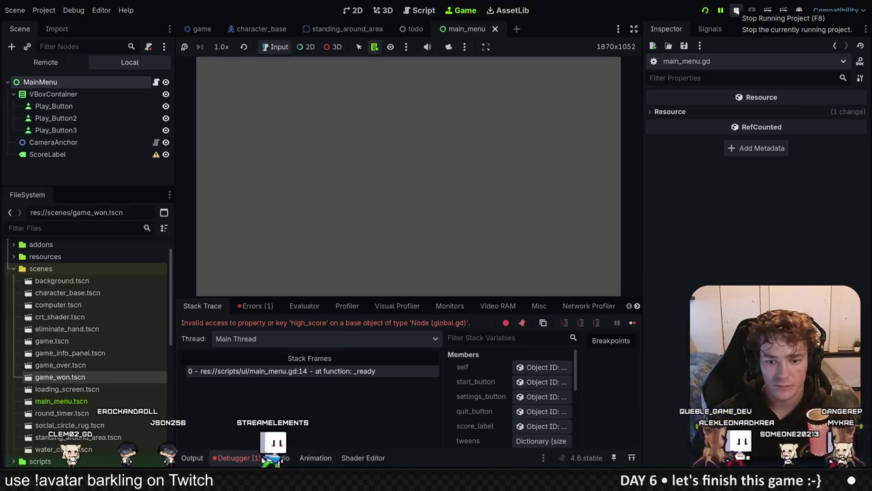
# Stop the game and inspect the invalid high_score access error in the Debugger's Errors list.
pyautogui.click(736, 10)
pyautogui.click(110, 67)
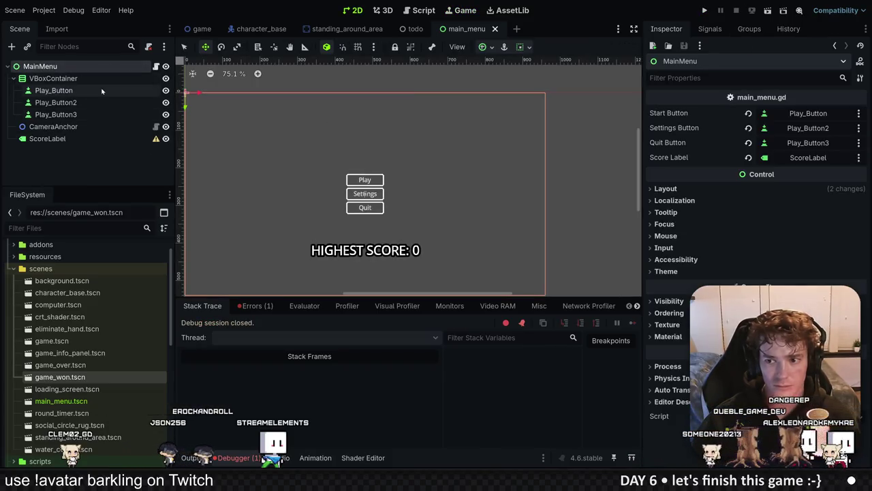
pyautogui.click(256, 306)
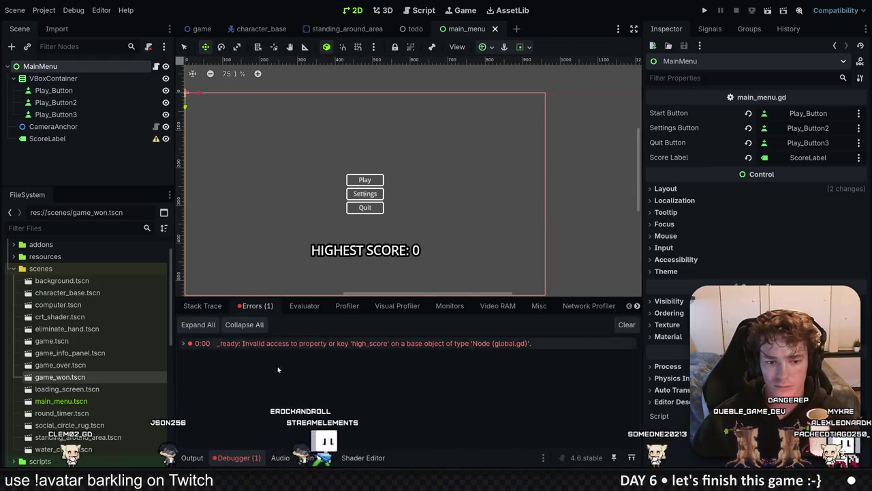
pyautogui.click(354, 344)
pyautogui.click(354, 344)
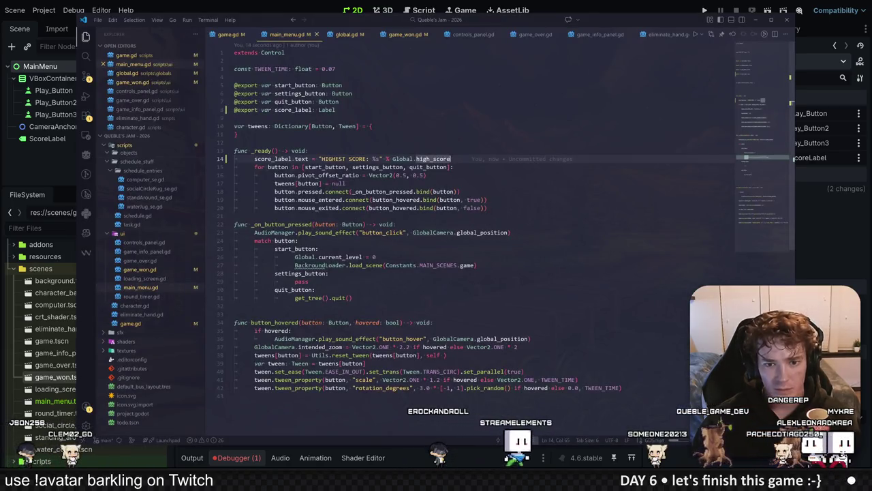
# Change high_score to highest_score on line 14 of main_menu.gd and relaunch the game.
pyautogui.press('Left')
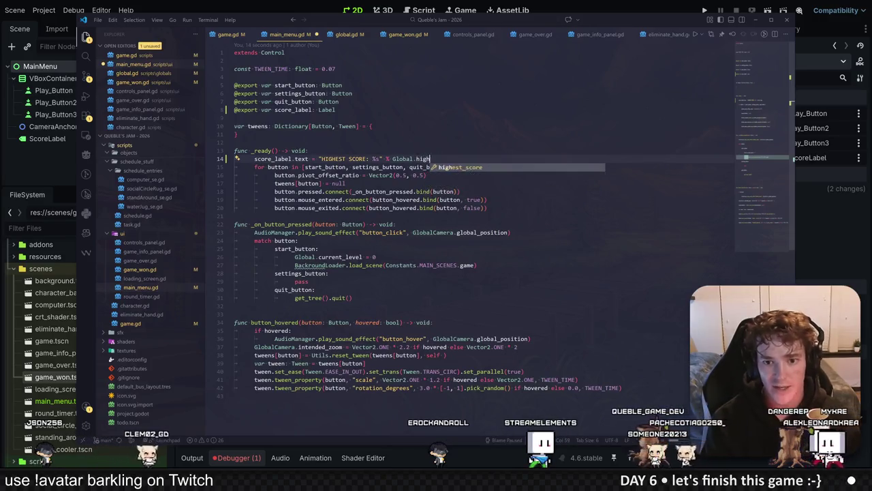
pyautogui.click(705, 11)
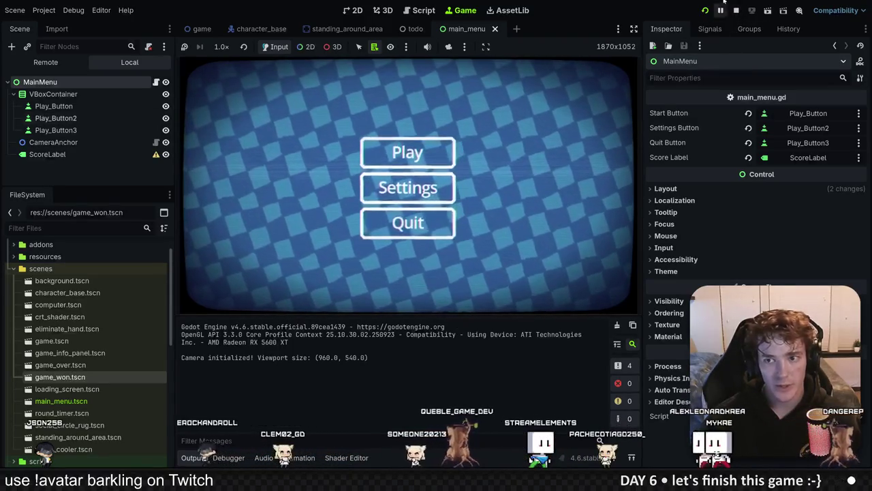
# Shrink ScoreLabel's font to size 19, move it above the Play button, and run the game.
pyautogui.press('F8')
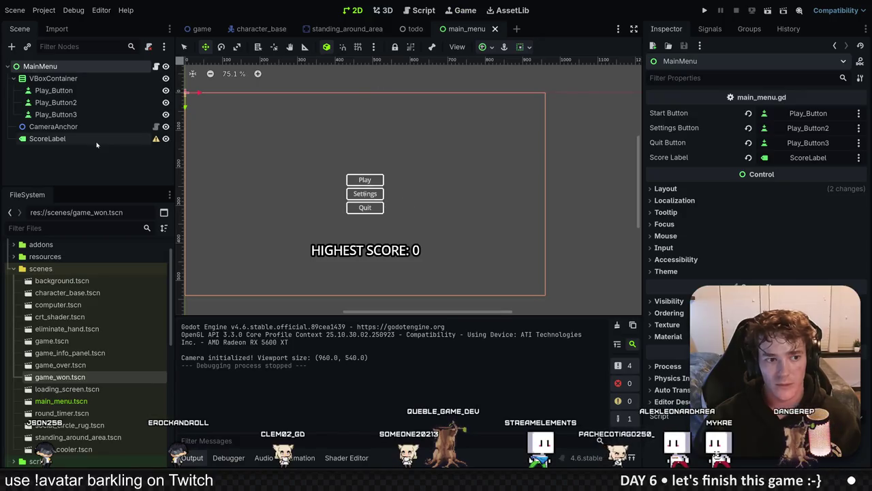
pyautogui.click(48, 138)
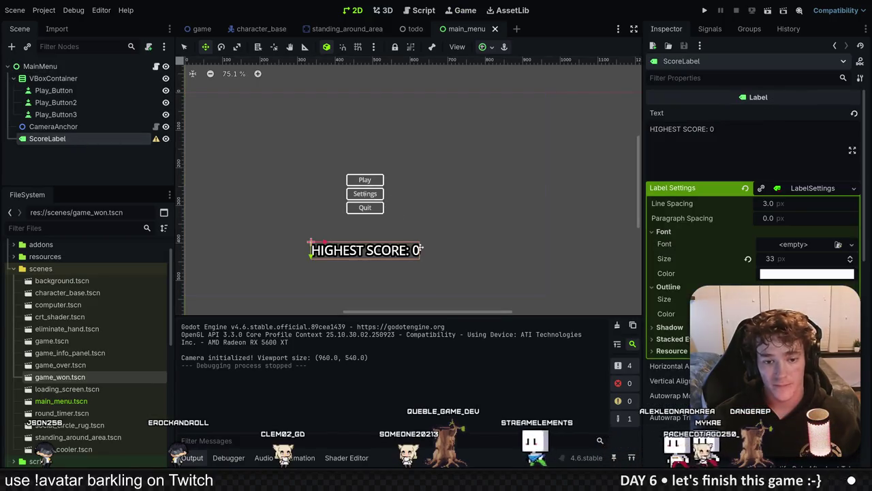
pyautogui.moveTo(822, 261); pyautogui.dragTo(796, 261)
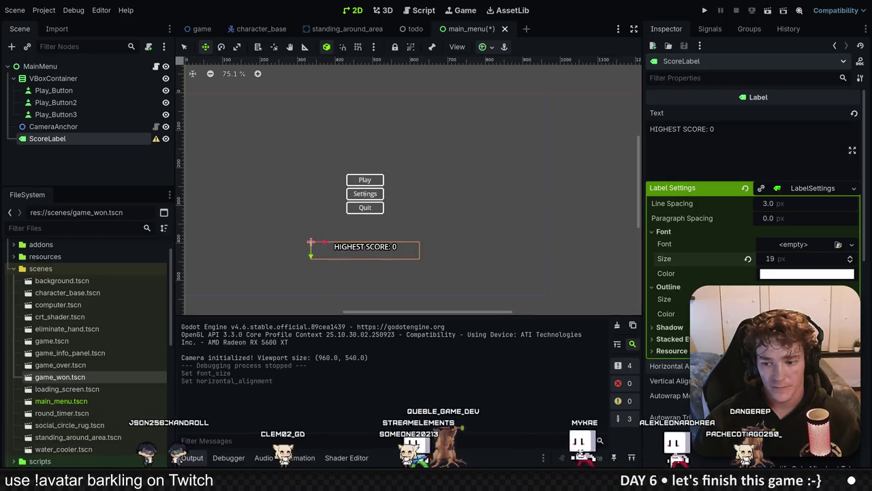
pyautogui.moveTo(383, 256); pyautogui.dragTo(387, 155)
pyautogui.press('F5')
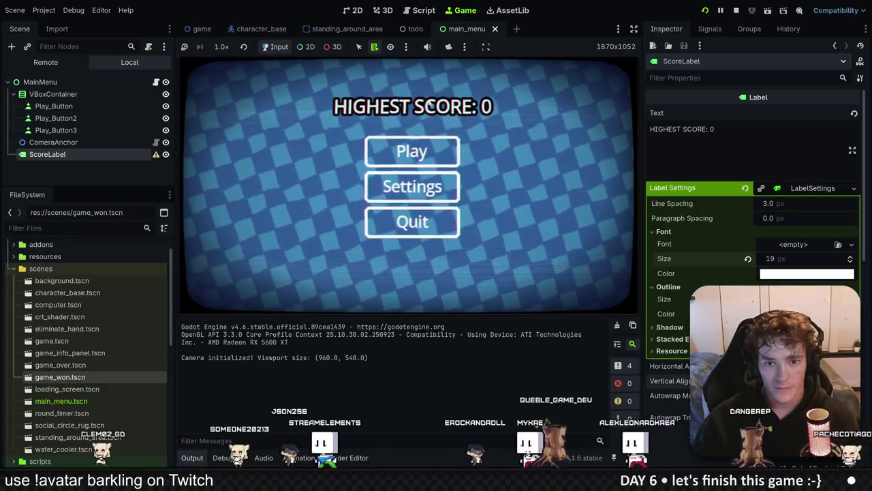
# Stop the game, select CameraAnchor, and run the project again to check the menu.
pyautogui.press('F8')
pyautogui.click(75, 127)
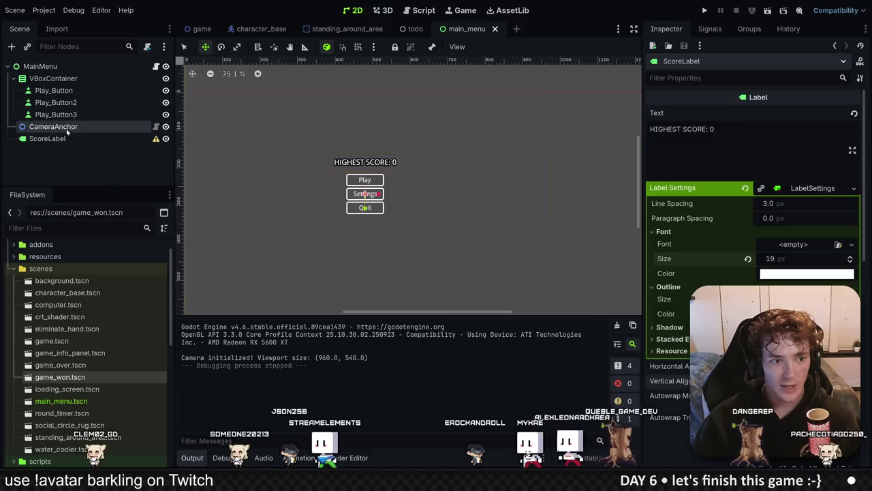
pyautogui.click(705, 10)
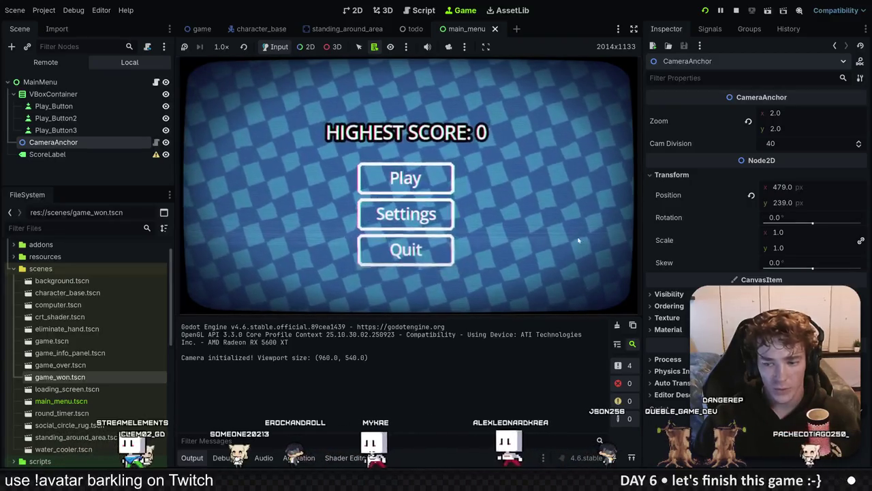
# Start a new game, clear the first level, walk around the next, then stop the game.
pyautogui.click(425, 179)
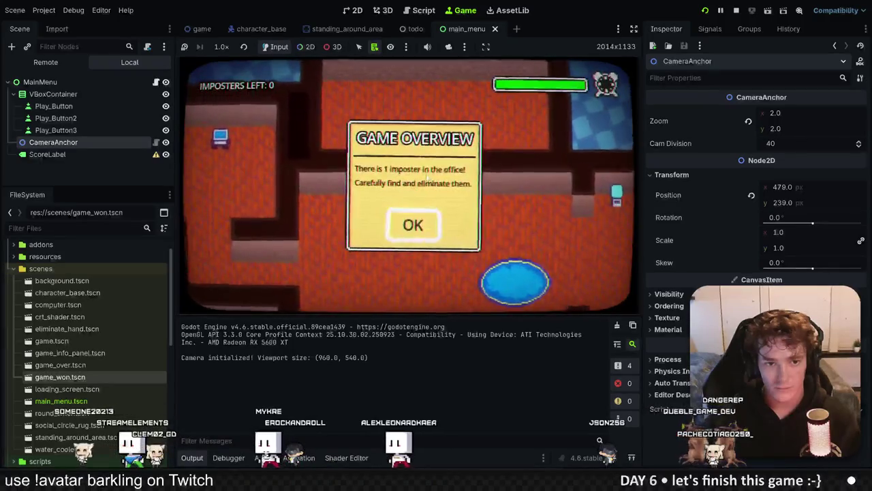
pyautogui.click(415, 226)
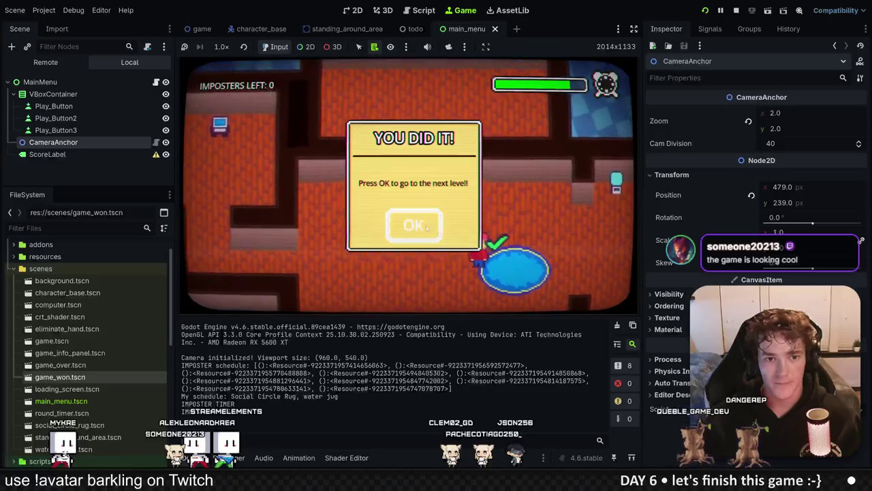
pyautogui.click(427, 226)
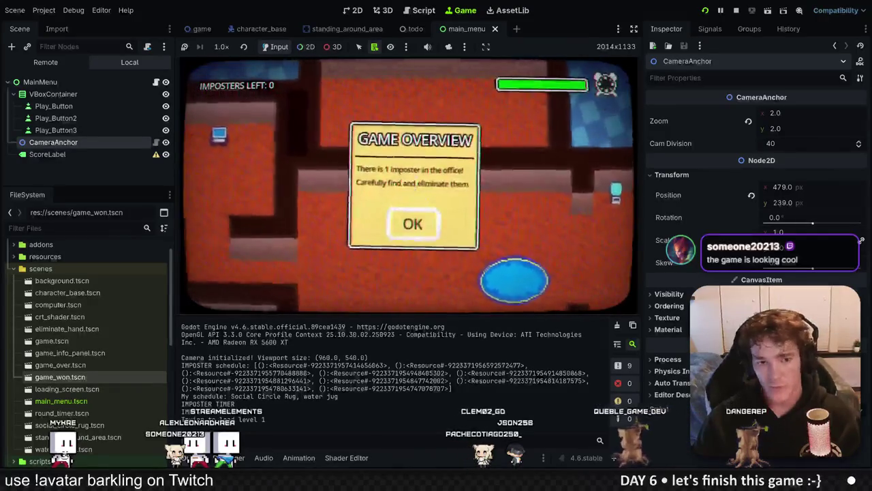
pyautogui.click(412, 223)
pyautogui.press('Up')
pyautogui.press('Left')
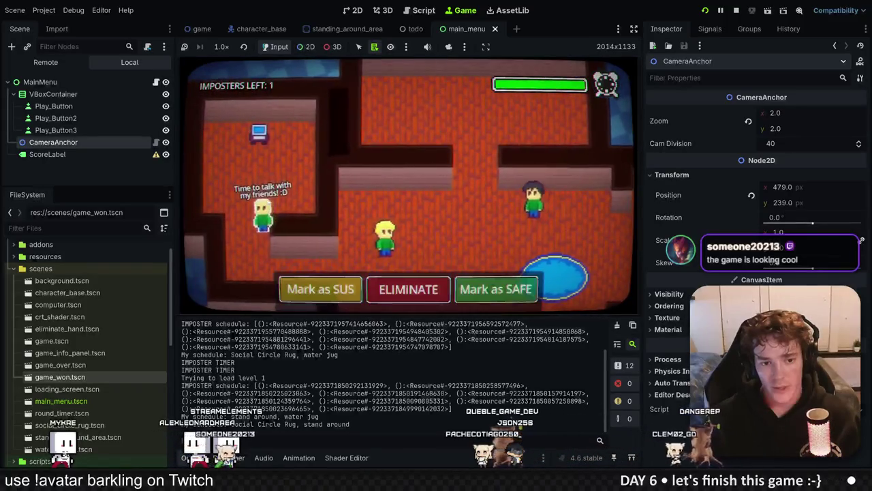
pyautogui.press('Up')
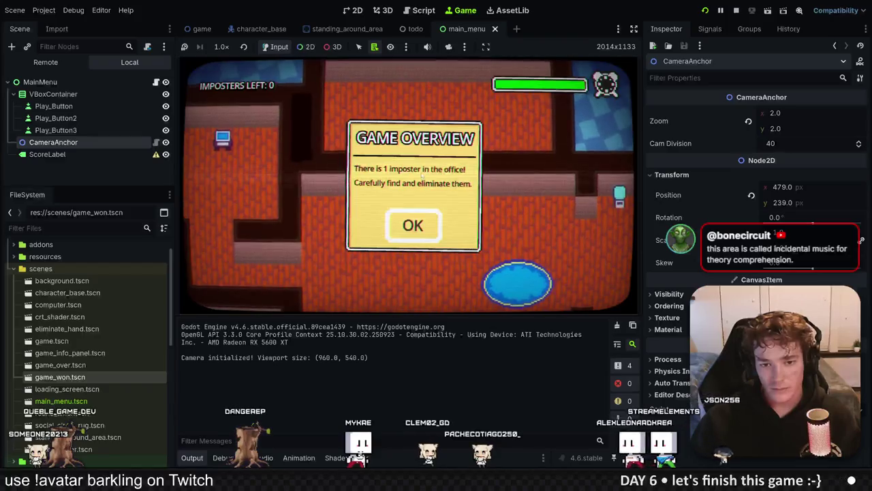
pyautogui.press('F8')
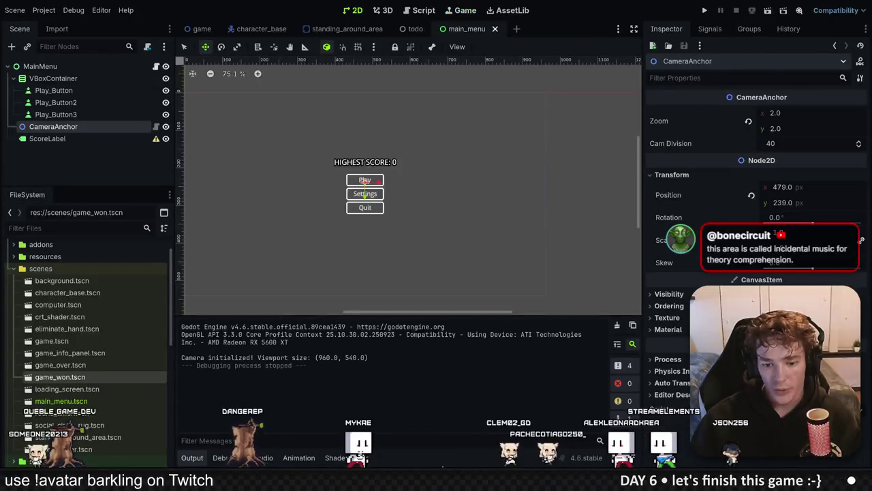
# In game.gd, try moving the highest_score increment under a new else: branch, then undo it.
pyautogui.hotkey('alt', 'Tab')
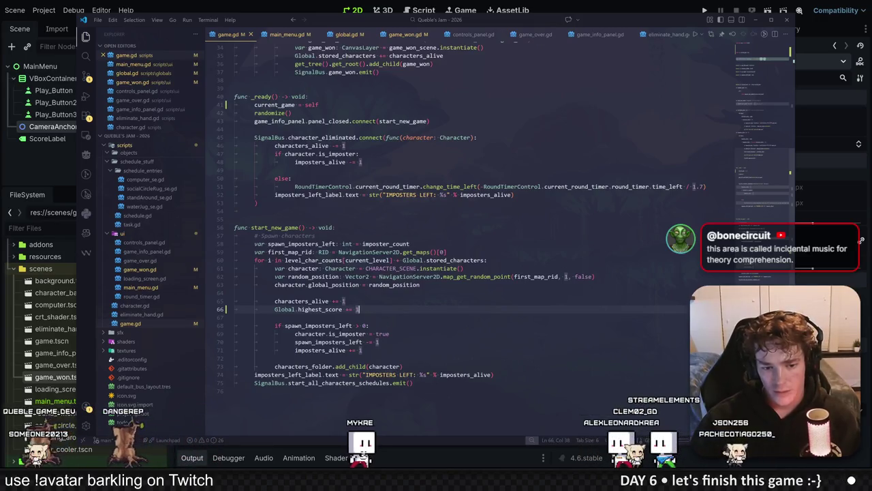
pyautogui.click(368, 350)
pyautogui.press('Return')
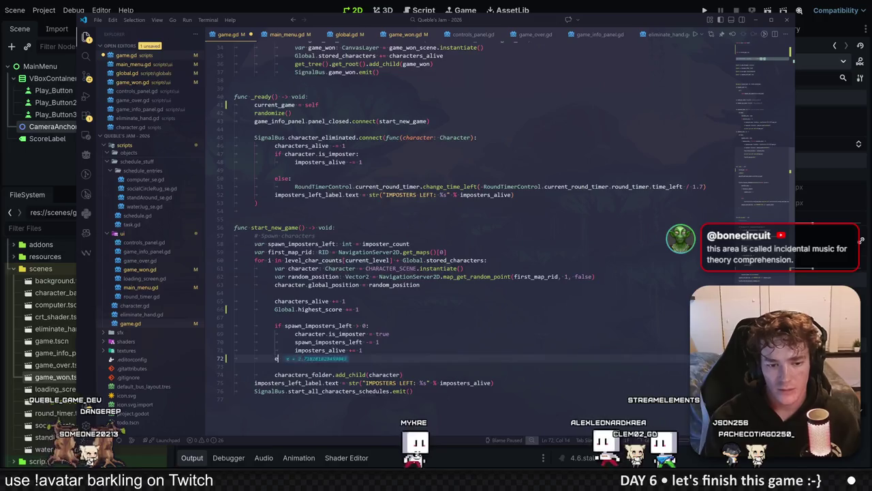
pyautogui.write('else:')
pyautogui.press('Return')
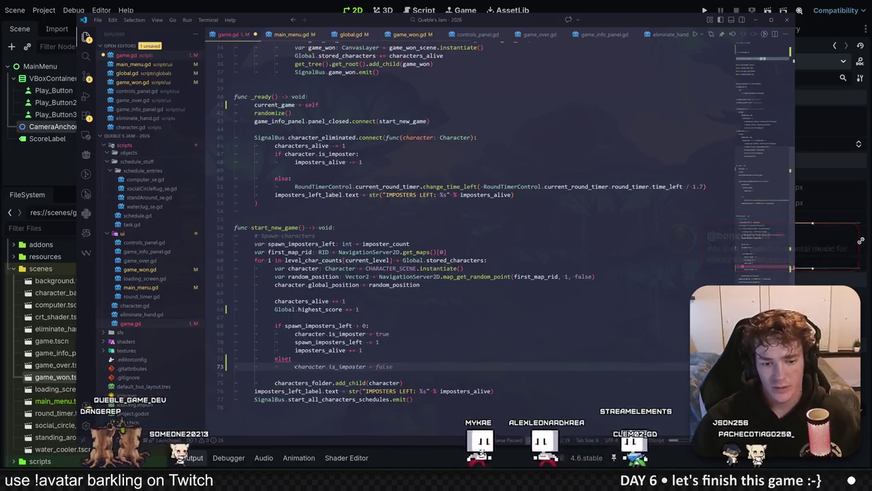
pyautogui.moveTo(360, 309); pyautogui.dragTo(255, 309)
pyautogui.hotkey('ctrl', 'x')
pyautogui.click(234, 366)
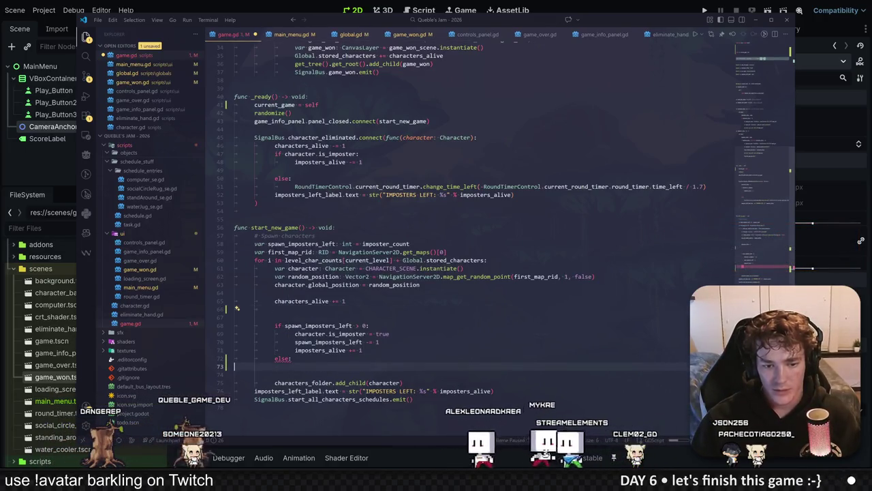
pyautogui.press('Tab')
pyautogui.press('Tab')
pyautogui.press('Tab')
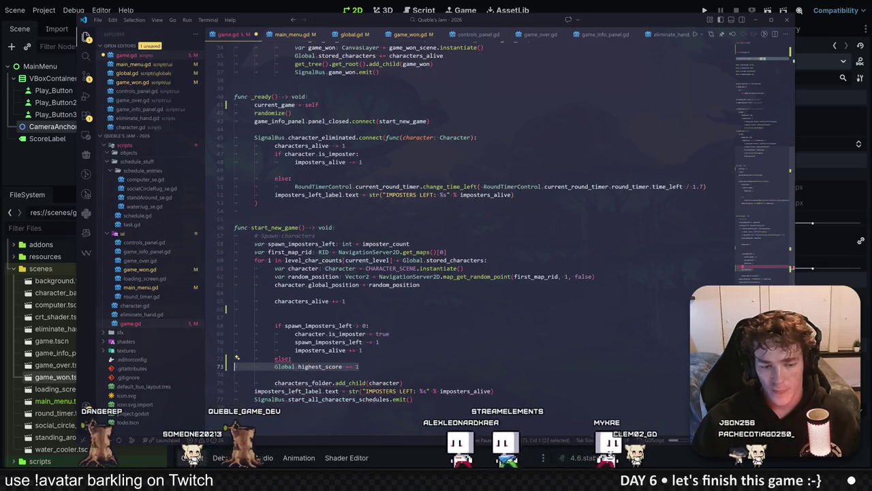
pyautogui.click(346, 301)
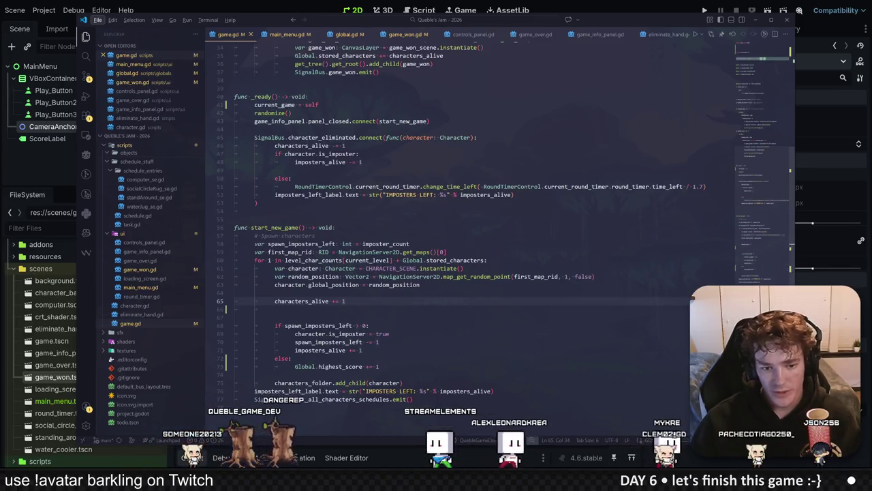
pyautogui.hotkey('ctrl', 'z')
pyautogui.hotkey('ctrl', 'z')
pyautogui.hotkey('ctrl', 'z')
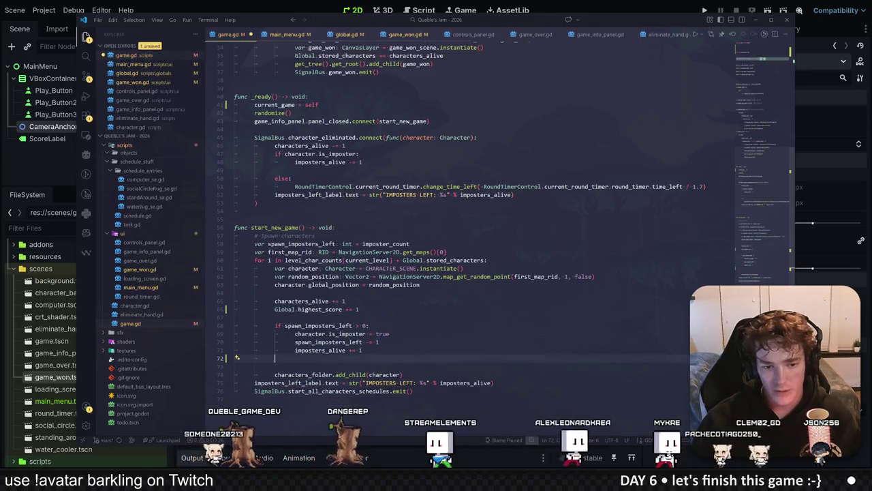
pyautogui.hotkey('ctrl', 'z')
pyautogui.hotkey('ctrl', 'z')
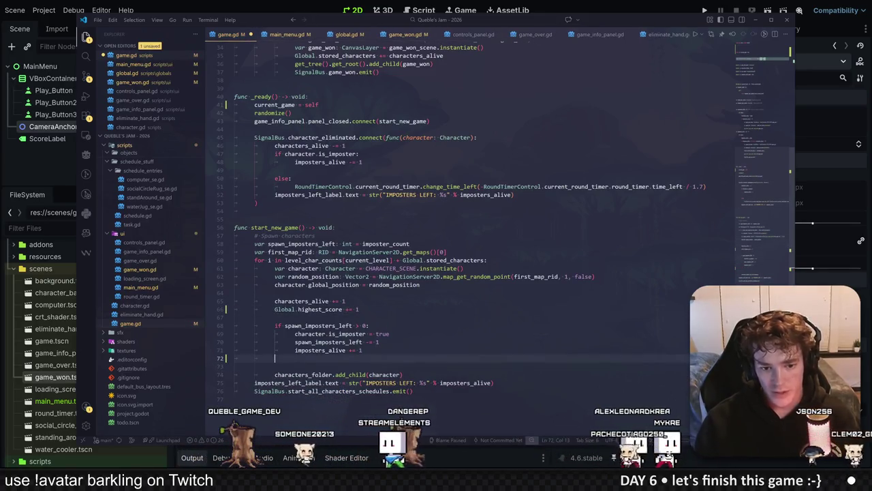
pyautogui.write('Global.highest_score +=')
# Make the imposter block use 'Global.highest_score -= 1', save game.gd, and start a new game.
pyautogui.press('BackSpace')
pyautogui.press('BackSpace')
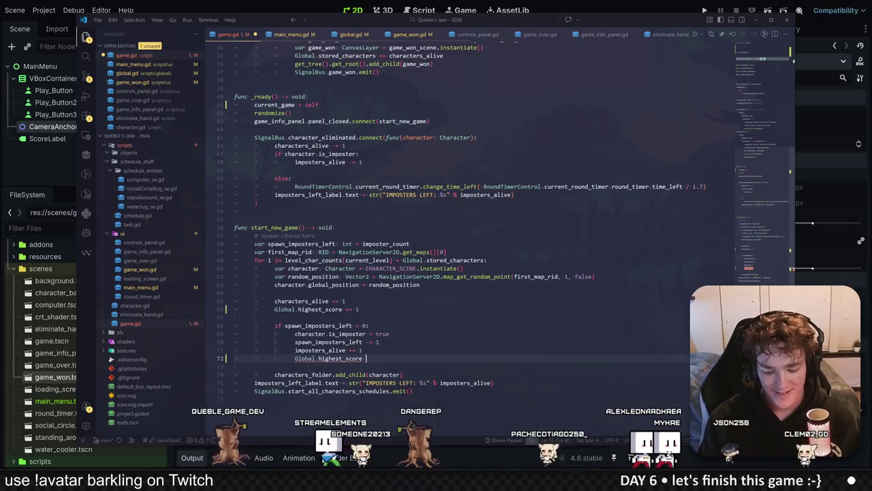
pyautogui.write('-=')
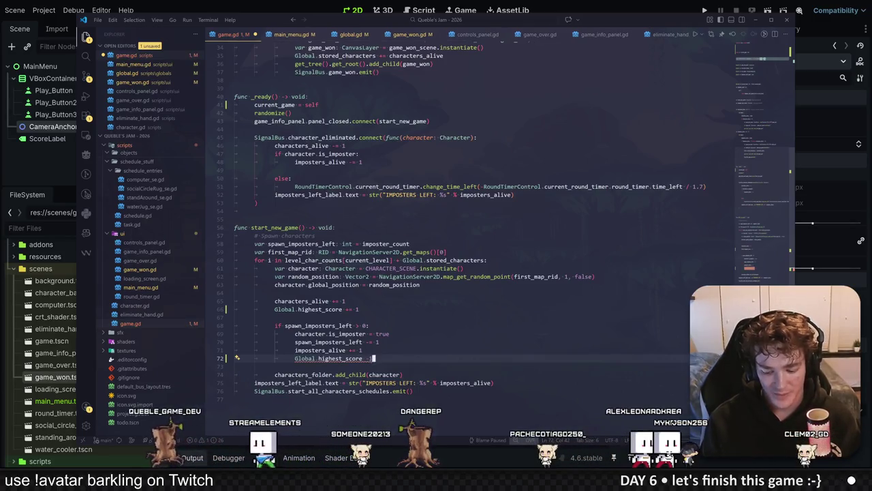
pyautogui.hotkey('ctrl', 's')
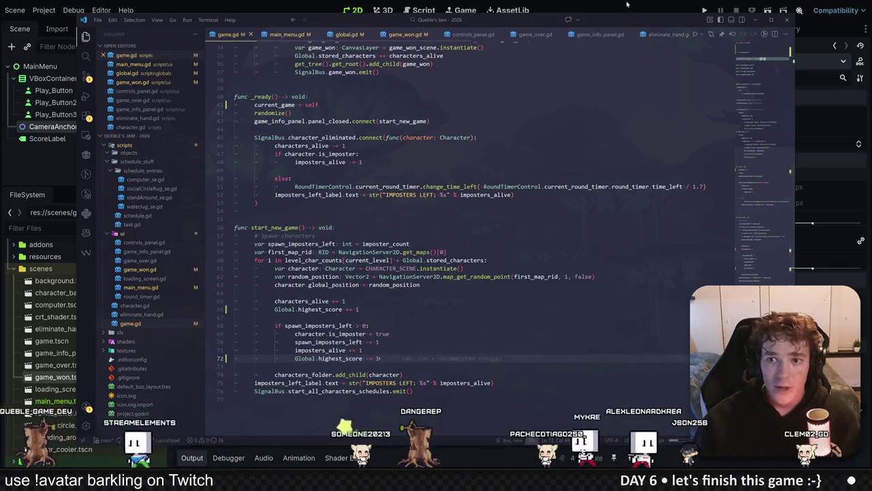
pyautogui.press('F5')
pyautogui.click(392, 179)
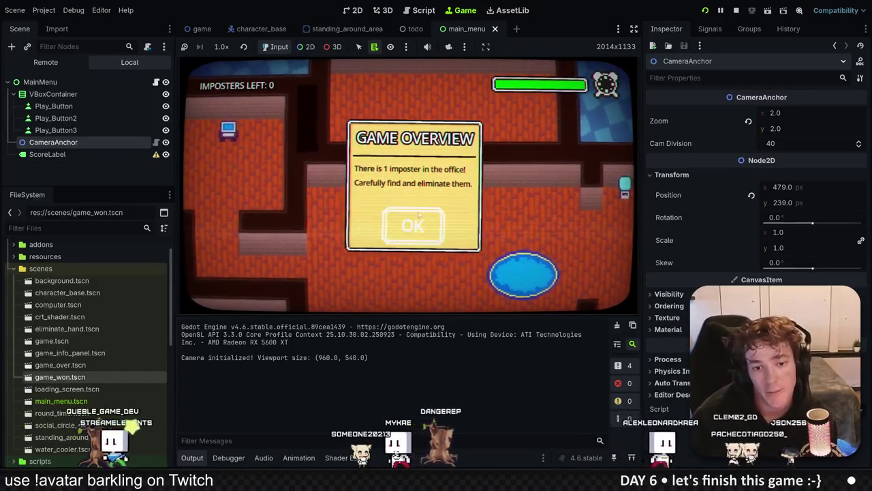
# Play the first level, walking to the blonde character and eliminating that imposter.
pyautogui.click(430, 220)
pyautogui.press('d')
pyautogui.press('w')
pyautogui.press('w')
pyautogui.press('d')
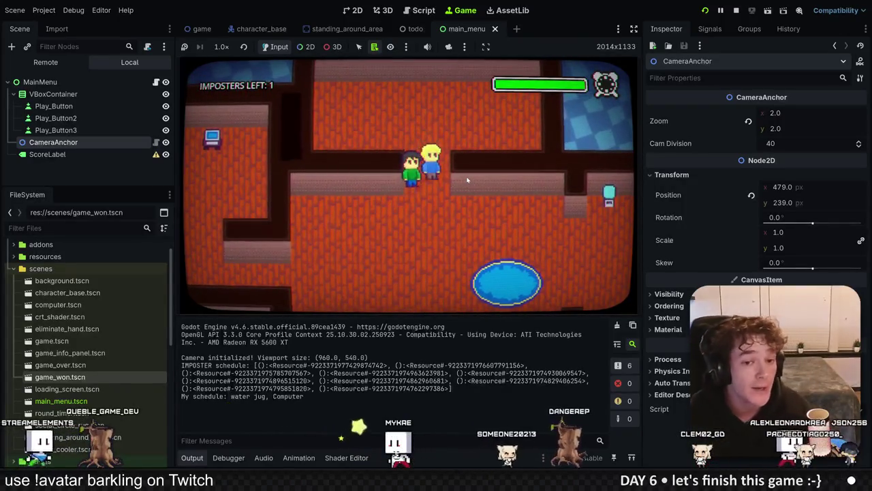
pyautogui.press('w')
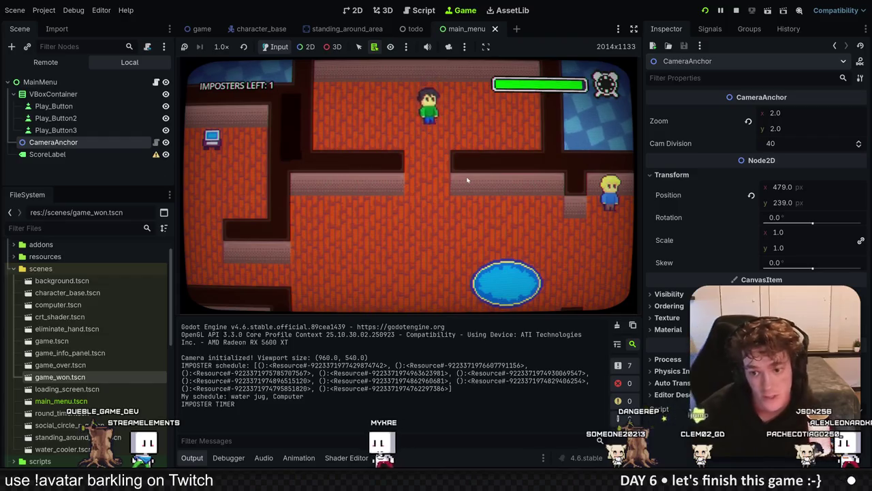
pyautogui.press('s')
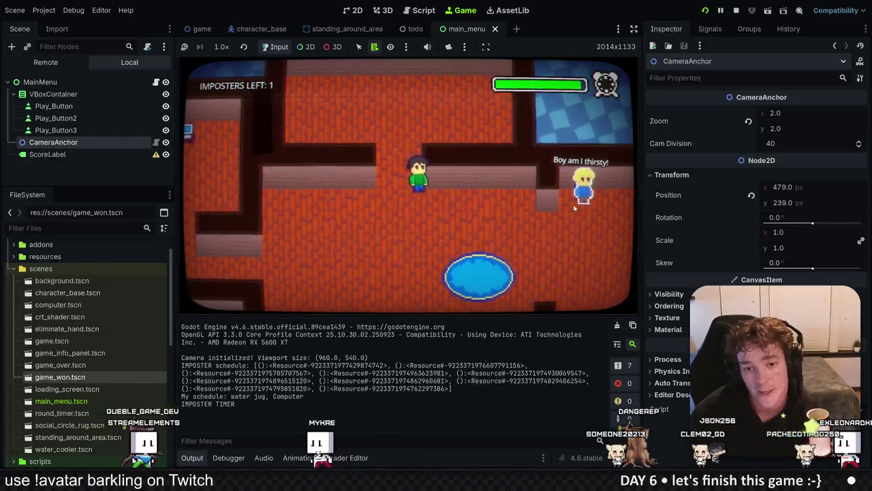
pyautogui.press('d')
pyautogui.press('d')
pyautogui.press('e')
pyautogui.click(428, 282)
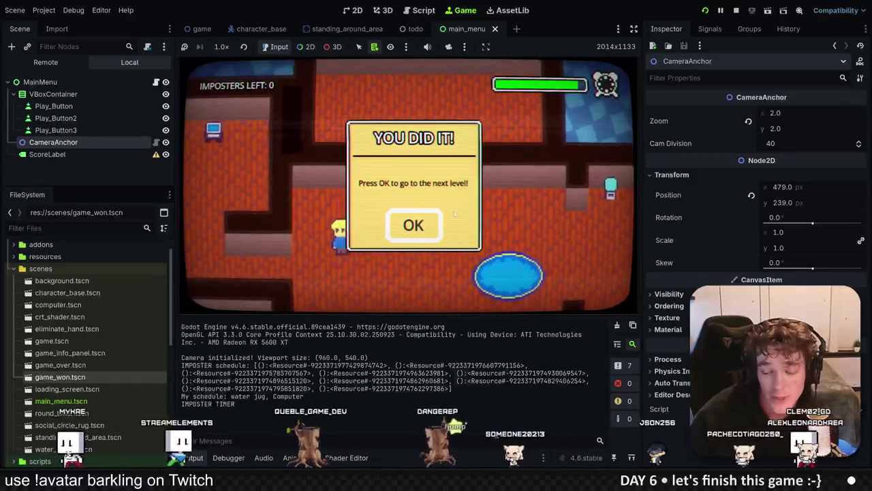
pyautogui.click(409, 231)
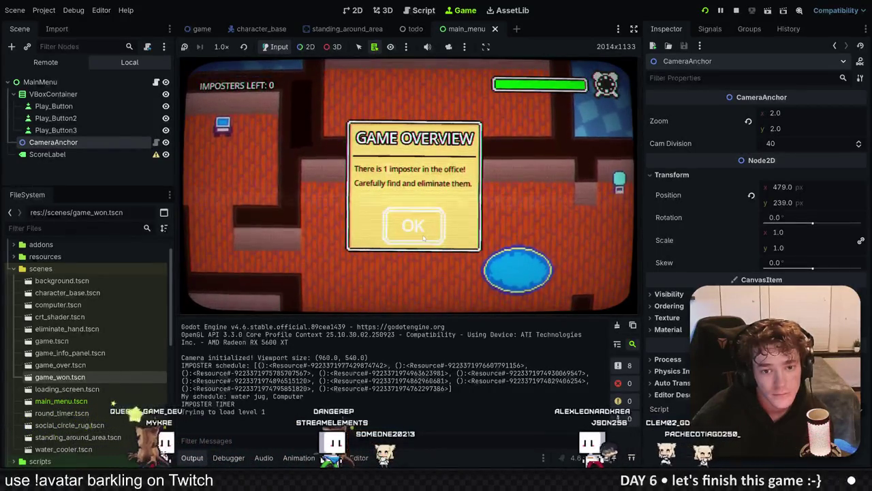
# Eliminate the brown-haired imposter, start the two-imposter level, then stop the game.
pyautogui.click(415, 216)
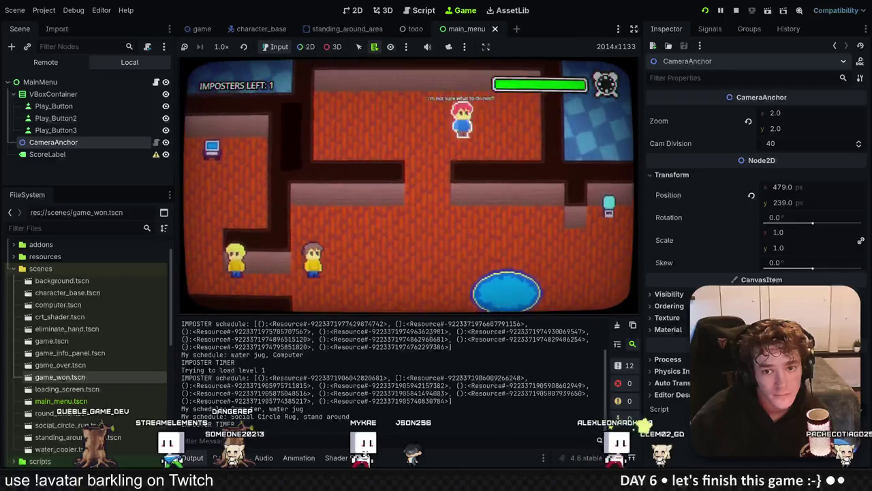
pyautogui.click(334, 231)
pyautogui.click(399, 289)
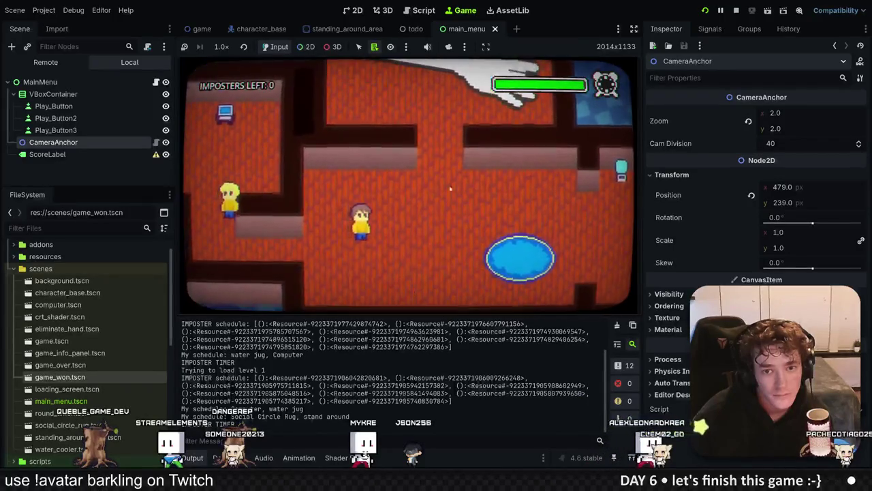
pyautogui.click(414, 225)
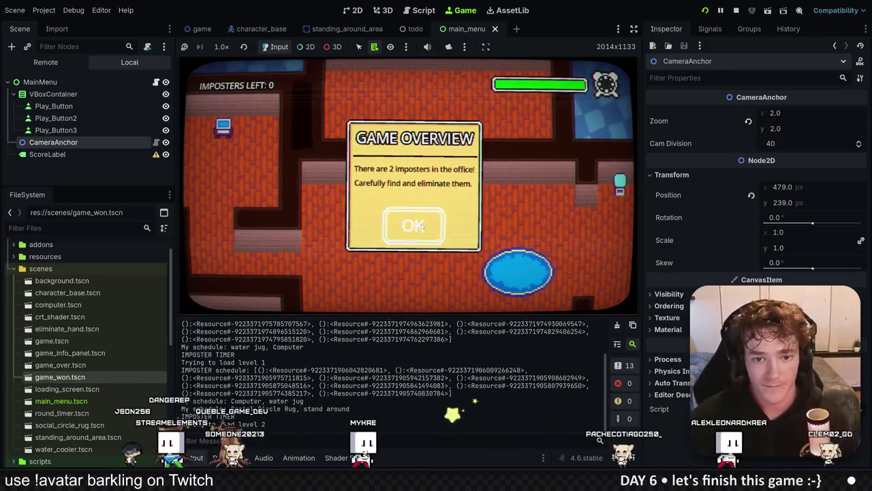
pyautogui.click(421, 226)
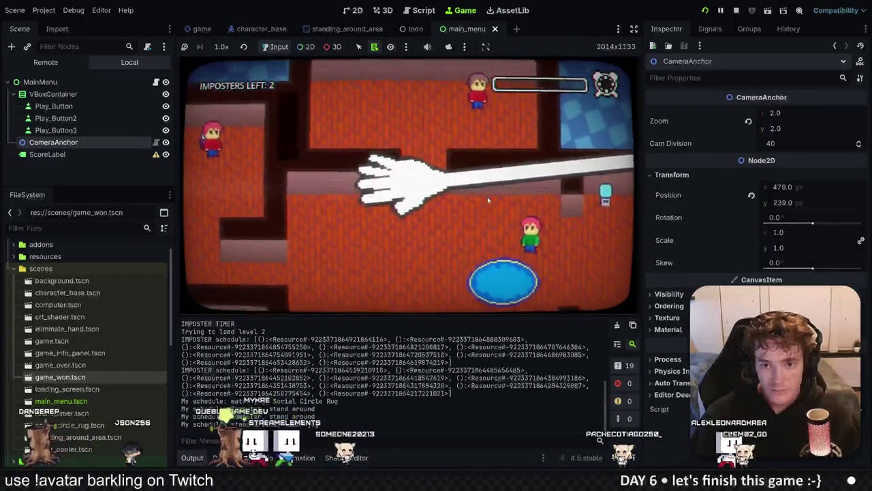
pyautogui.click(208, 153)
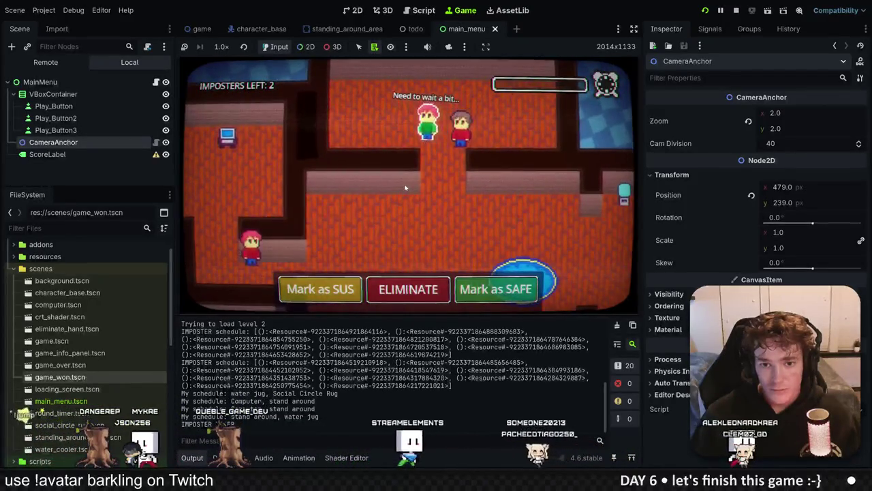
pyautogui.press('F8')
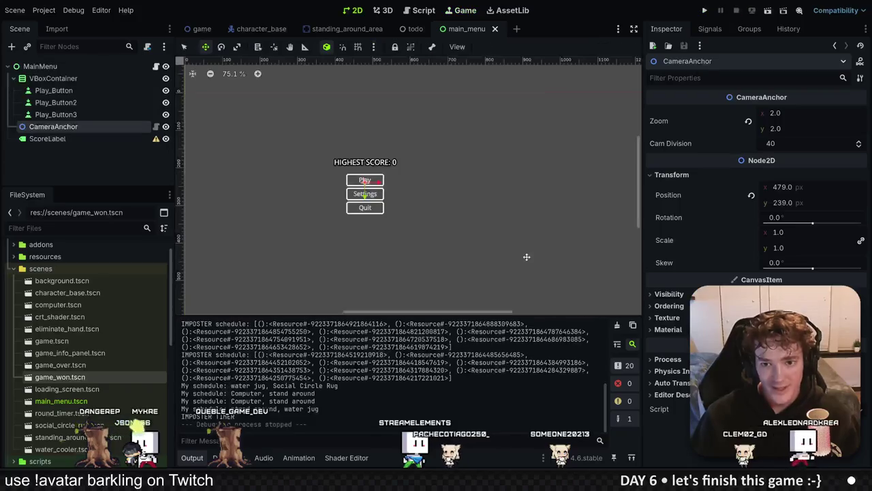
pyautogui.hotkey('alt', 'Tab')
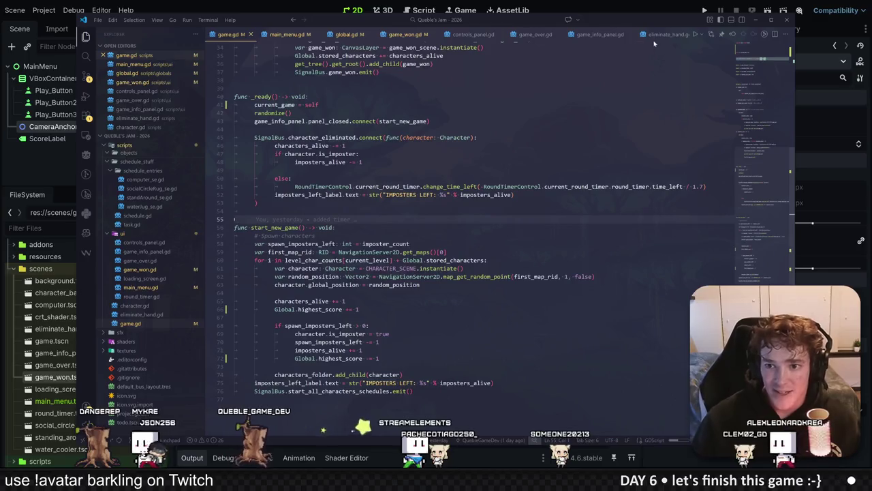
# Quick-open round_timer.gd by searching for 'timer'.
pyautogui.hotkey('alt', 'Tab')
pyautogui.hotkey('shift', 'alt', 'o')
pyautogui.write('timer')
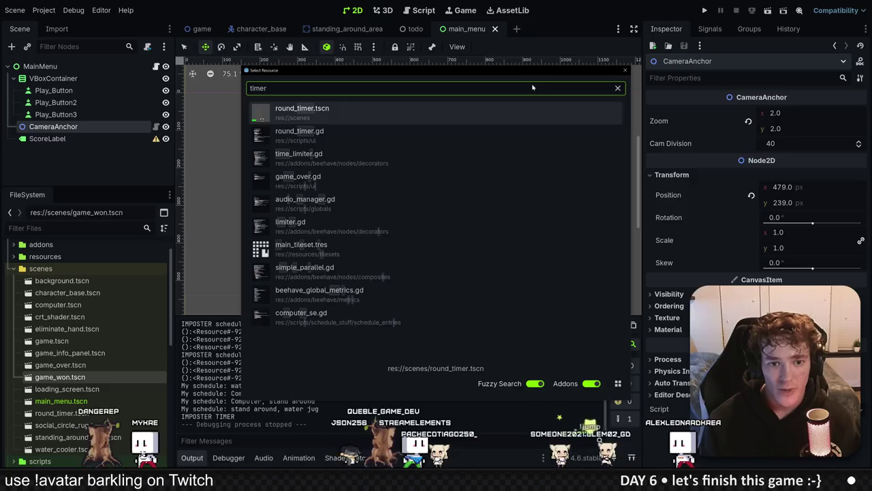
pyautogui.press('Down')
pyautogui.press('Return')
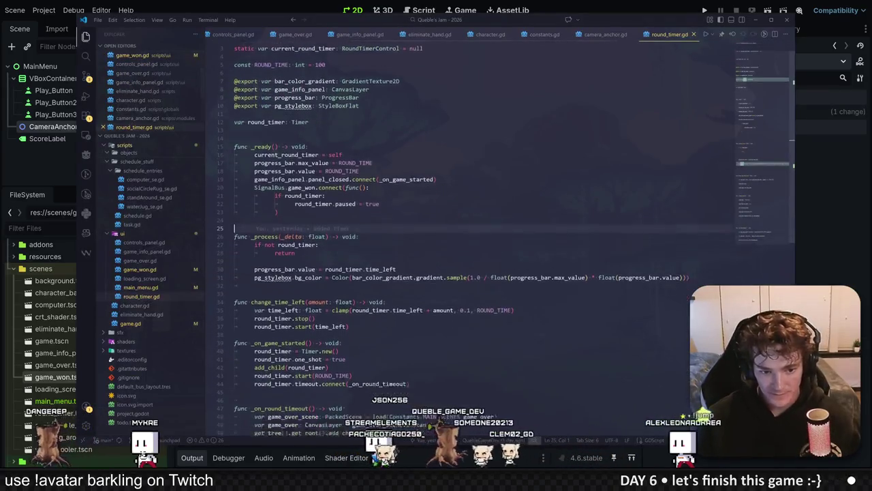
pyautogui.scroll(-2, 463, 231)
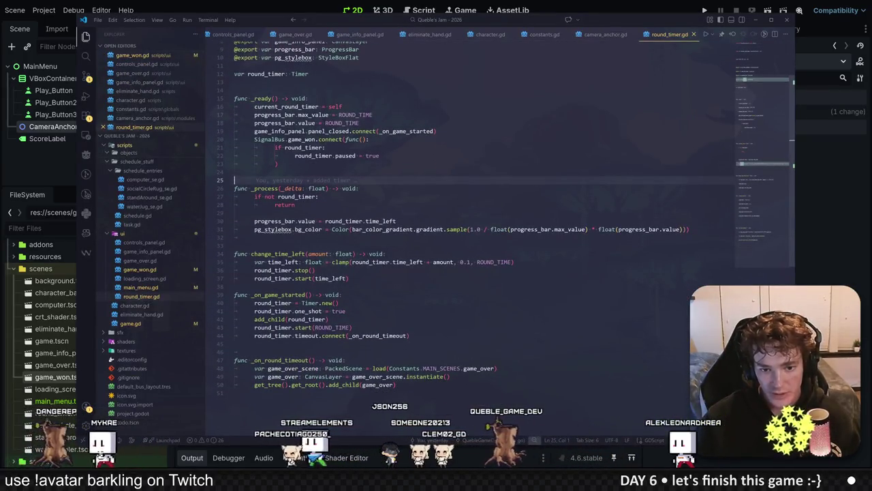
# Lower the clamp minimum to 0 and add a time_left <= 0 check calling _on_round_timeout().
pyautogui.click(269, 261)
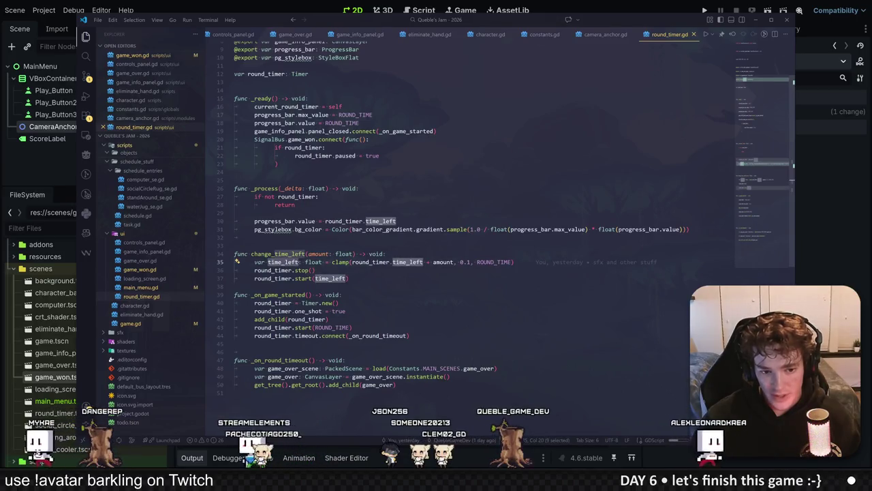
pyautogui.moveTo(315, 270); pyautogui.dragTo(255, 269)
pyautogui.click(349, 278)
pyautogui.press('Return')
pyautogui.write('if')
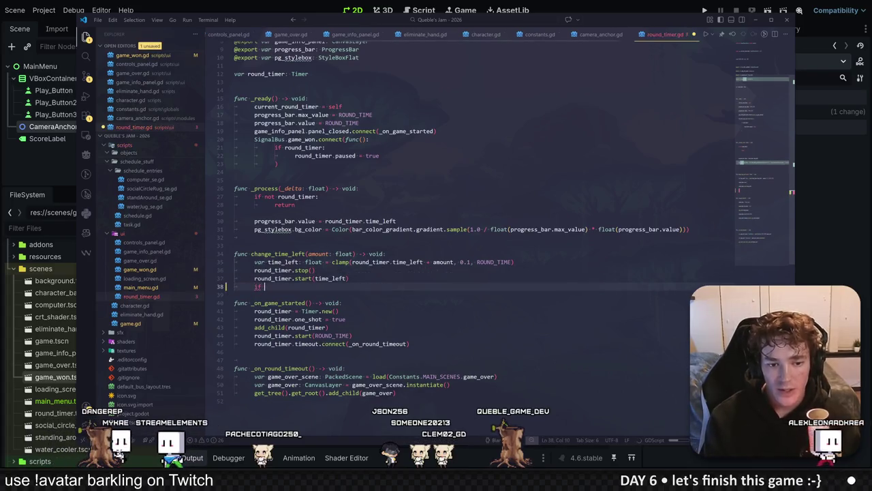
pyautogui.write('round')
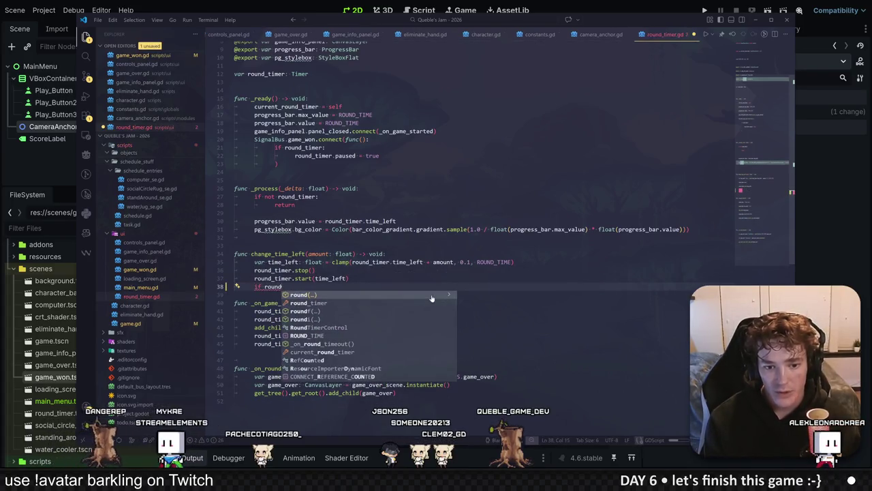
pyautogui.write('_timer')
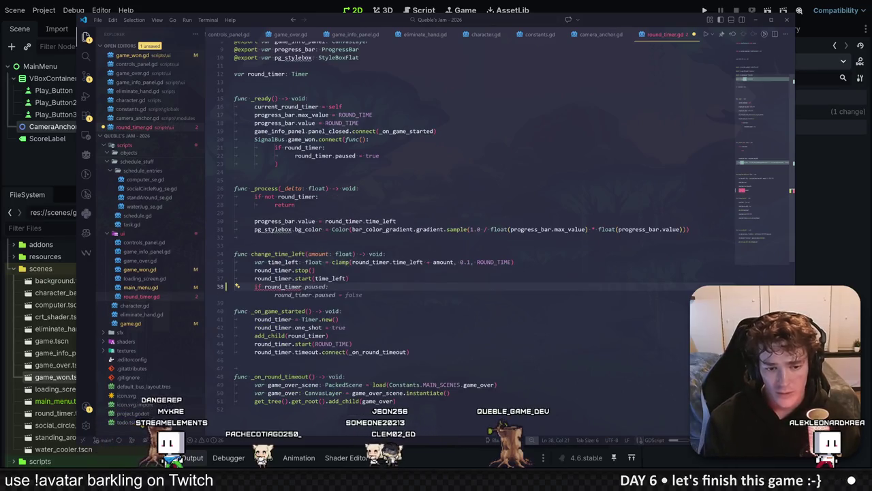
pyautogui.write('.time_left == 0:')
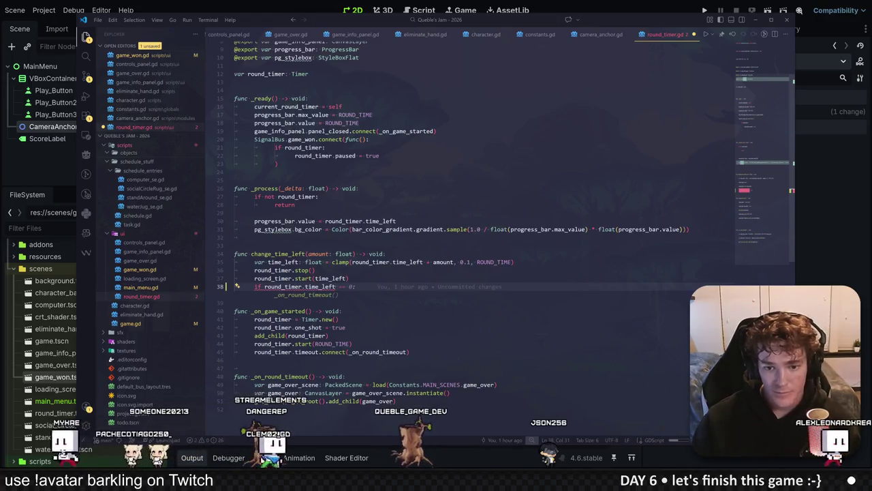
pyautogui.press('Escape')
pyautogui.press('Tab')
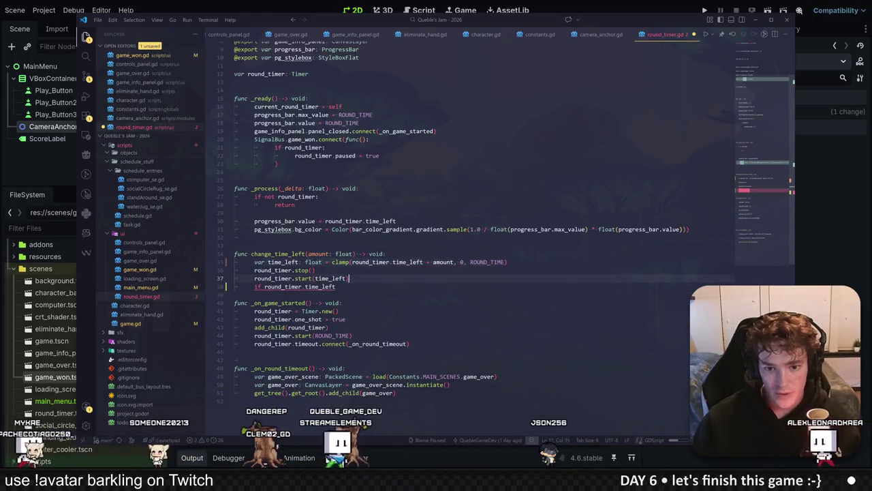
pyautogui.click(335, 286)
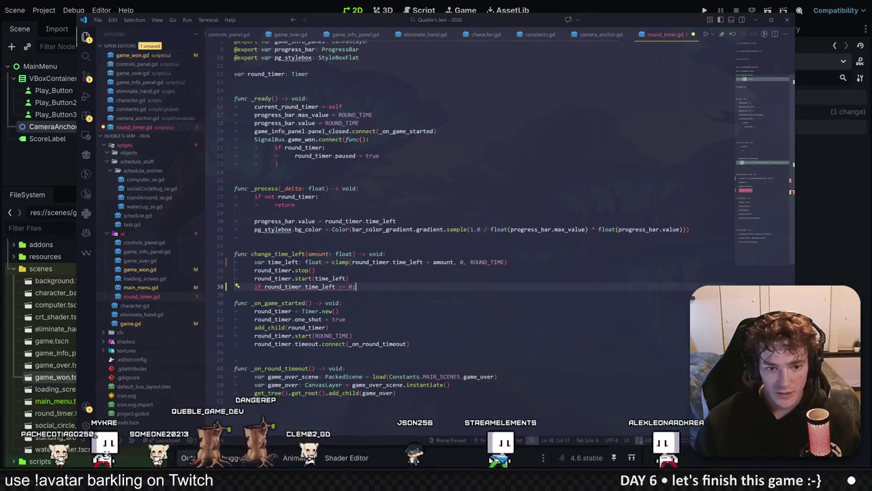
pyautogui.press('Return')
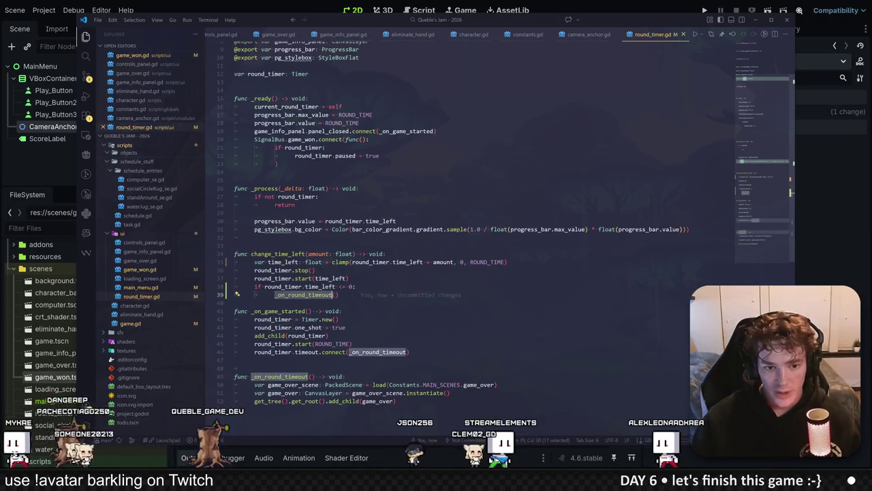
pyautogui.write('_on_round_timeout()')
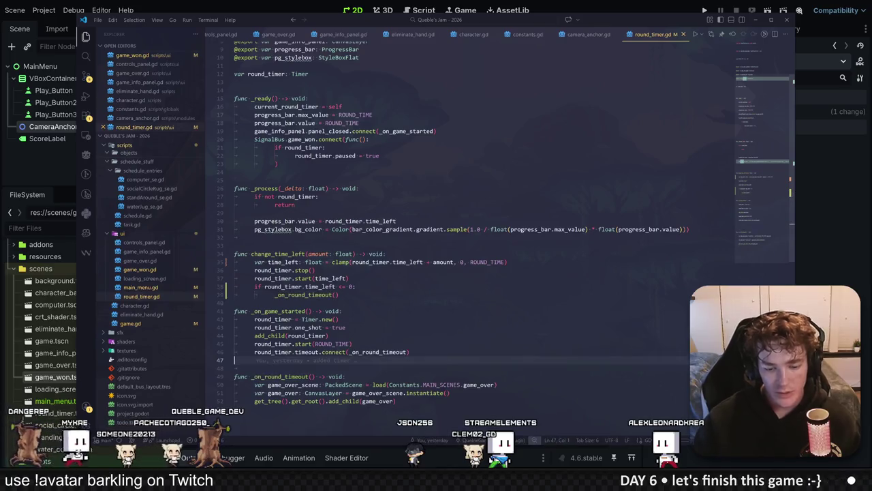
# Add CONNECT_ONE_SHOT to the timeout connection and run the project.
pyautogui.click(406, 352)
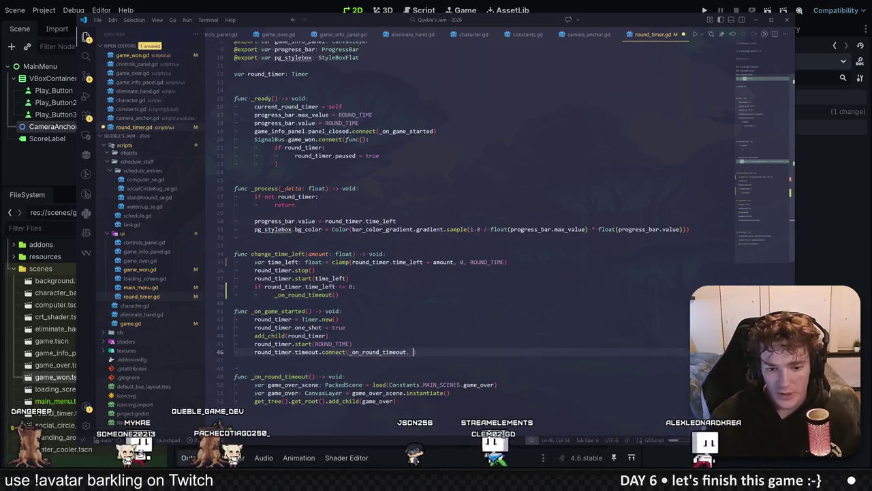
pyautogui.write(',')
pyautogui.press('Tab')
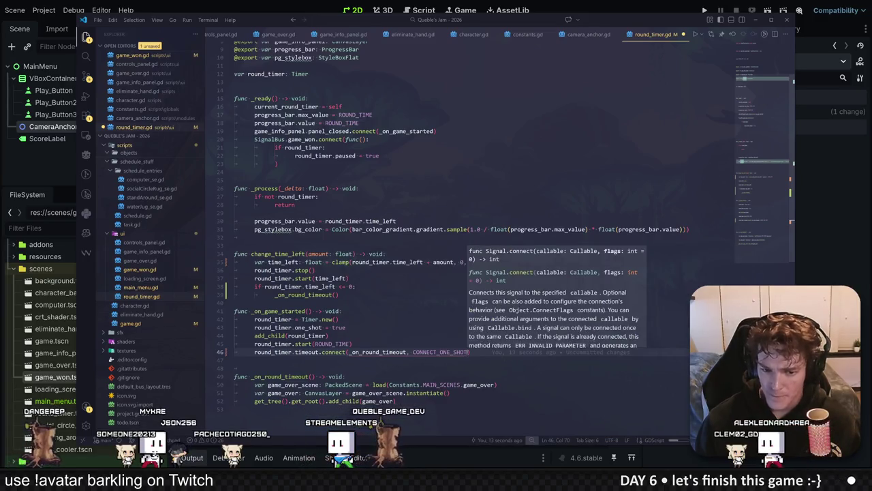
pyautogui.click(824, 204)
pyautogui.press('F5')
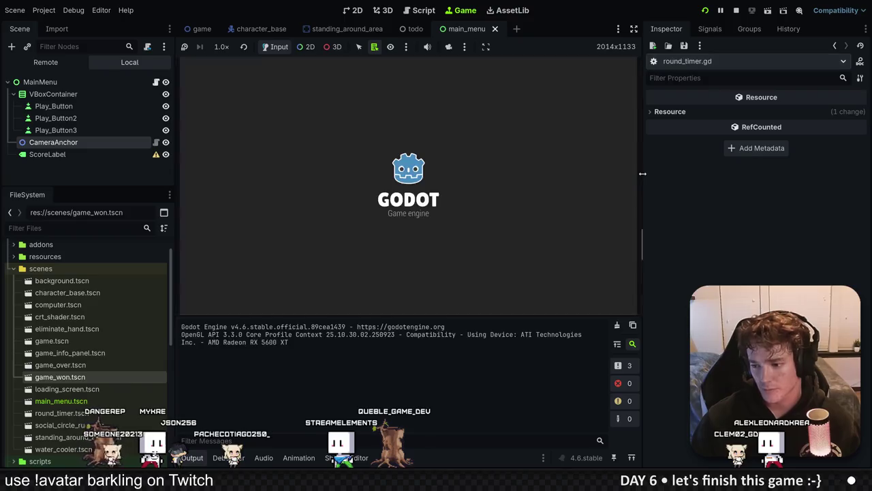
# Start a game from the main menu and walk the player around the office.
pyautogui.click(395, 181)
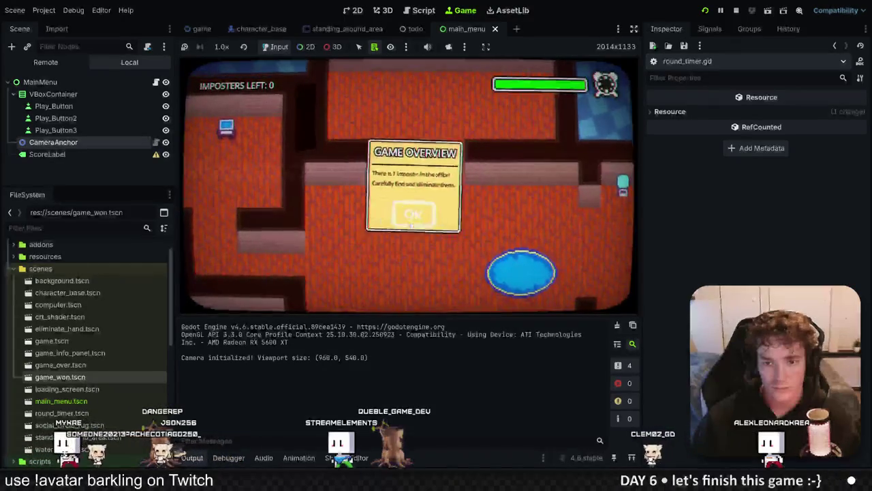
pyautogui.click(411, 226)
pyautogui.press('d')
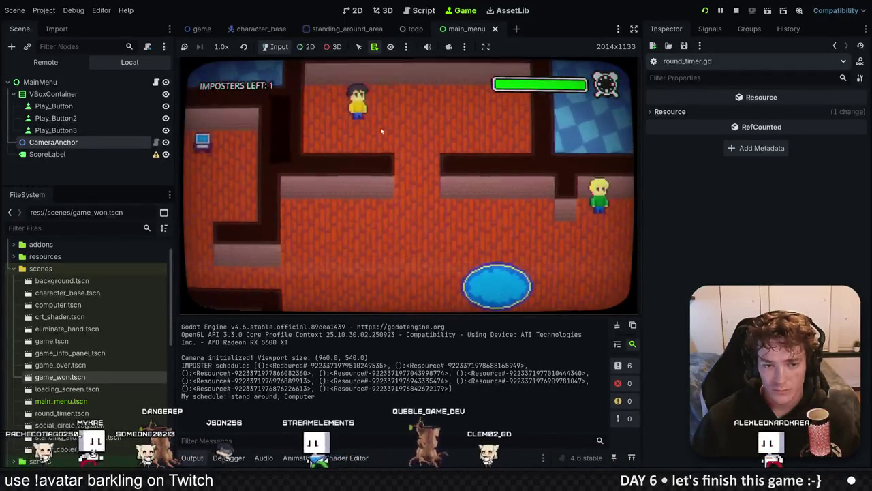
pyautogui.moveTo(390, 125)
pyautogui.press('s')
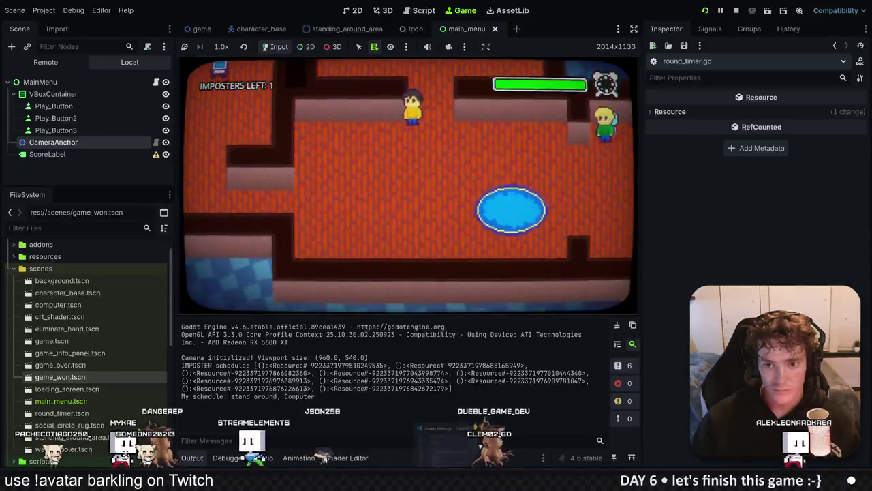
# Remove CONNECT_ONE_SHOT from the timeout connection in round_timer.gd while continuing to walk in-game.
pyautogui.hotkey('alt', 'Tab')
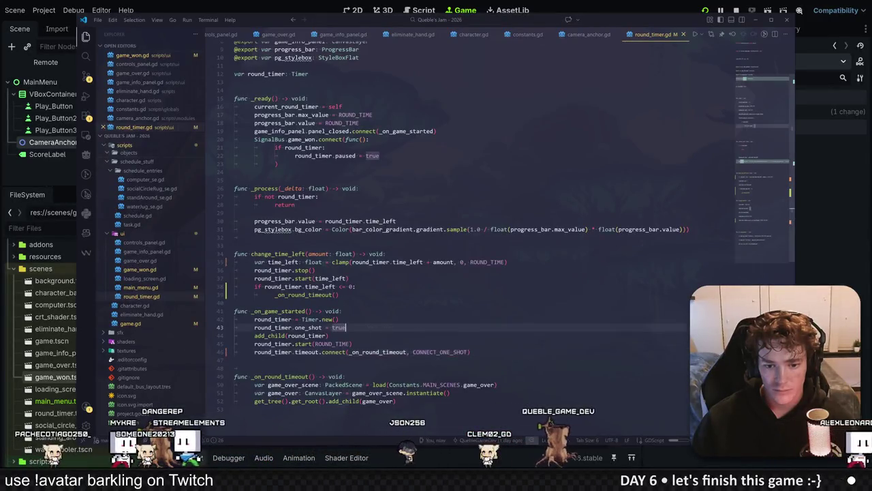
pyautogui.hotkey('ctrl', 'BackSpace')
pyautogui.hotkey('ctrl', 'BackSpace')
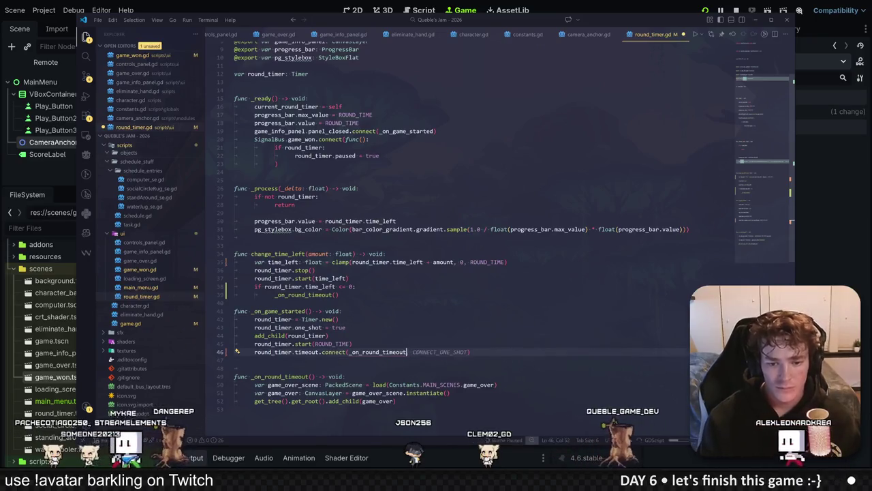
pyautogui.click(356, 287)
pyautogui.click(808, 249)
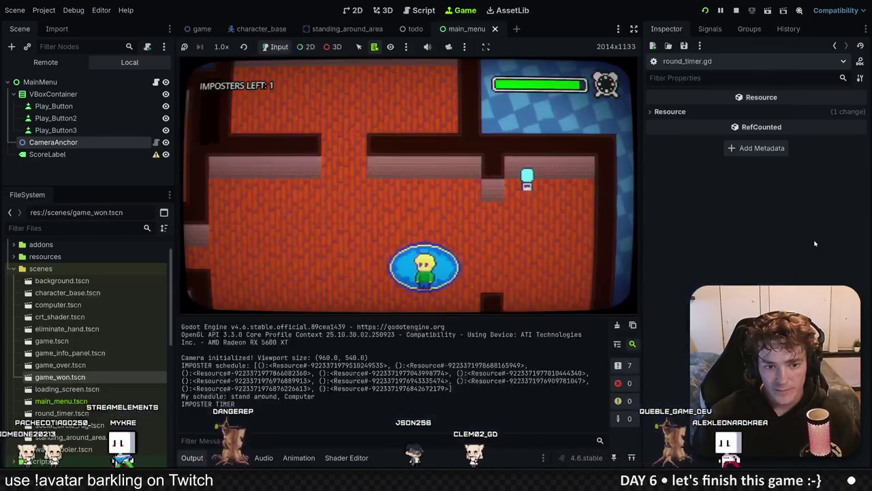
pyautogui.press('a')
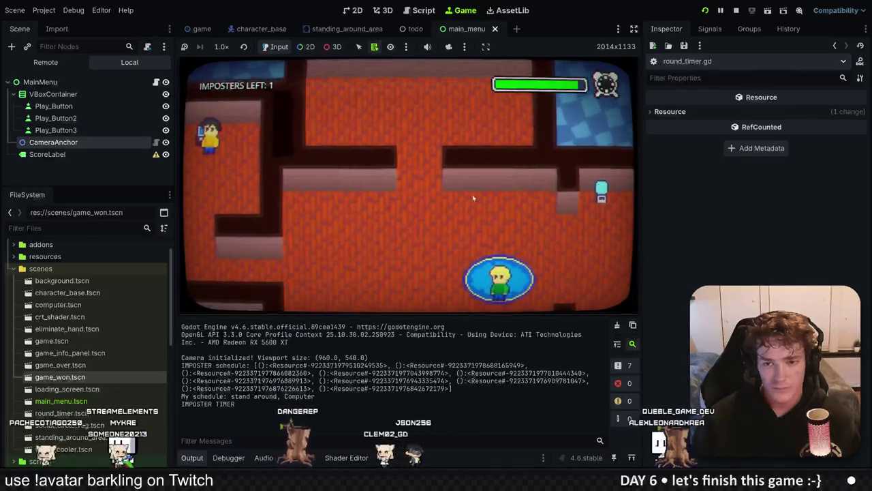
pyautogui.press('a')
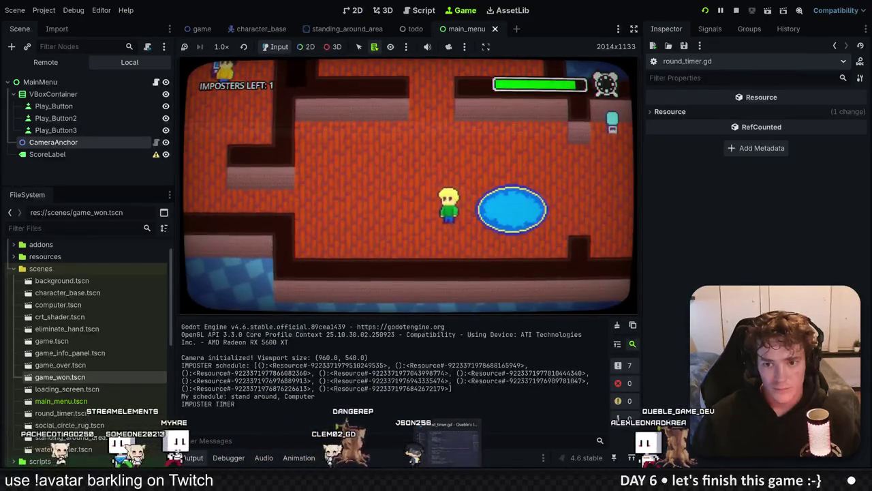
pyautogui.click(447, 412)
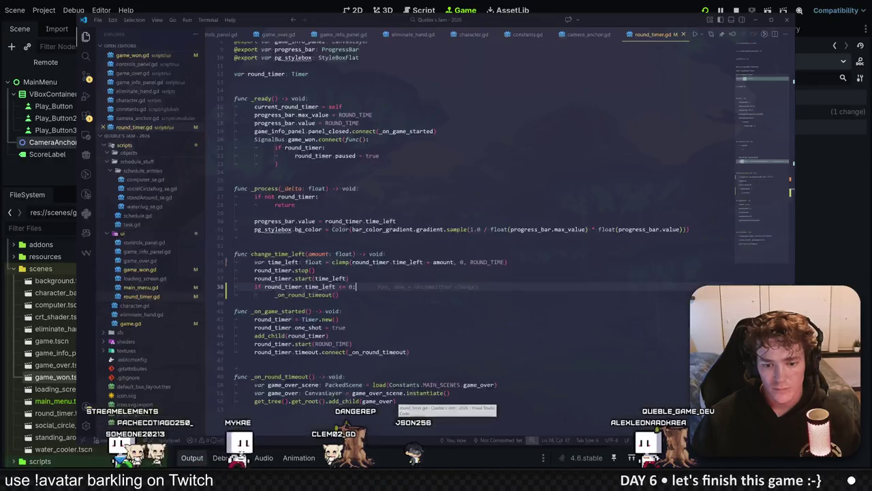
pyautogui.click(808, 261)
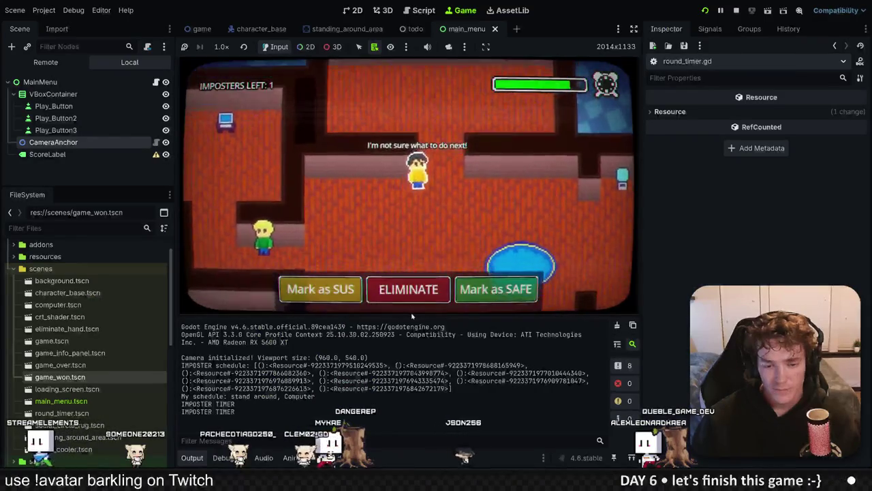
# Eliminate two characters to reach Game Over, then start another game from the menu.
pyautogui.click(408, 289)
pyautogui.click(264, 231)
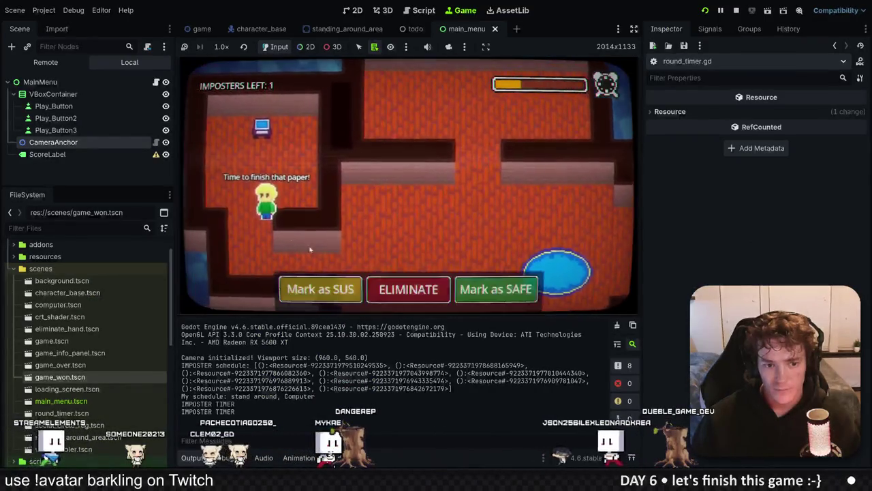
pyautogui.click(360, 289)
pyautogui.click(397, 218)
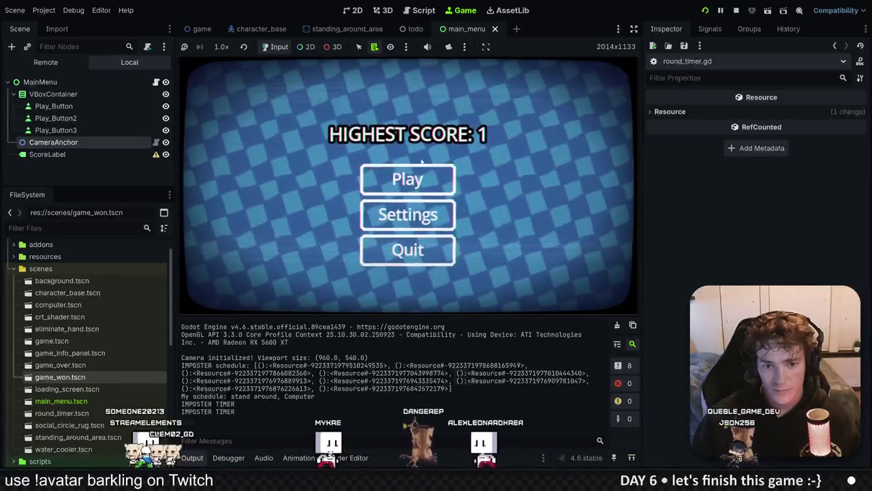
pyautogui.click(415, 179)
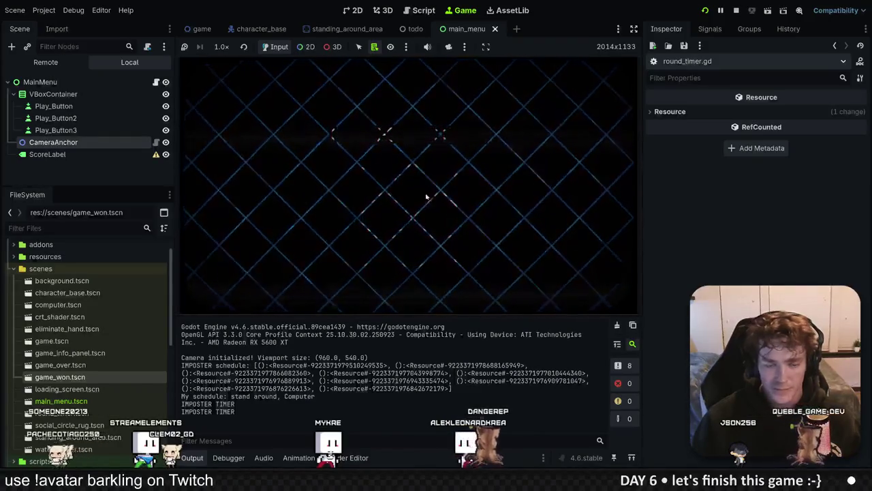
# Win the opening levels by questioning and eliminating imposters, advancing to level 2.
pyautogui.click(414, 225)
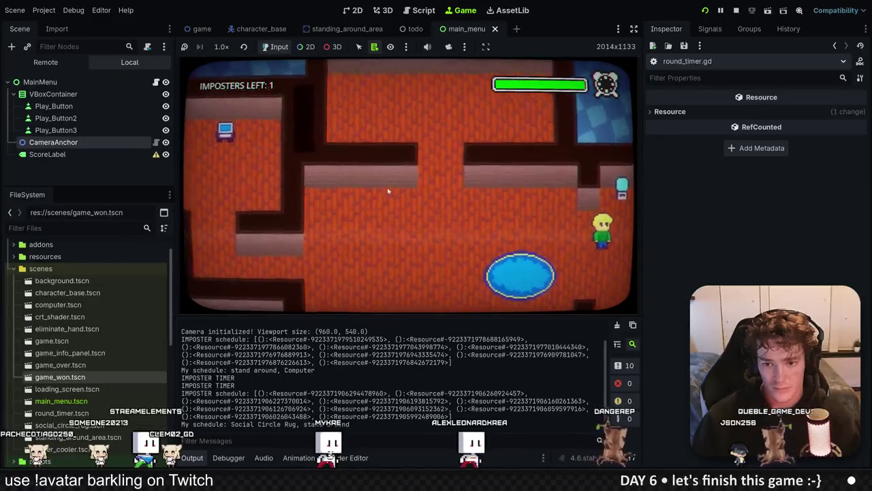
pyautogui.press('d')
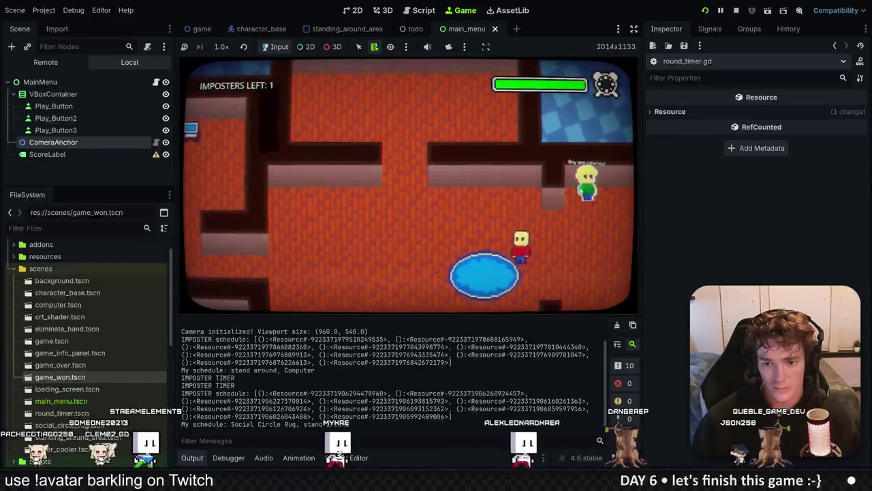
pyautogui.press('a')
pyautogui.press('s')
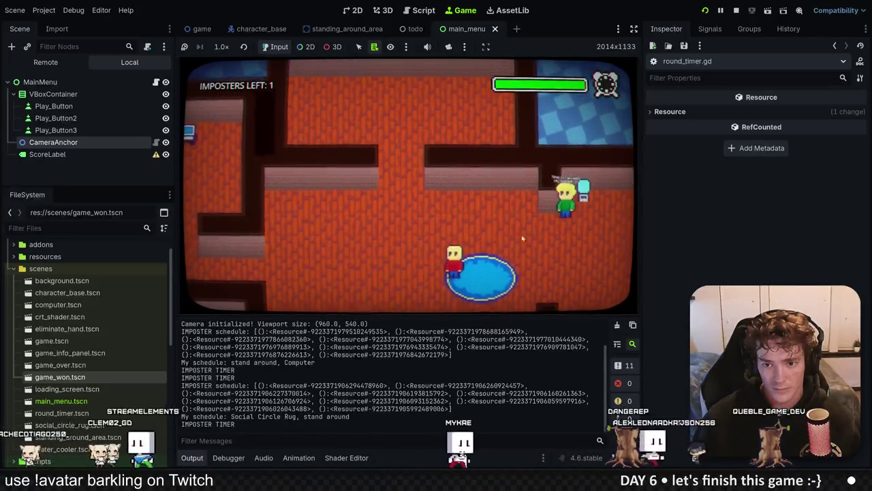
pyautogui.press('w')
pyautogui.click(528, 226)
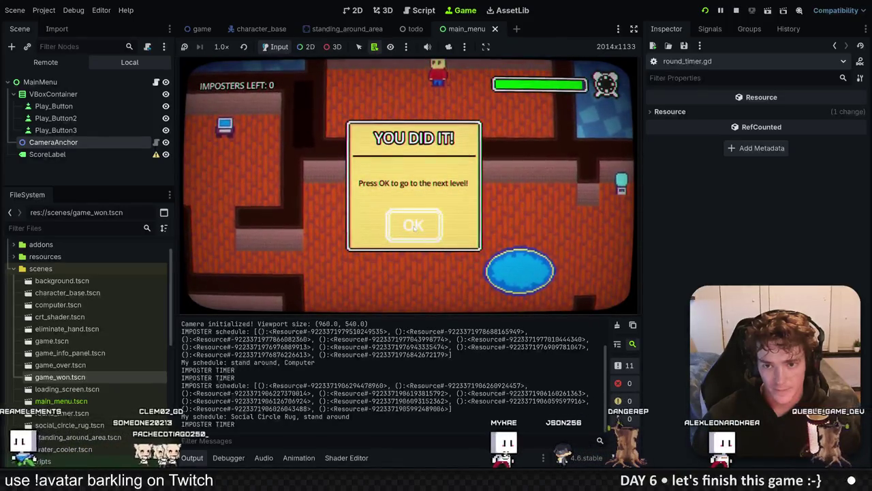
pyautogui.click(413, 227)
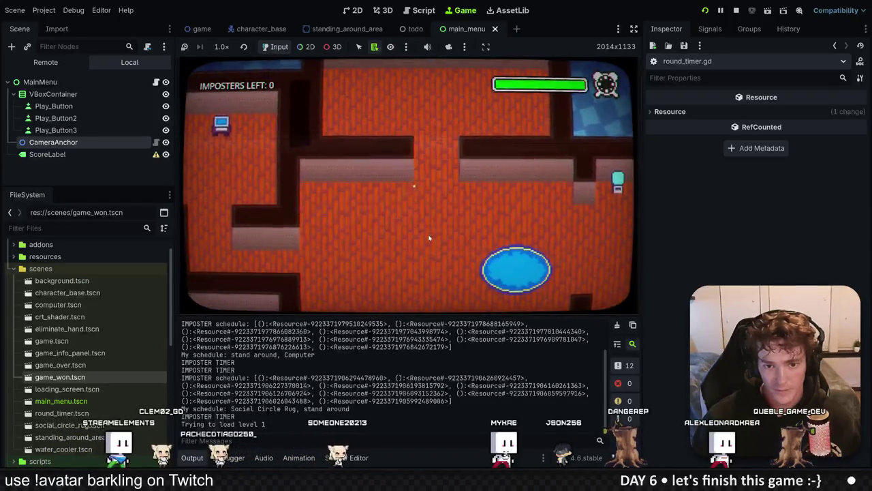
pyautogui.press('s')
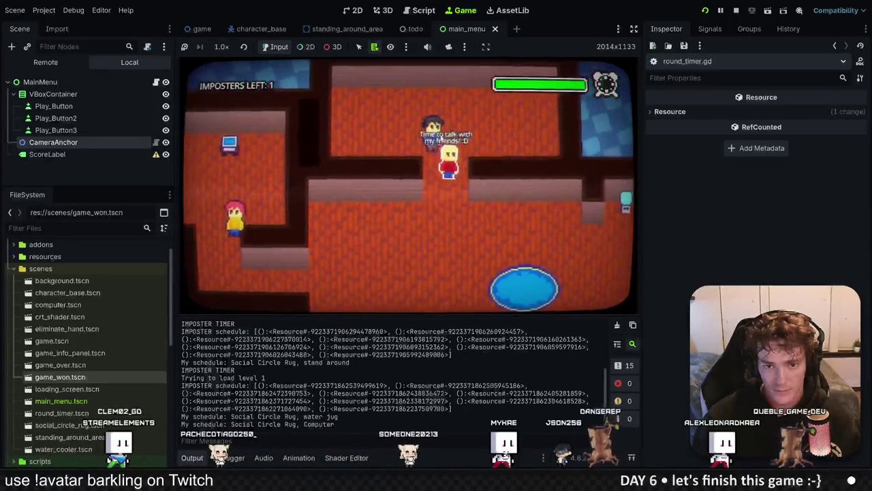
pyautogui.press('d')
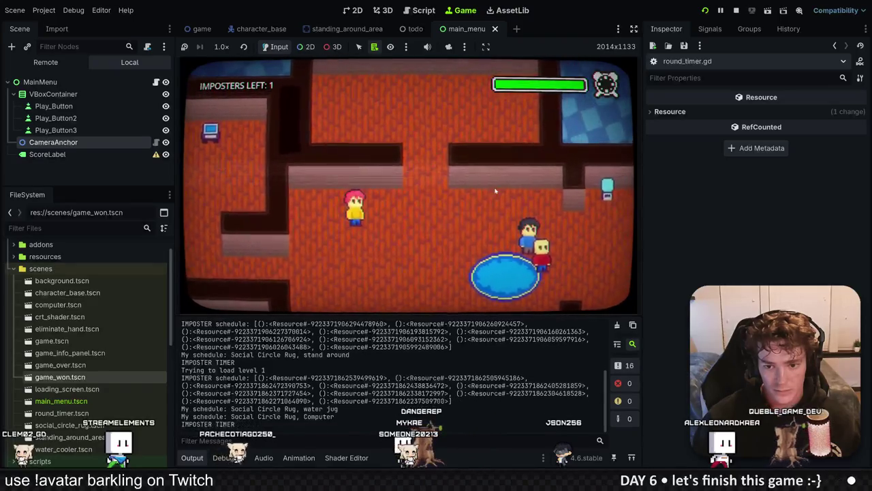
pyautogui.click(422, 280)
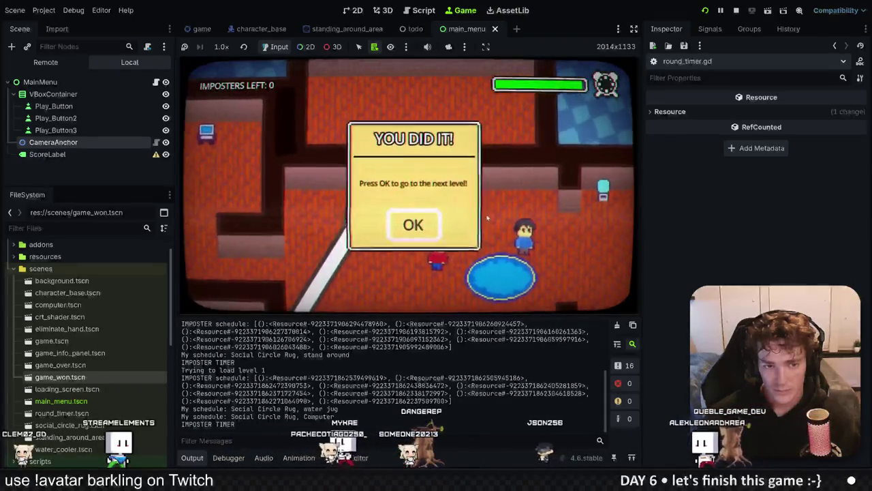
pyautogui.click(411, 228)
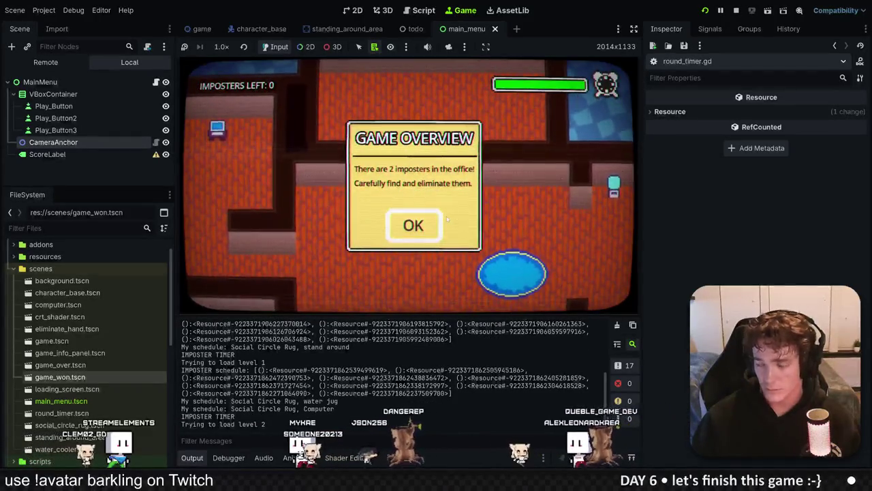
# In level 2, eliminate four characters until the timer drains, then dismiss Game Over.
pyautogui.click(413, 226)
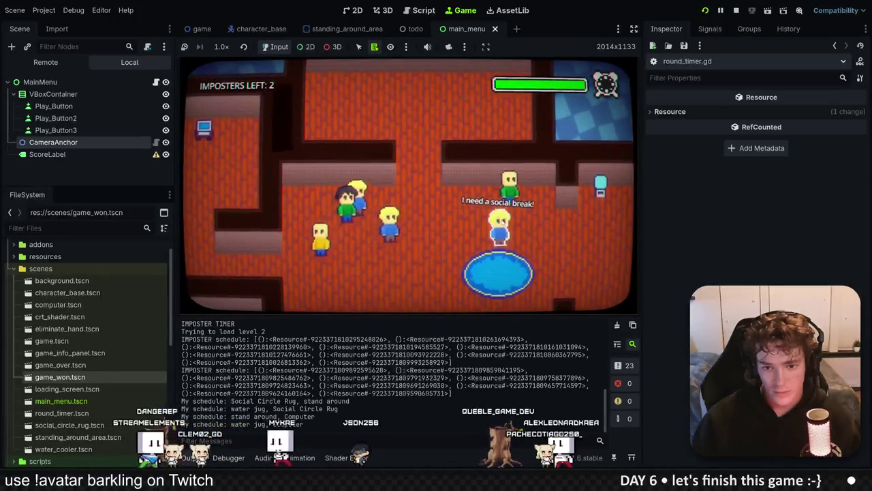
pyautogui.click(417, 151)
pyautogui.click(403, 288)
pyautogui.click(475, 109)
pyautogui.click(458, 219)
pyautogui.click(616, 164)
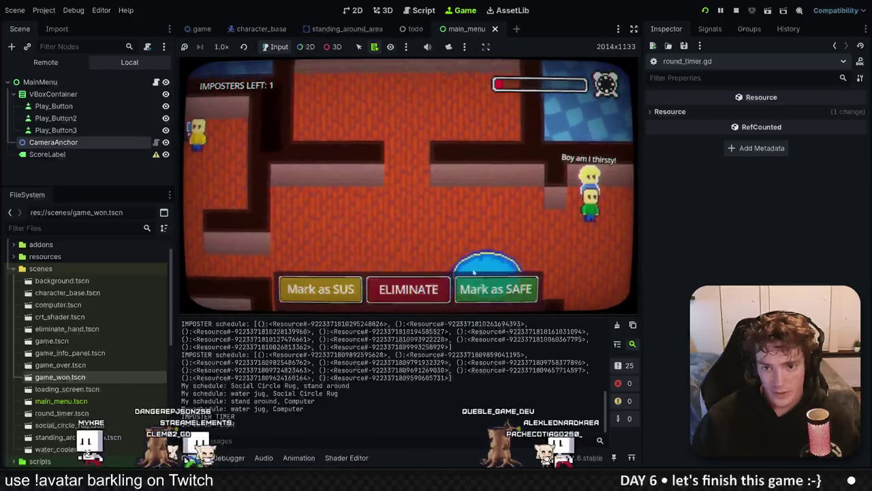
pyautogui.click(409, 289)
pyautogui.click(580, 194)
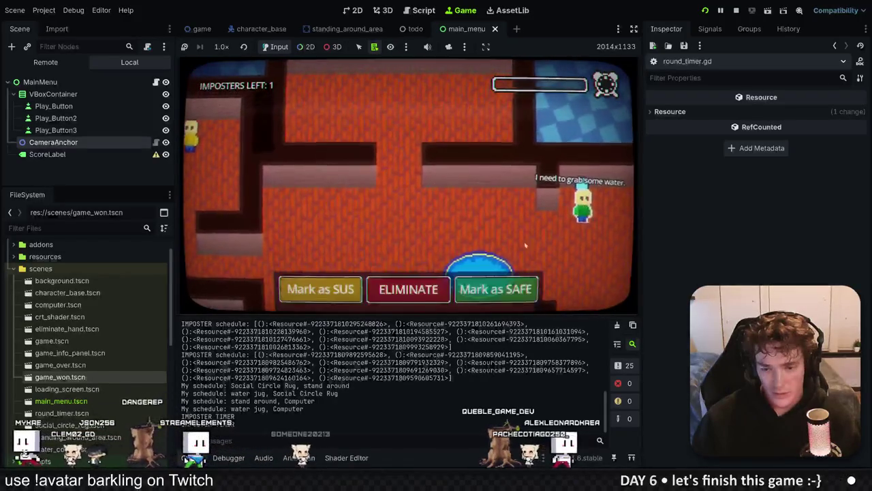
pyautogui.click(419, 237)
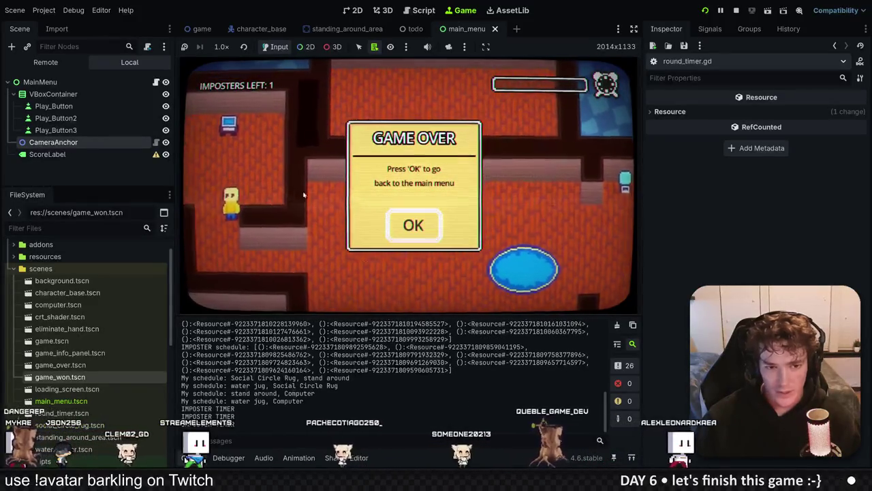
pyautogui.click(419, 232)
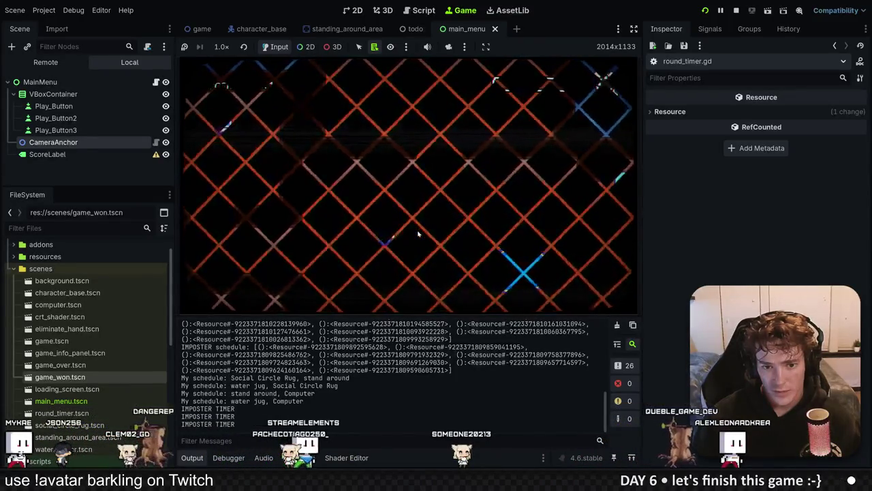
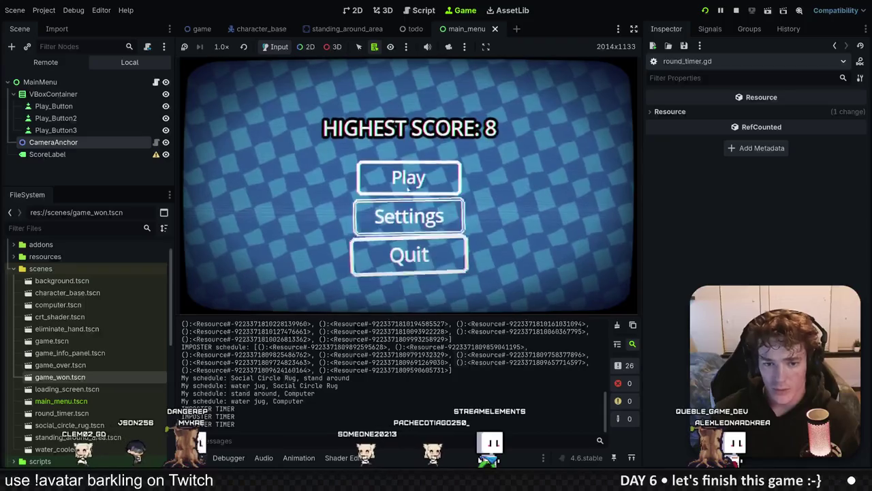
# Stop the game, set the Score todo item's Process Mode to Disabled, and save the todo scene.
pyautogui.press('F8')
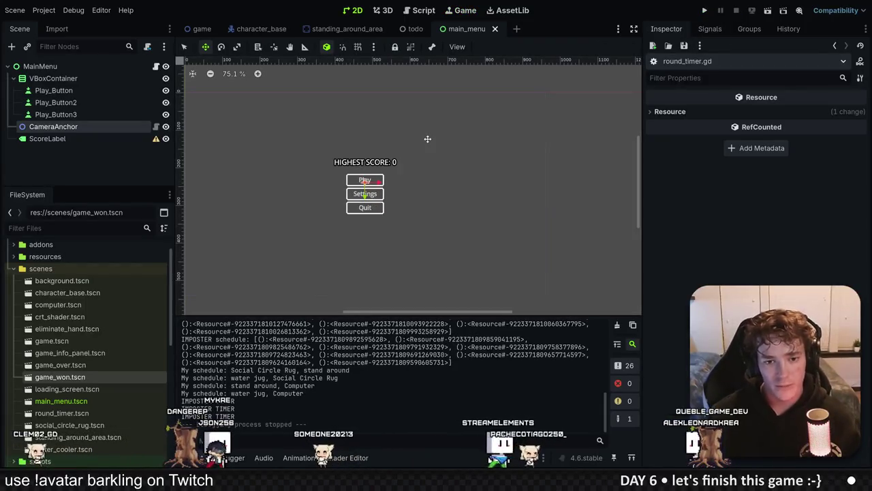
pyautogui.click(413, 28)
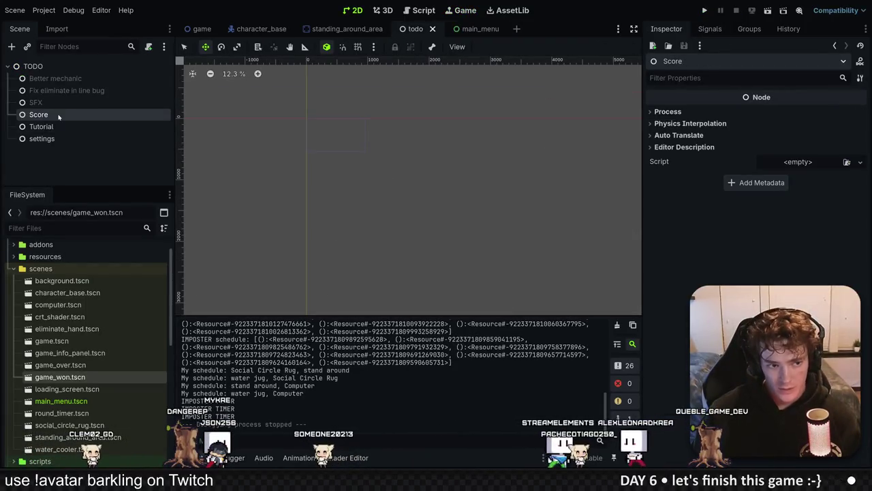
pyautogui.click(668, 112)
pyautogui.click(790, 123)
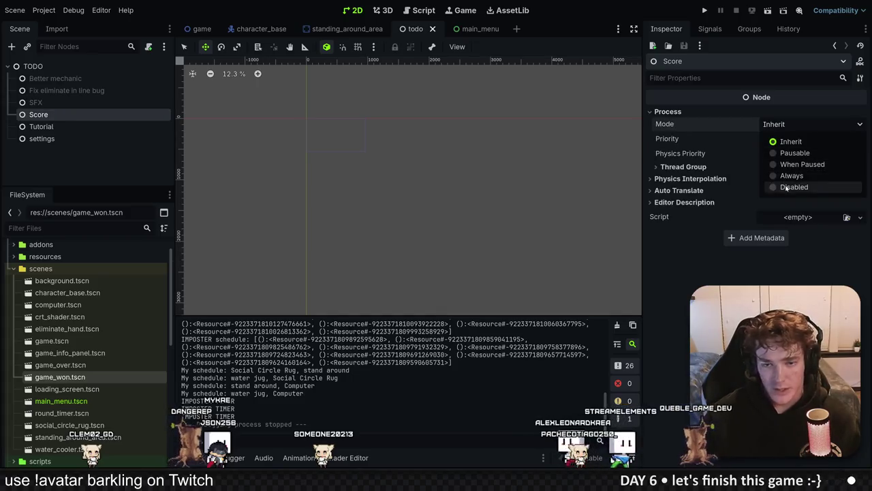
pyautogui.click(779, 187)
pyautogui.click(122, 176)
pyautogui.hotkey('ctrl', 's')
# Select the Tutorial item and cancel the Add Metadata dialog.
pyautogui.click(68, 127)
pyautogui.click(752, 185)
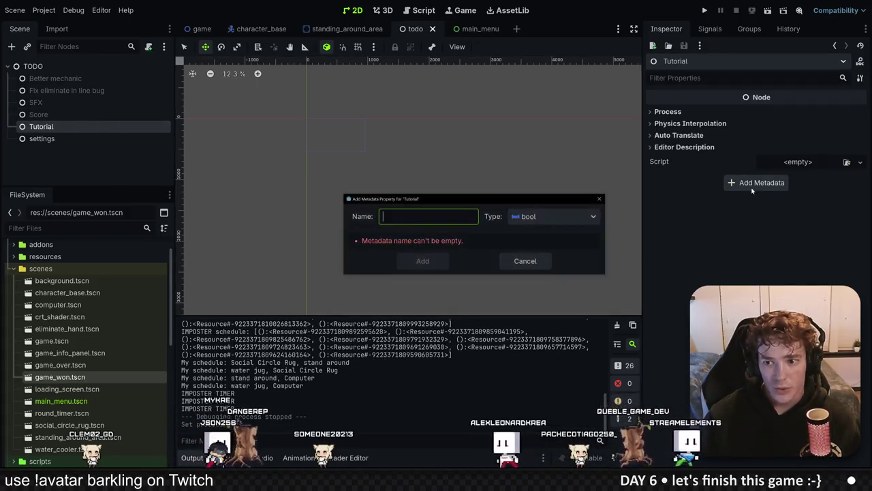
pyautogui.click(526, 262)
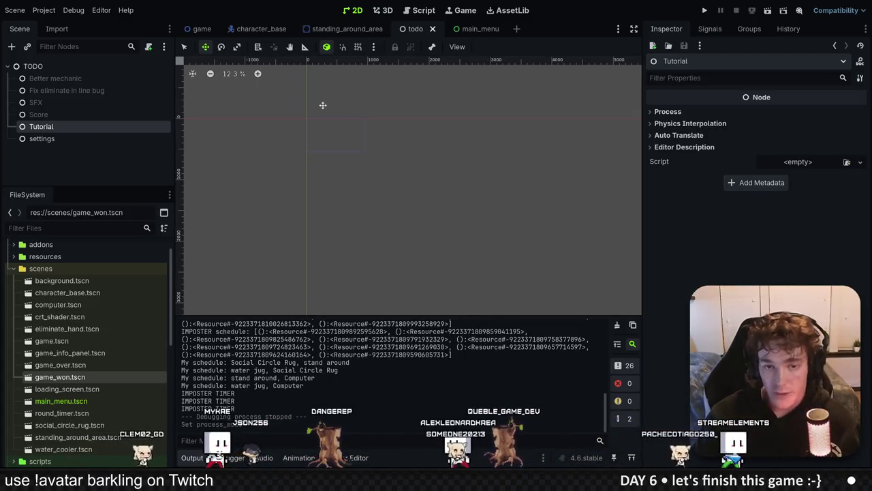
# Search the project files and open the game_won.tscn scene.
pyautogui.hotkey('shift', 'alt', 'o')
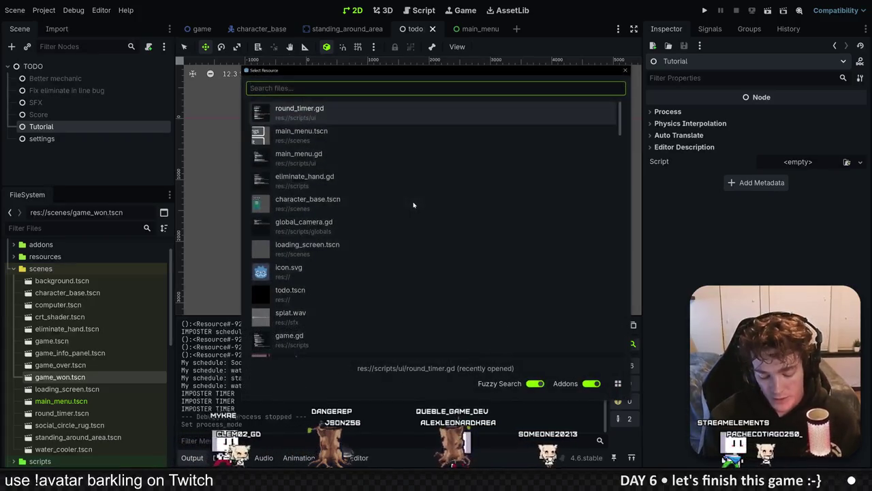
pyautogui.write('win')
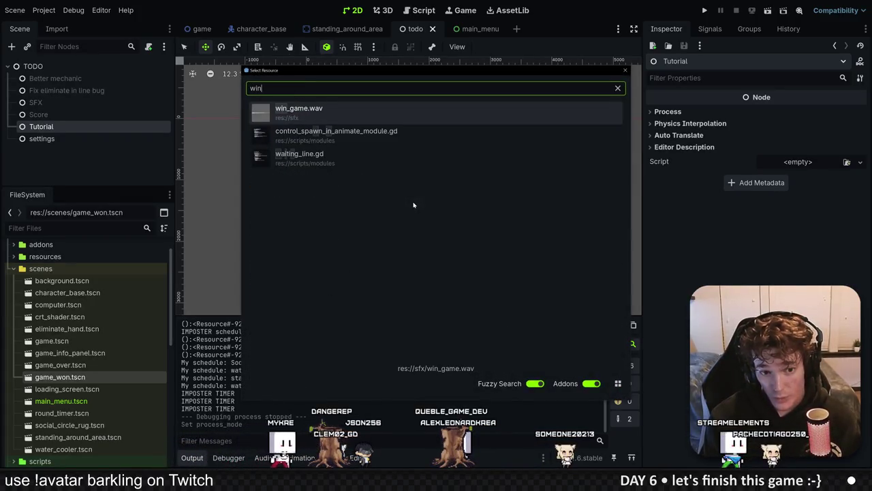
pyautogui.press('BackSpace')
pyautogui.press('BackSpace')
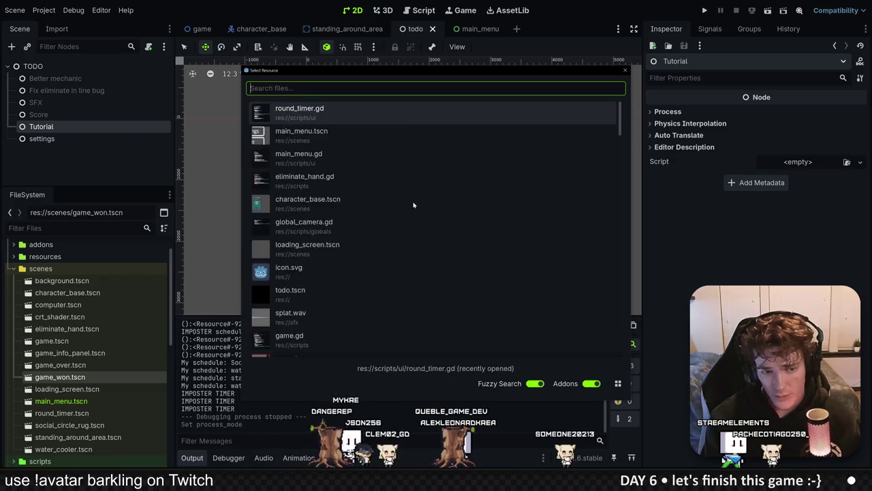
pyautogui.write('game')
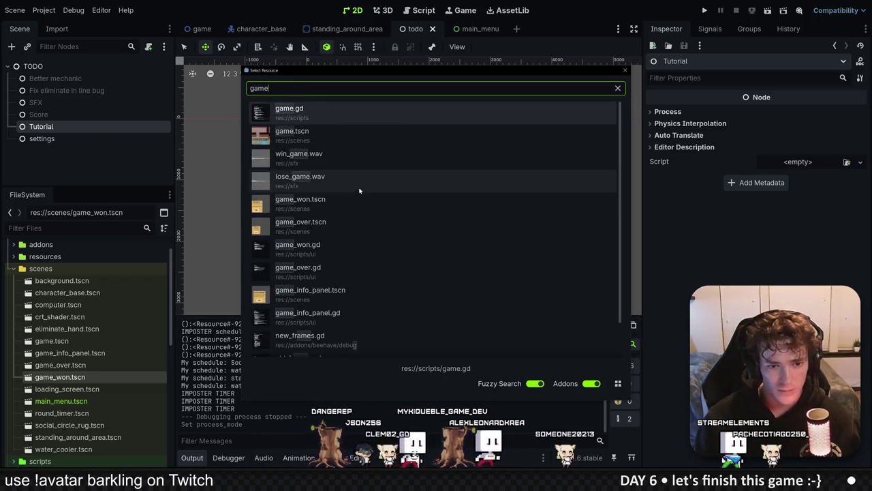
pyautogui.click(337, 159)
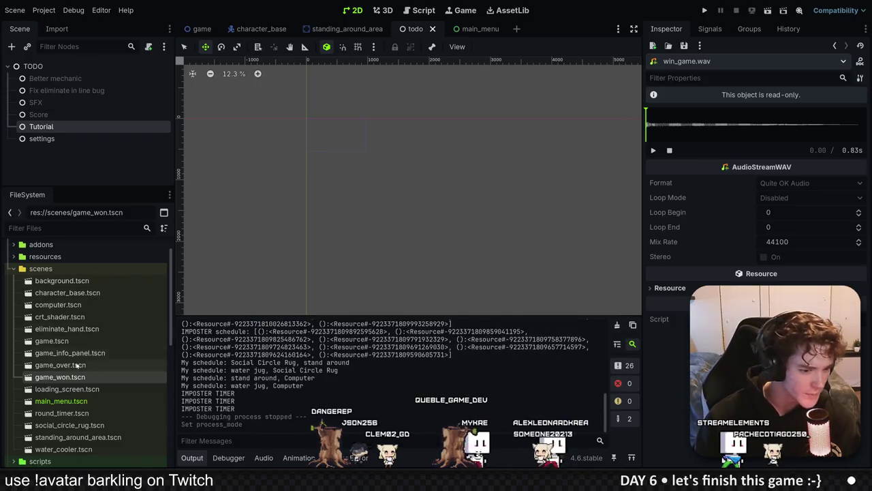
pyautogui.doubleClick(60, 377)
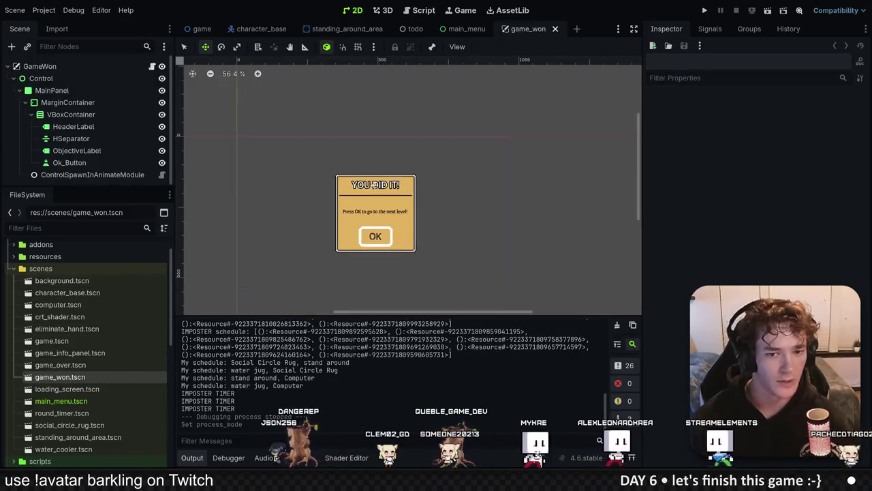
# Enlarge the scene tree, select ObjectiveLabel, and open the GameWon root's game_won.gd script.
pyautogui.scroll(-3, 386, 190)
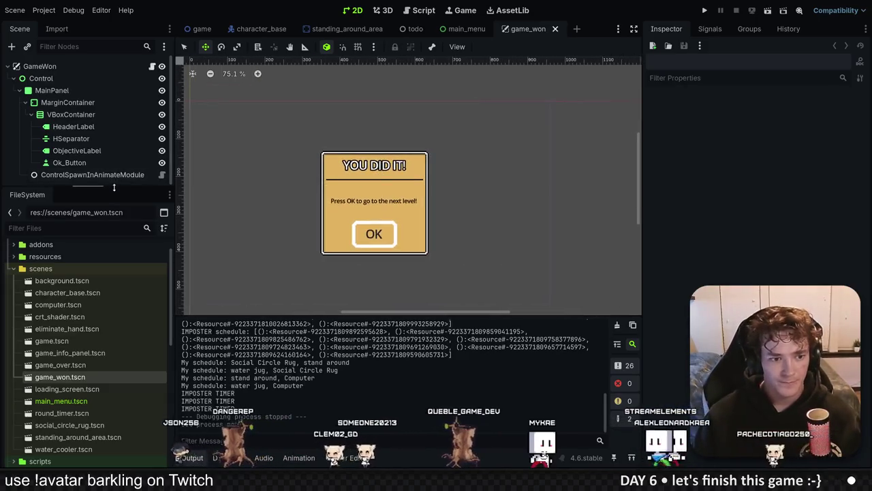
pyautogui.moveTo(104, 191); pyautogui.dragTo(104, 243)
pyautogui.scroll(6, 360, 207)
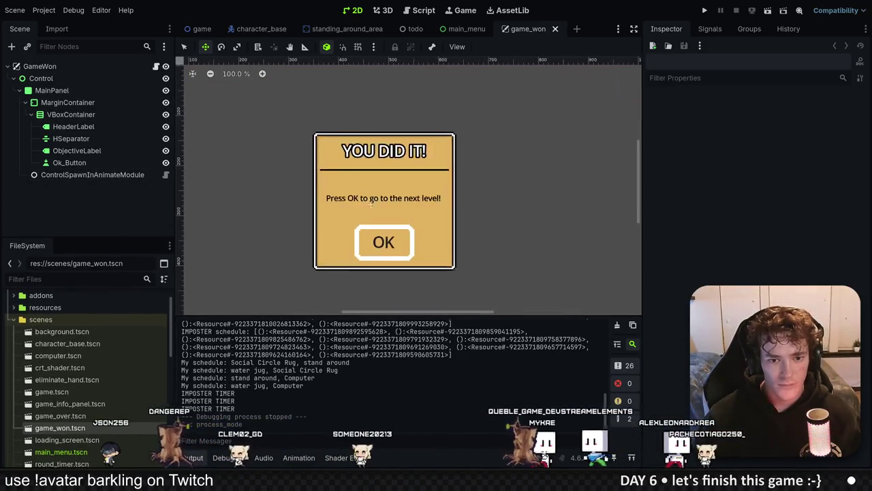
pyautogui.click(360, 203)
pyautogui.click(148, 46)
pyautogui.press('Return')
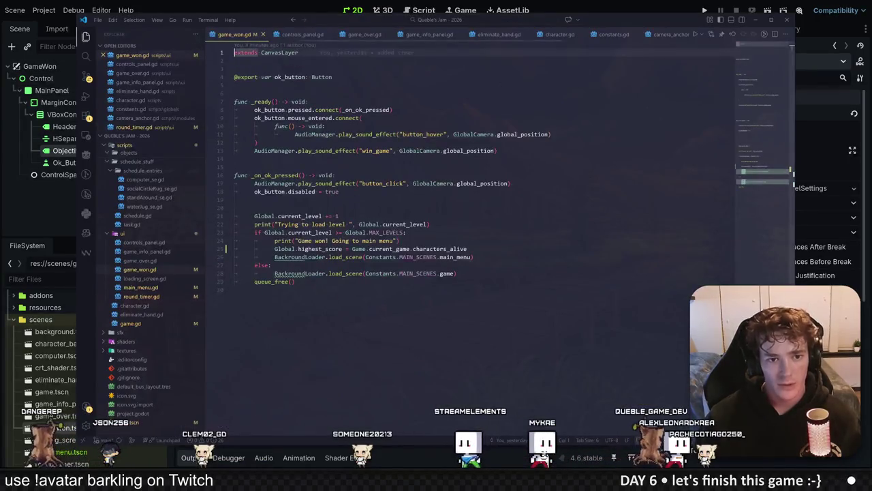
pyautogui.write('@expor')
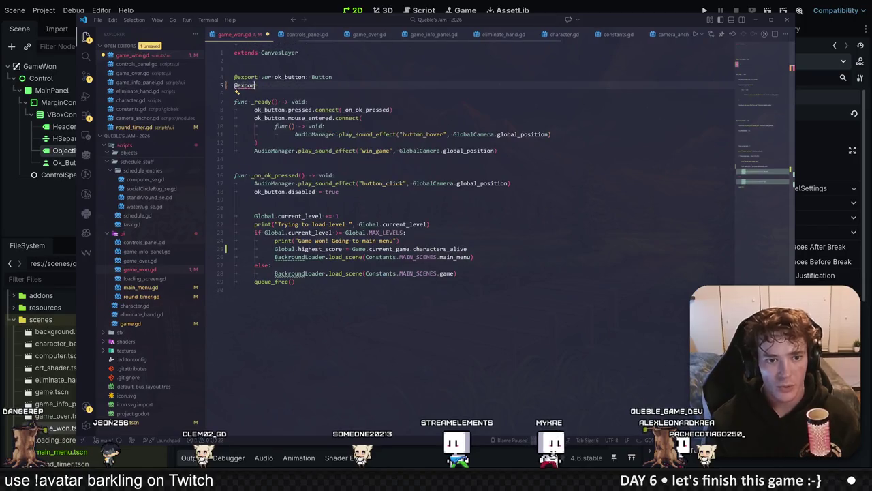
pyautogui.write('t var obje')
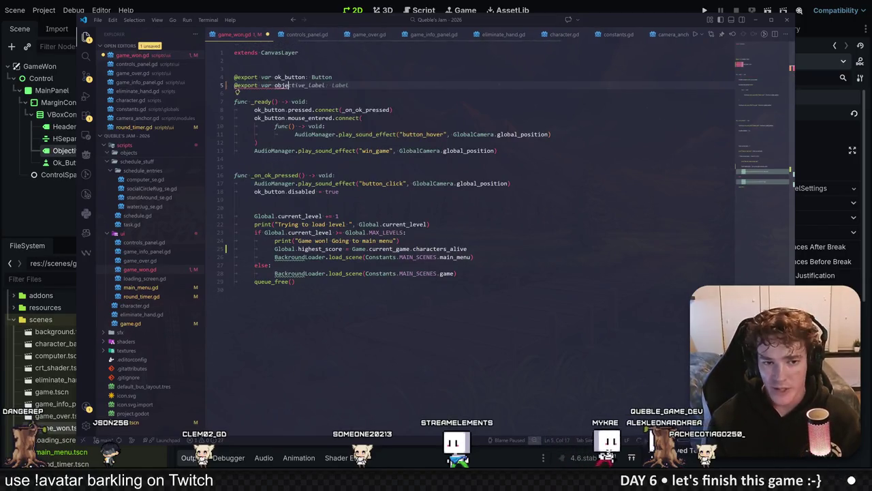
pyautogui.press('Tab')
pyautogui.click(327, 85)
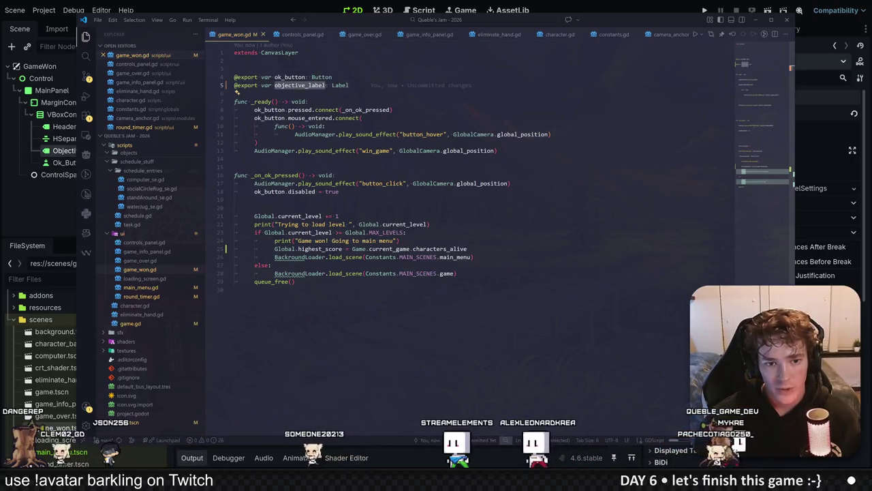
pyautogui.click(309, 101)
pyautogui.doubleClick(300, 86)
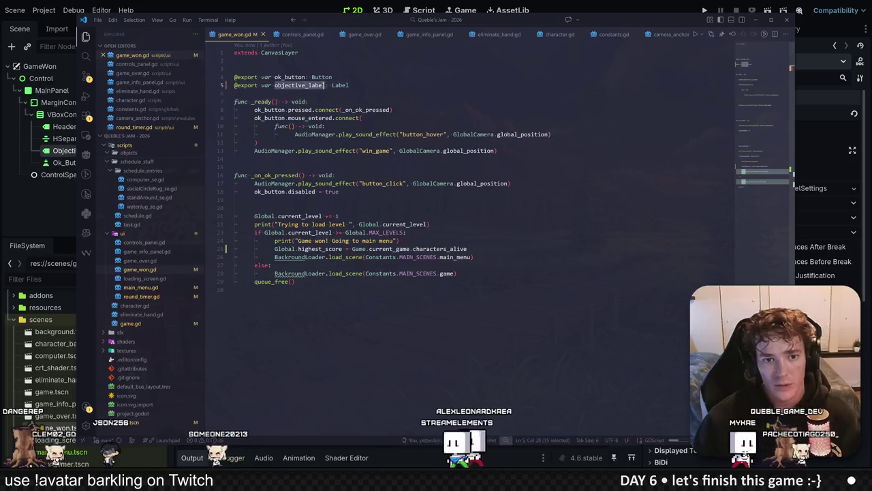
# Place the caret on empty line 15 below the _ready code.
pyautogui.moveTo(381, 110)
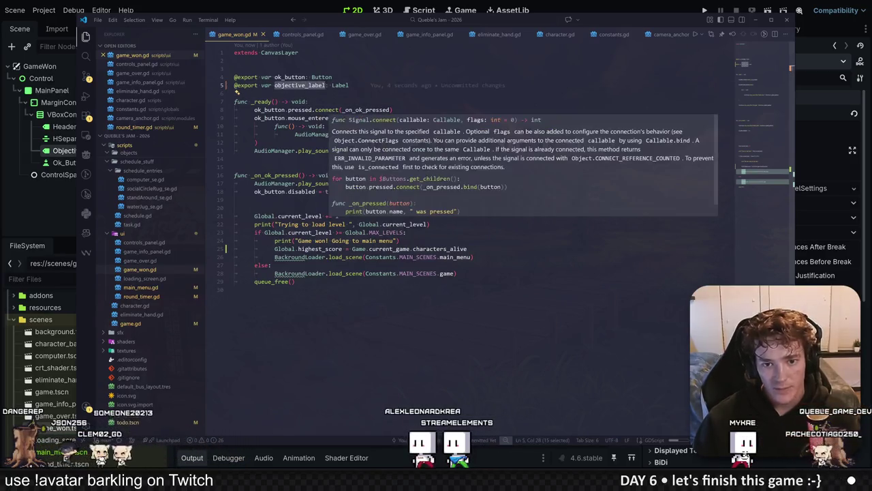
pyautogui.click(235, 167)
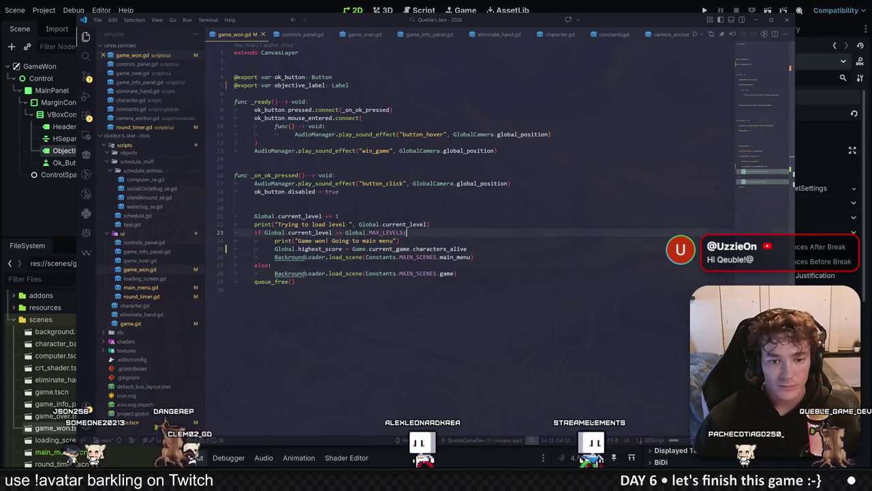
pyautogui.moveTo(407, 233)
pyautogui.mouseDown()
pyautogui.moveTo(237, 224)
pyautogui.moveTo(237, 240)
pyautogui.moveTo(236, 232)
pyautogui.mouseUp()
pyautogui.click(498, 150)
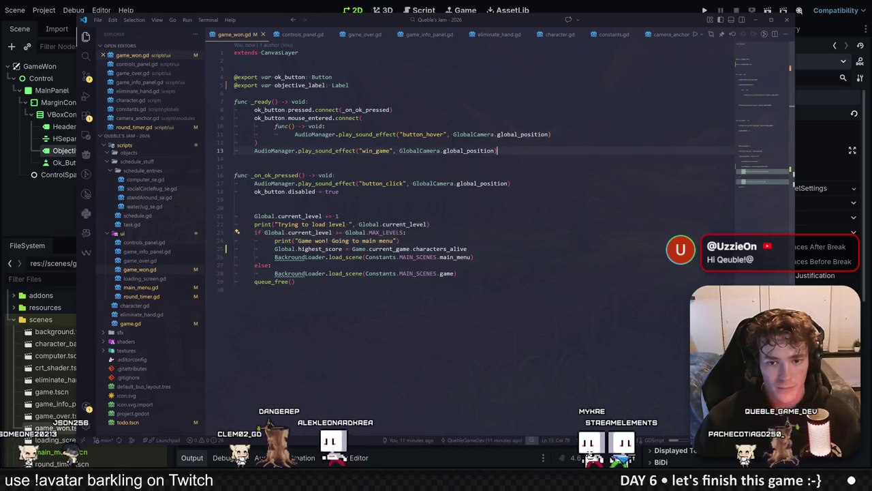
# Add an if check on line 15 comparing the current level with Global.MAX_LEVELS using ==.
pyautogui.press('Return')
pyautogui.press('Return')
pyautogui.press('Up')
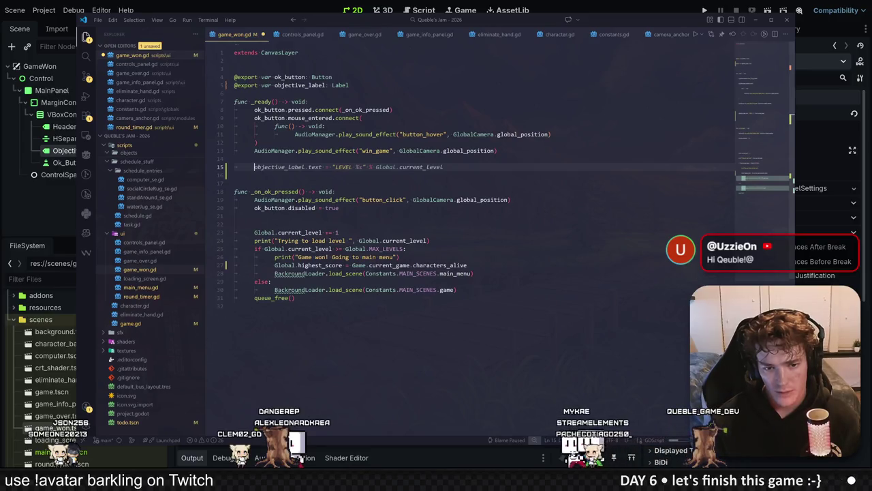
pyautogui.write('if ')
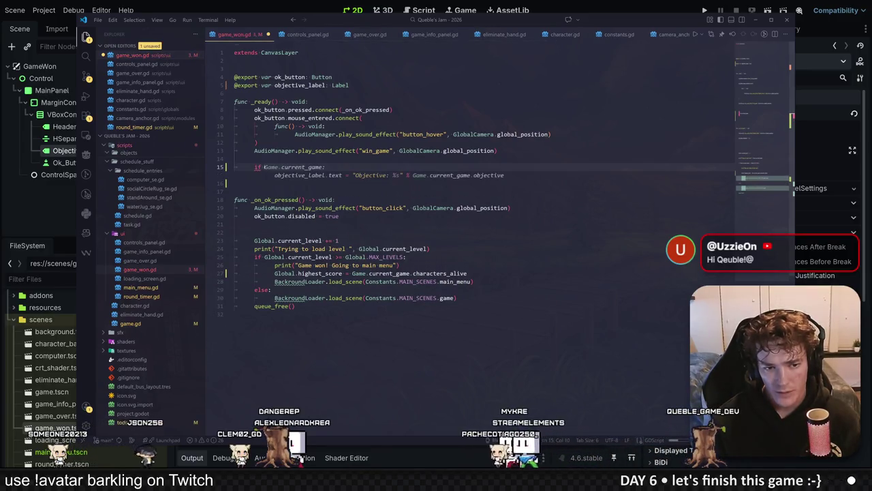
pyautogui.write('Glob')
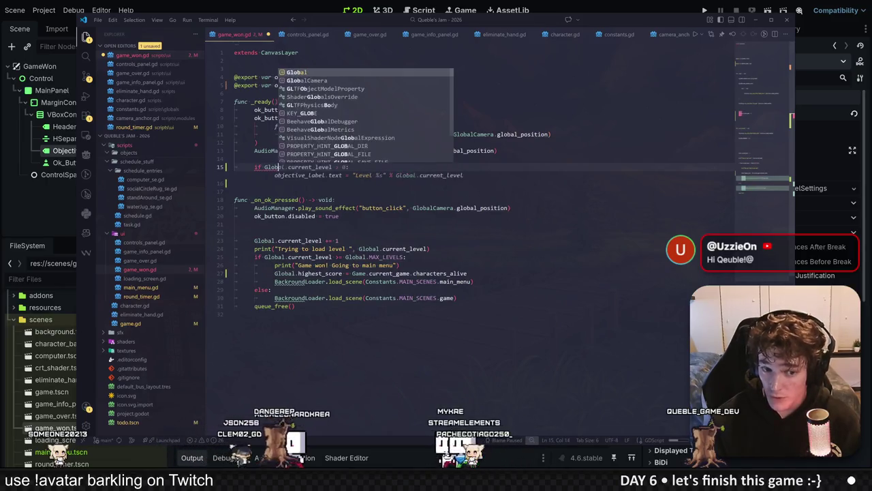
pyautogui.press('Tab')
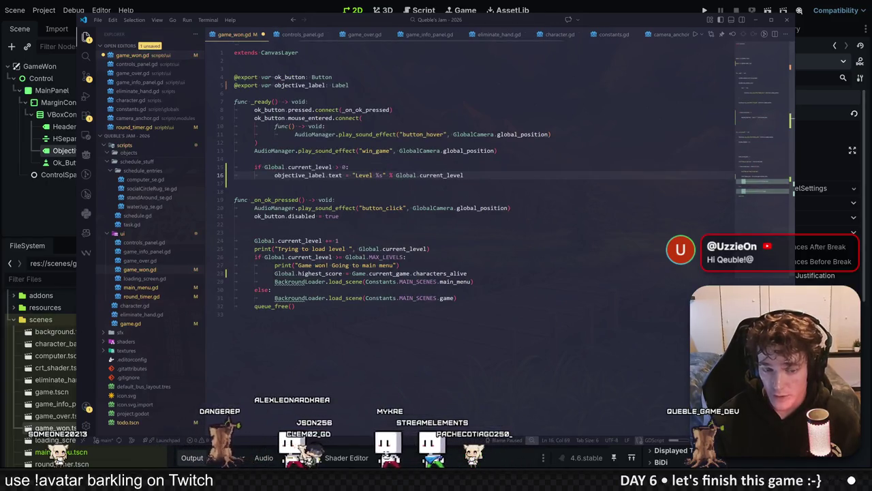
pyautogui.click(341, 167)
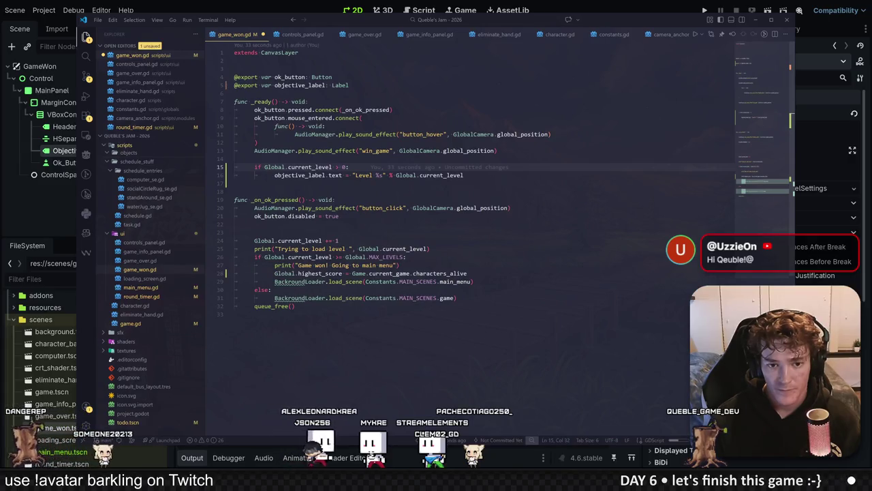
pyautogui.press('BackSpace')
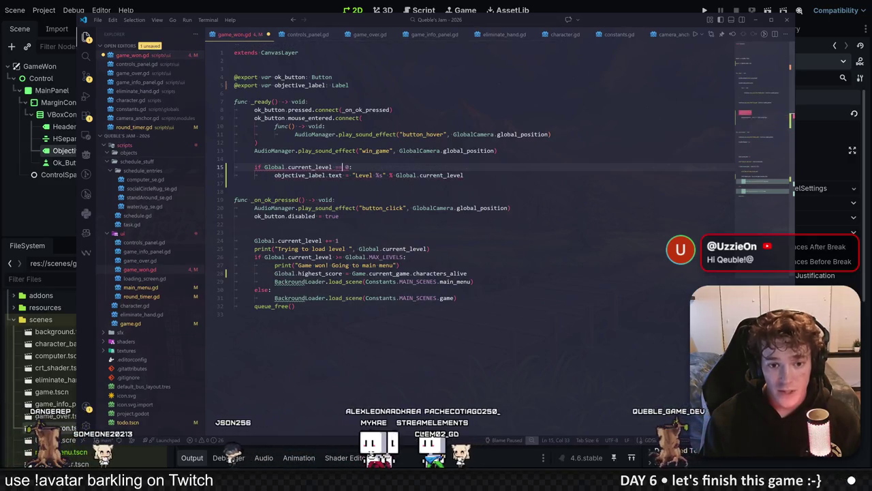
pyautogui.write('== ')
pyautogui.write('Global.ma')
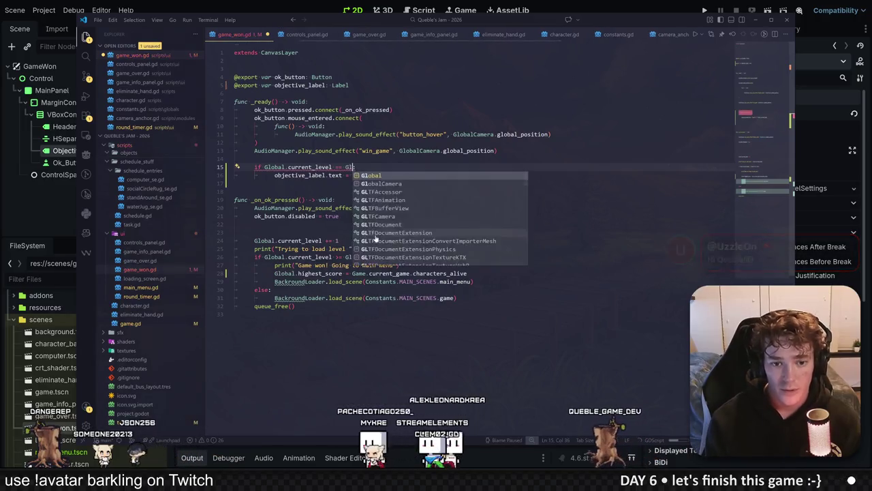
pyautogui.press('Return')
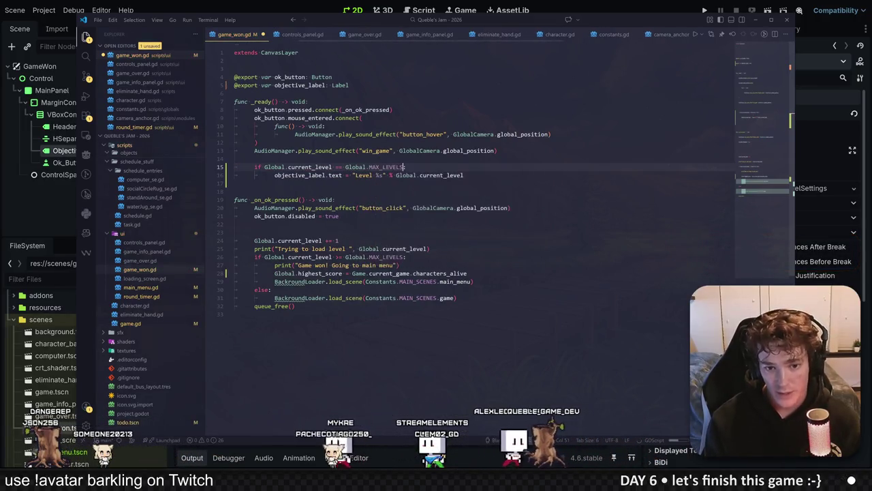
# Set objective_label.text to "Final level completed!\n\nPress OK to go to the main menu".
pyautogui.click(356, 175)
pyautogui.moveTo(357, 175); pyautogui.dragTo(354, 175)
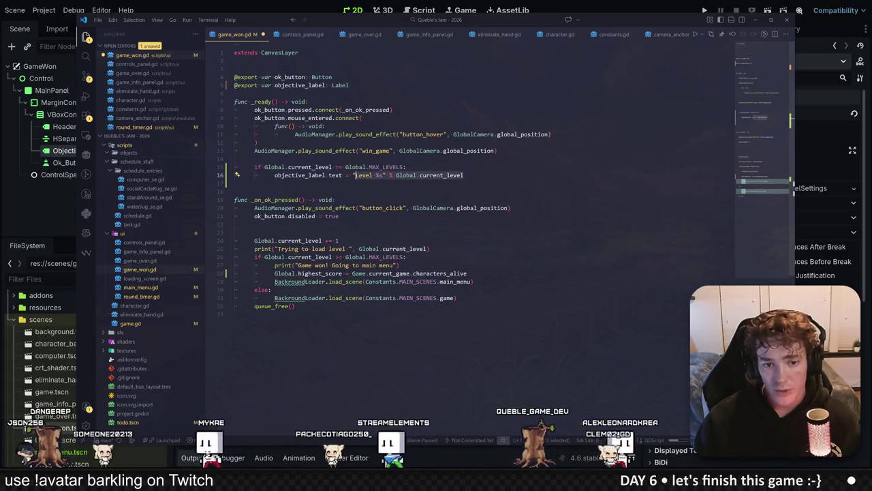
pyautogui.write('Final l')
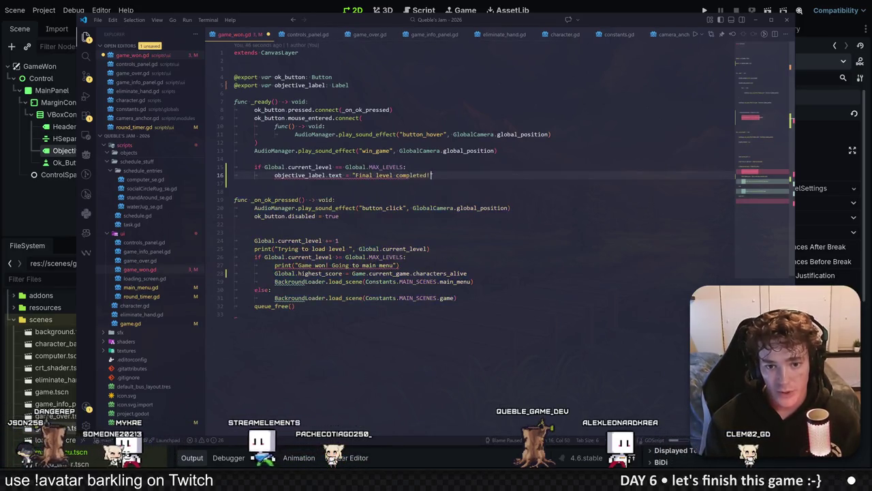
pyautogui.write('"')
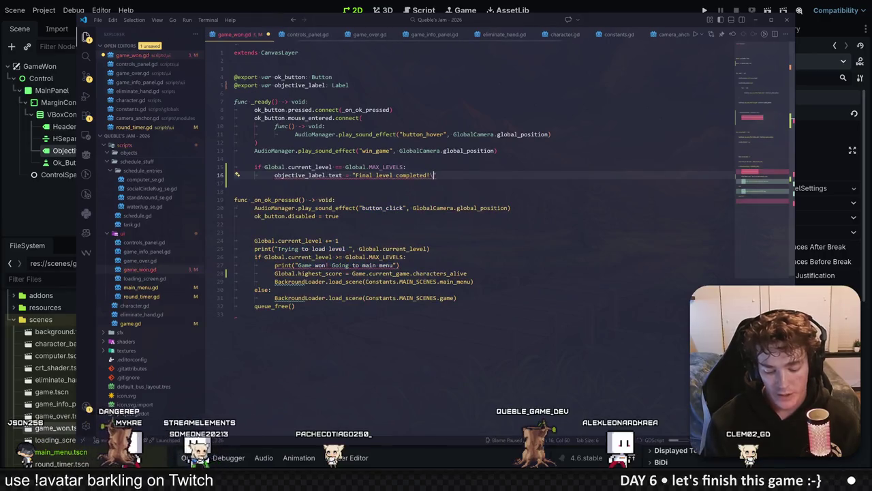
pyautogui.hotkey('shift', 'End')
pyautogui.press('Delete')
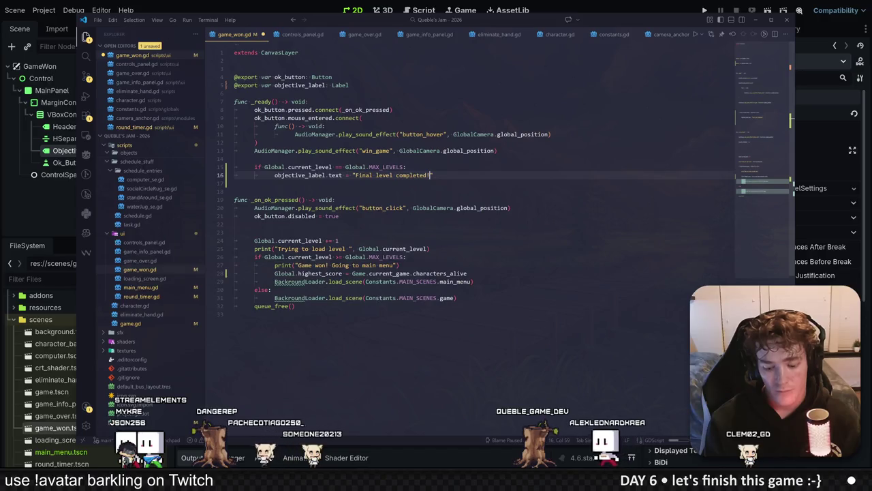
pyautogui.write('n')
pyautogui.press('Tab')
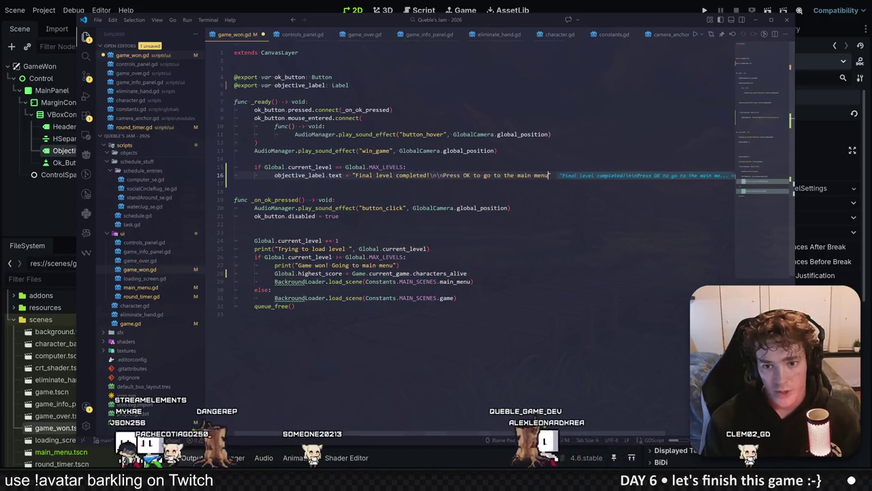
pyautogui.click(336, 200)
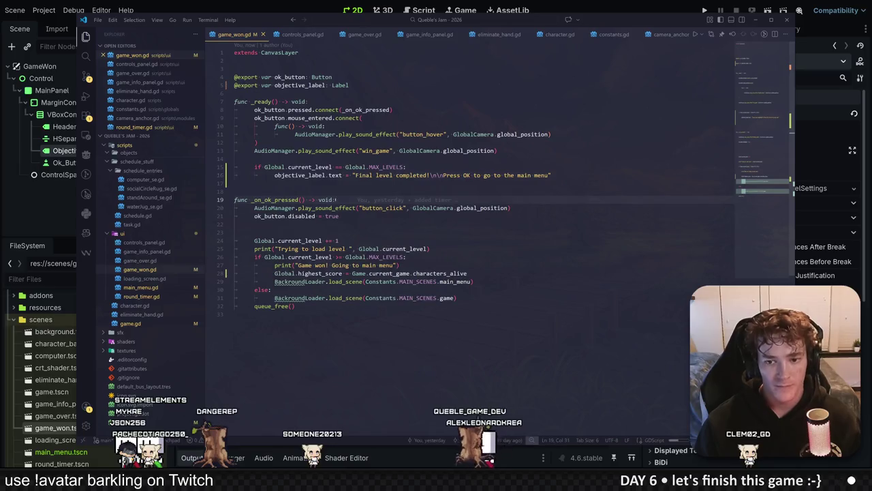
pyautogui.click(552, 175)
pyautogui.press('Return')
pyautogui.press('Escape')
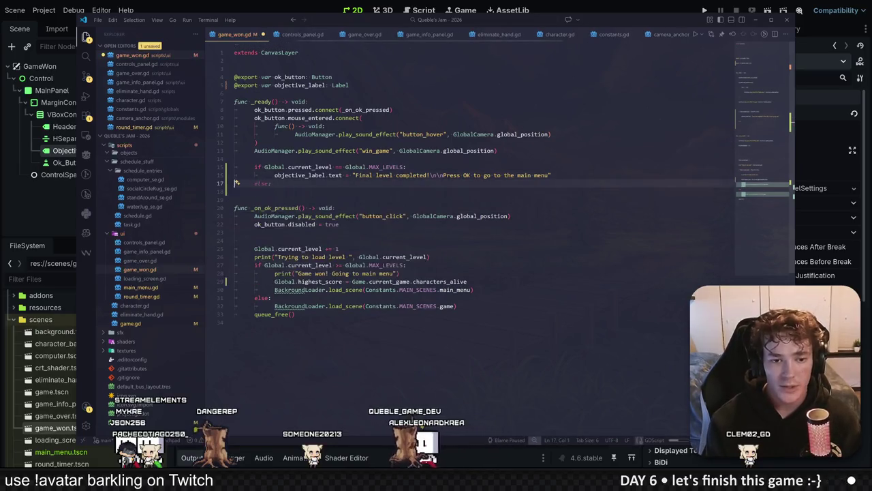
pyautogui.press('BackSpace')
pyautogui.press('BackSpace')
pyautogui.write('"')
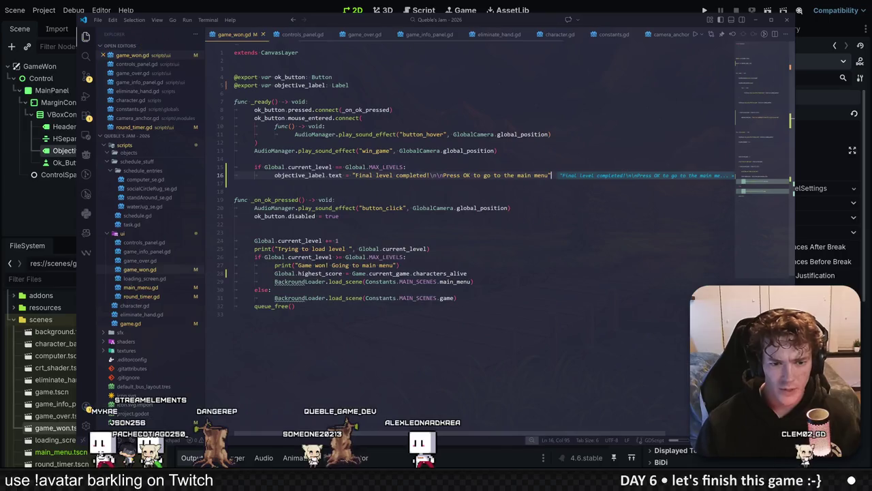
pyautogui.hotkey('alt', 'Tab')
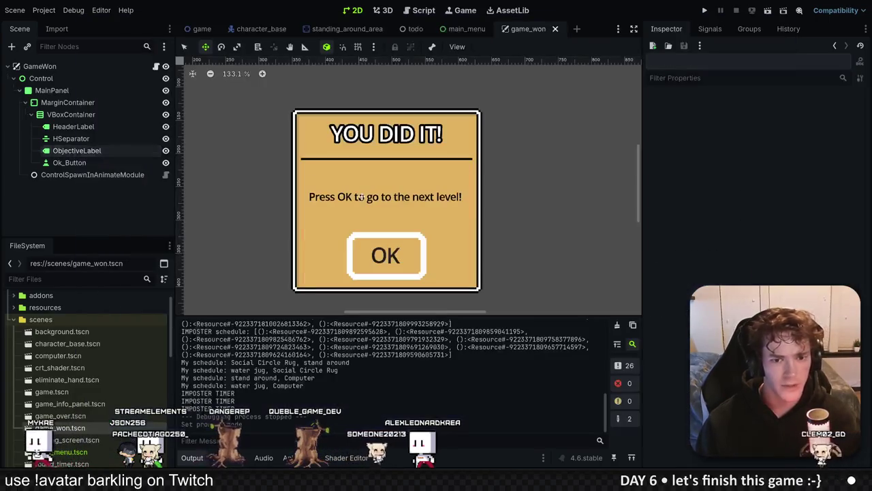
# Change MAX_LEVELS in global.gd from 6 to 1 and run the game with F5.
pyautogui.hotkey('alt', 'Tab')
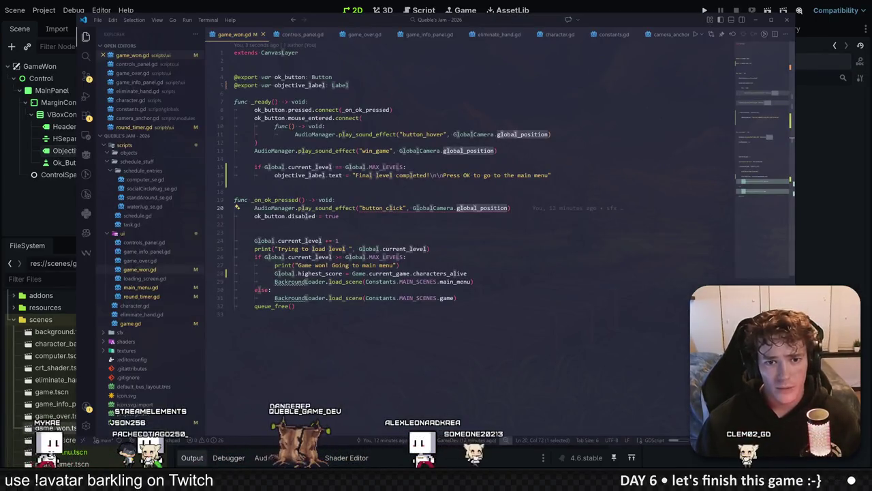
pyautogui.keyDown('ctrl'); pyautogui.click(389, 167); pyautogui.keyUp('ctrl')
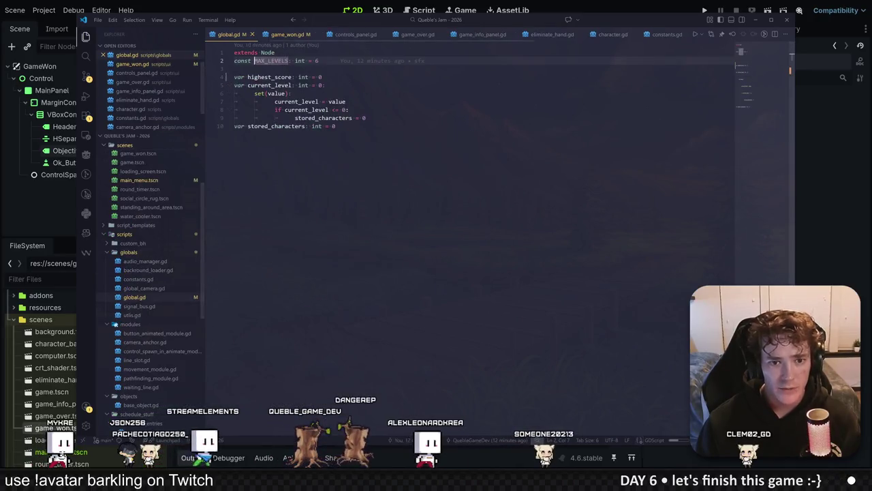
pyautogui.press('End')
pyautogui.press('BackSpace')
pyautogui.write('1')
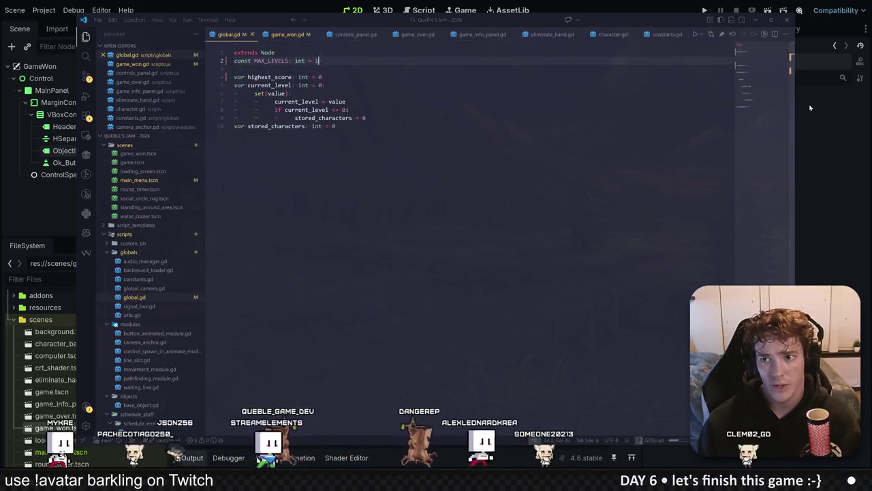
pyautogui.hotkey('alt', 'Tab')
pyautogui.press('F5')
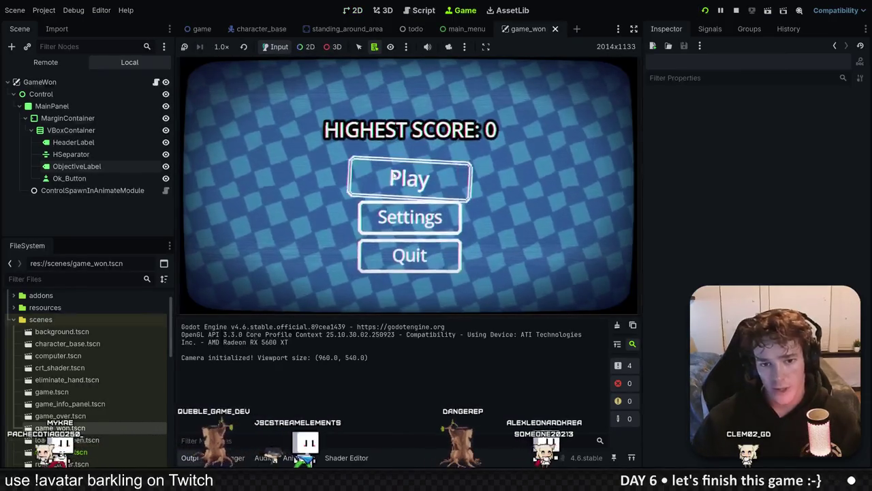
# Stop the game, assign the ObjectiveLabel node to GameWon's Objective Label property, and rerun.
pyautogui.click(394, 176)
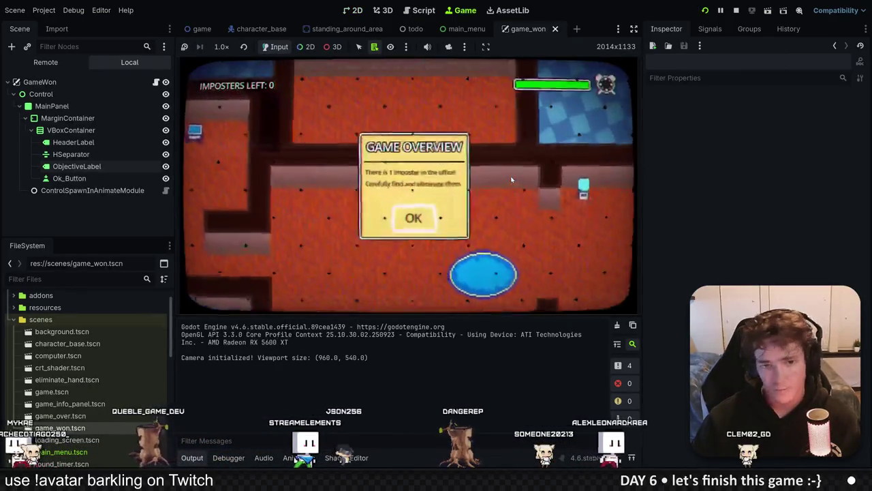
pyautogui.press('F8')
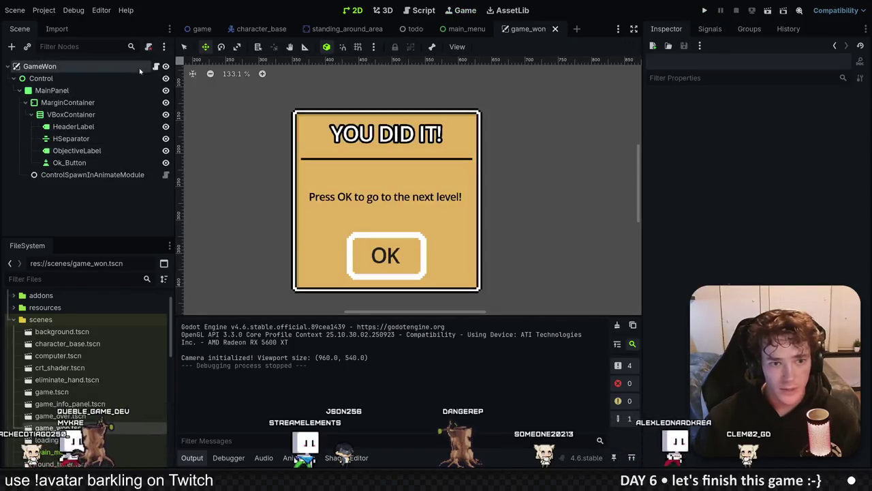
pyautogui.click(140, 68)
pyautogui.click(804, 128)
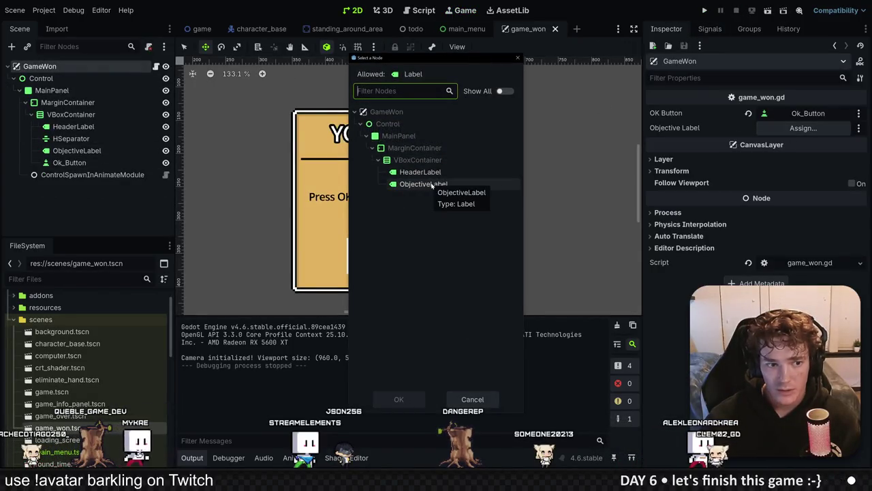
pyautogui.doubleClick(423, 185)
pyautogui.press('F6')
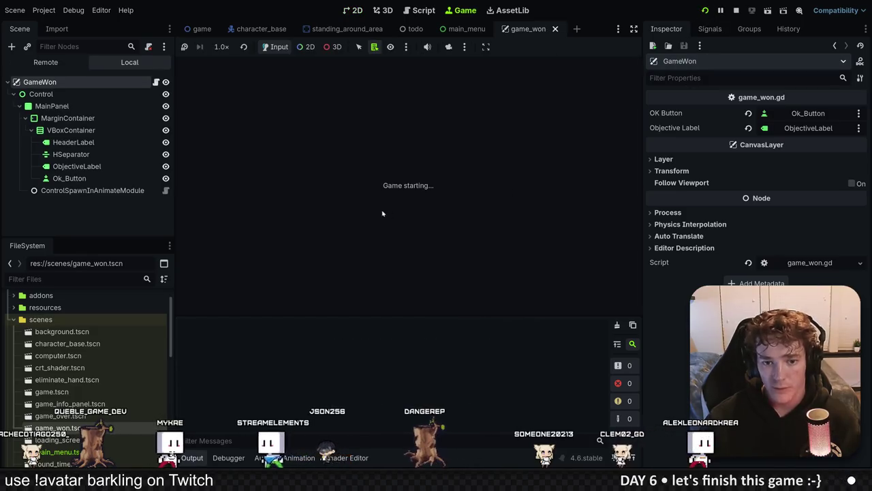
# Play a round, eliminate the imposter, accept YOU DID IT!, and stop at HIGHEST SCORE: 1.
pyautogui.click(386, 182)
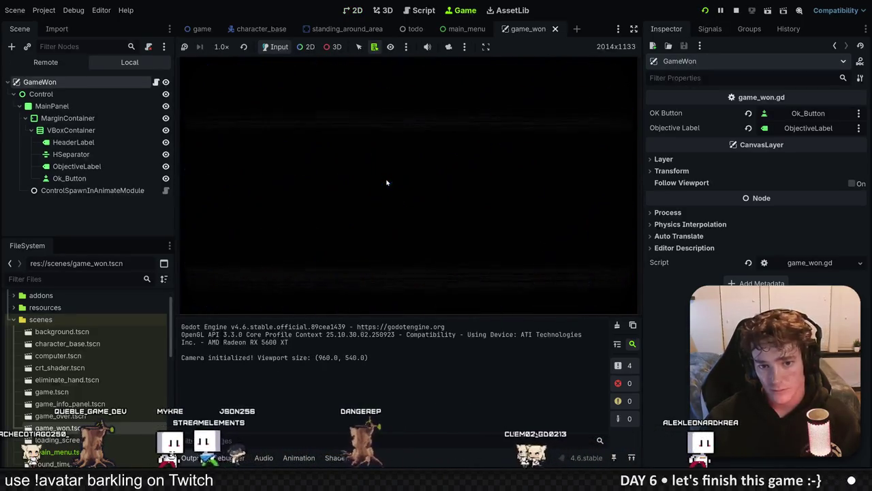
pyautogui.click(412, 227)
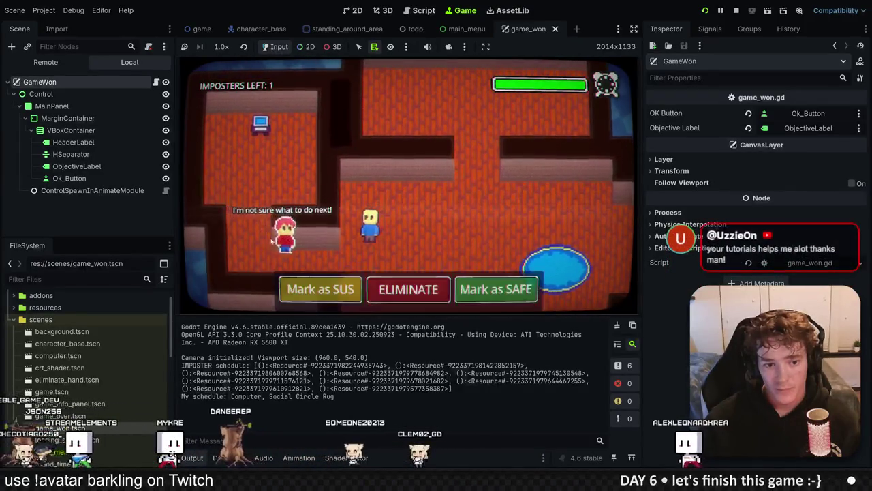
pyautogui.click(370, 288)
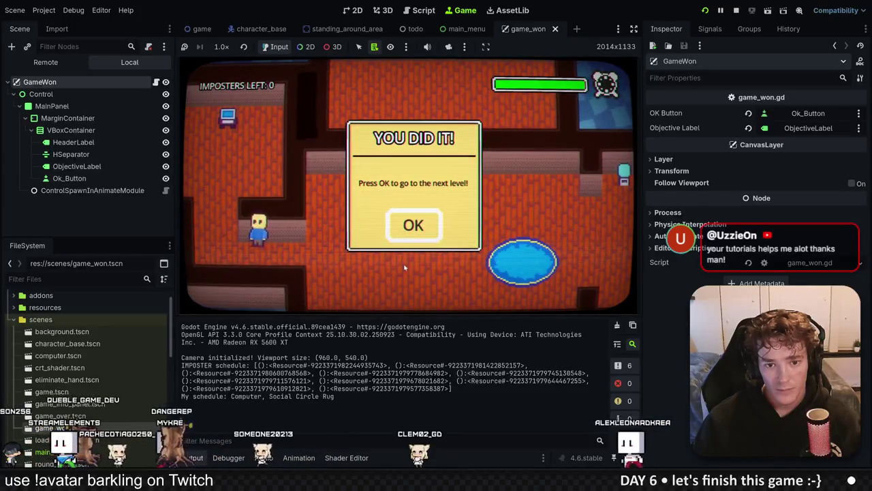
pyautogui.click(430, 222)
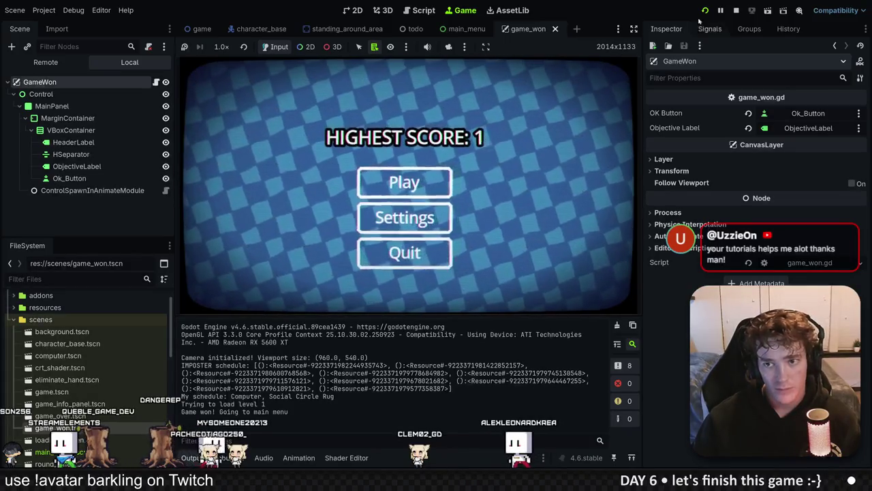
pyautogui.click(430, 252)
pyautogui.hotkey('alt', 'Tab')
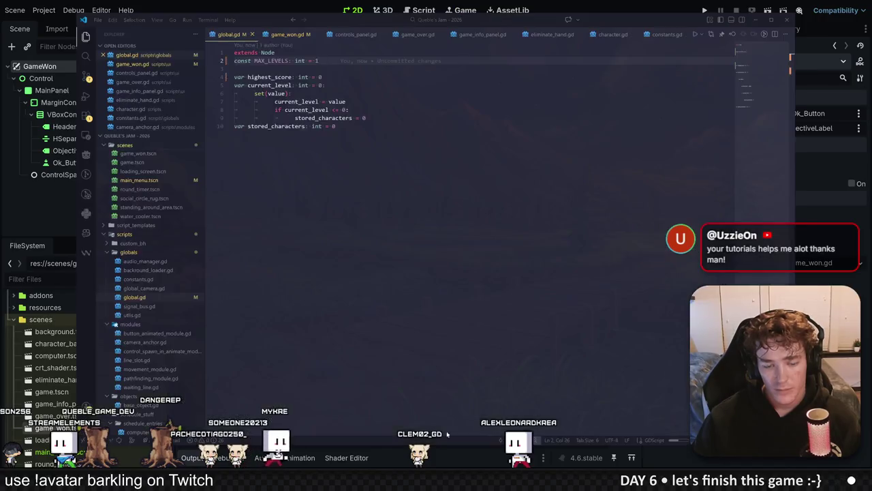
# Change the line 15 MAX_LEVELS check in game_won.gd from == to >= and relaunch the game.
pyautogui.click(334, 126)
pyautogui.click(273, 35)
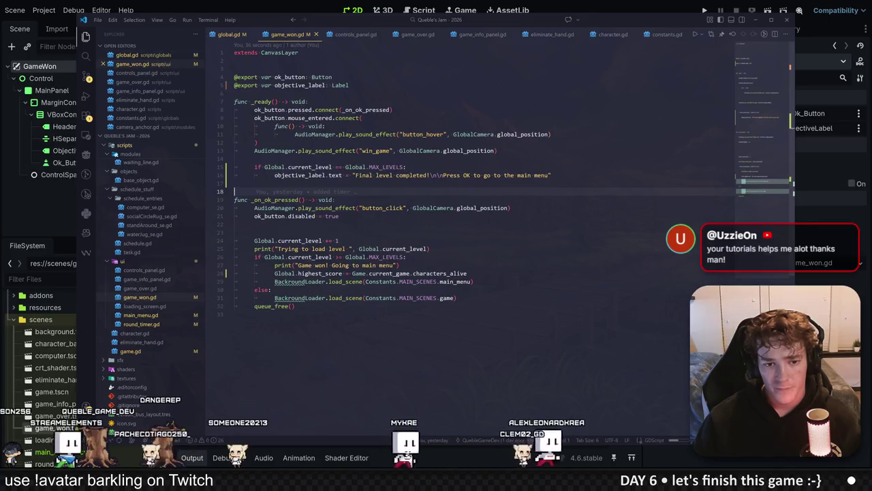
pyautogui.click(337, 166)
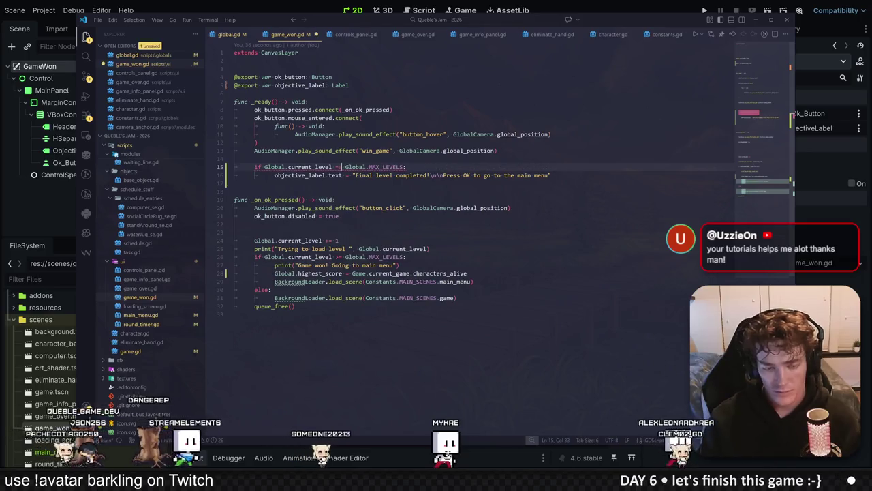
pyautogui.press('BackSpace')
pyautogui.press('BackSpace')
pyautogui.write('>')
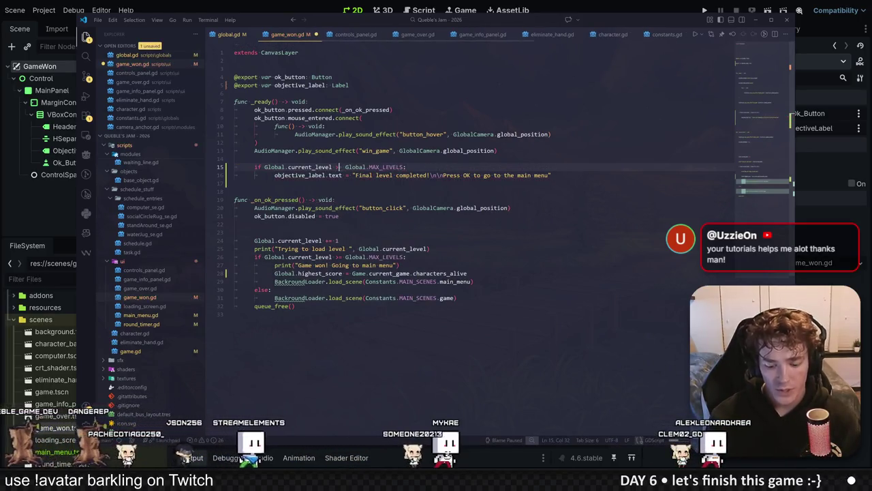
pyautogui.click(404, 167)
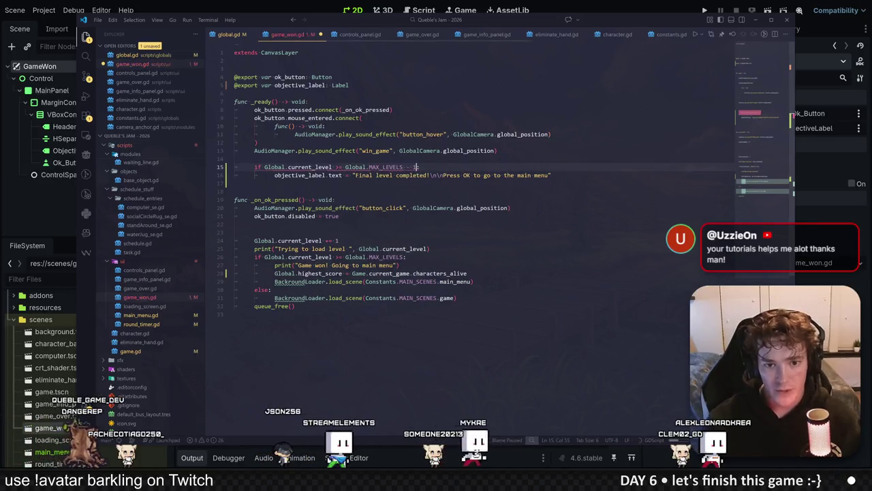
pyautogui.press('F6')
pyautogui.click(386, 255)
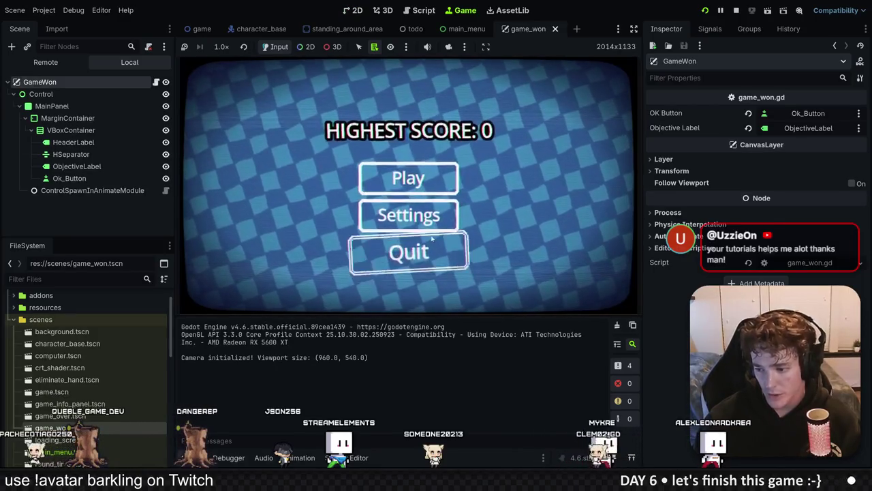
# Play a level, eliminate the red imposter, confirm the 'Final level completed!' dialog, and stop.
pyautogui.click(385, 188)
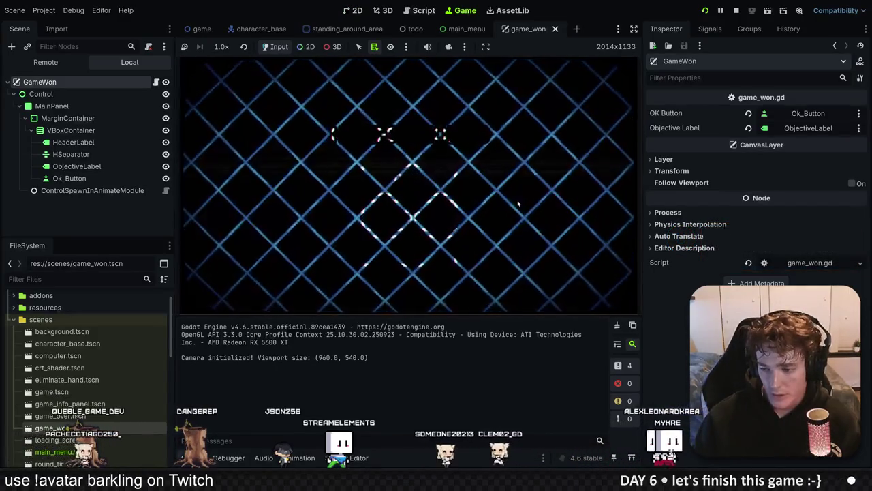
pyautogui.click(409, 220)
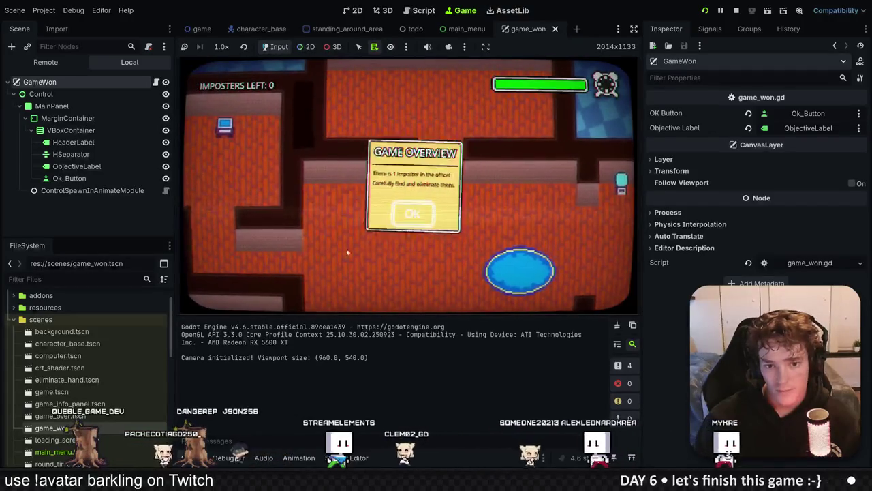
pyautogui.click(394, 210)
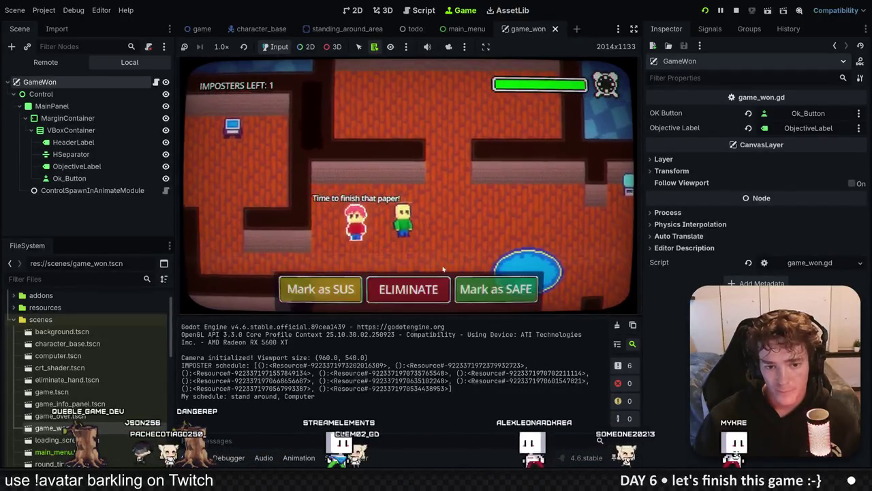
pyautogui.click(430, 285)
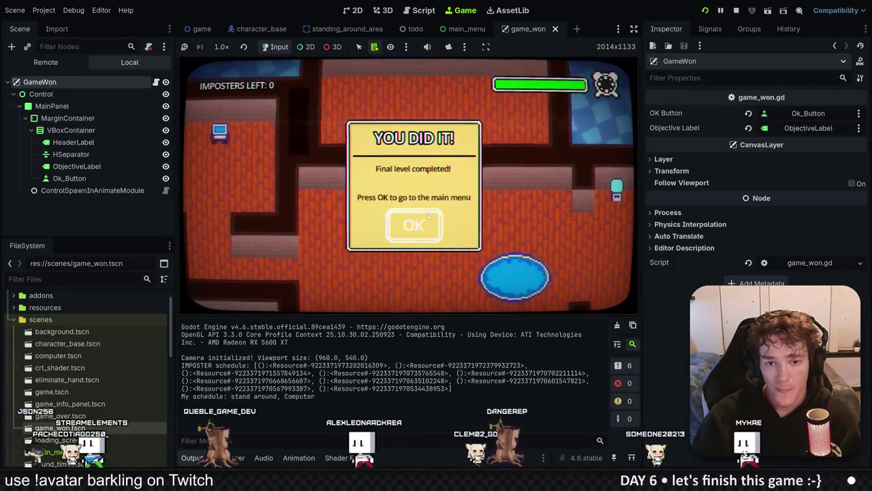
pyautogui.click(414, 225)
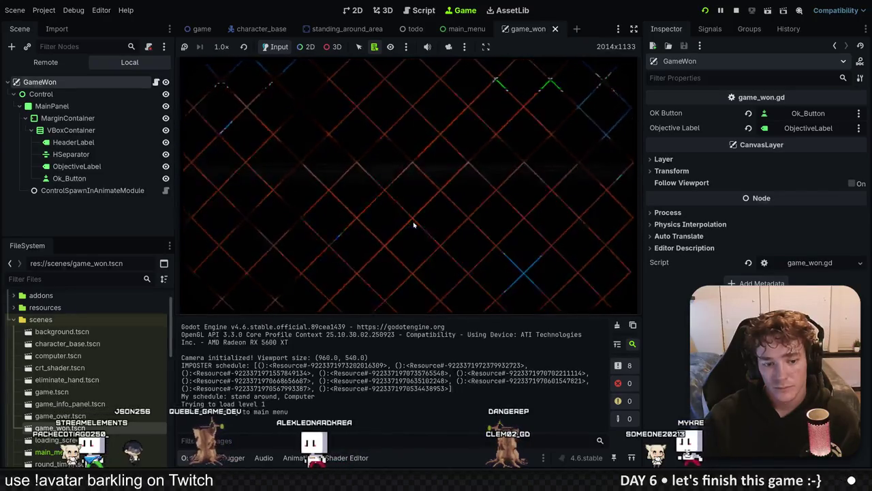
pyautogui.click(736, 11)
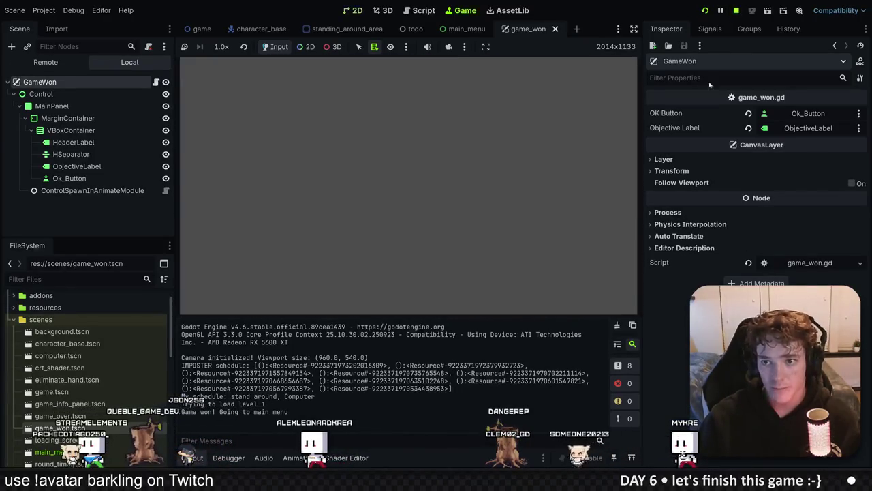
# Save global.gd with Ctrl+S and return to the game scene in the Godot editor.
pyautogui.hotkey('alt', 'Tab')
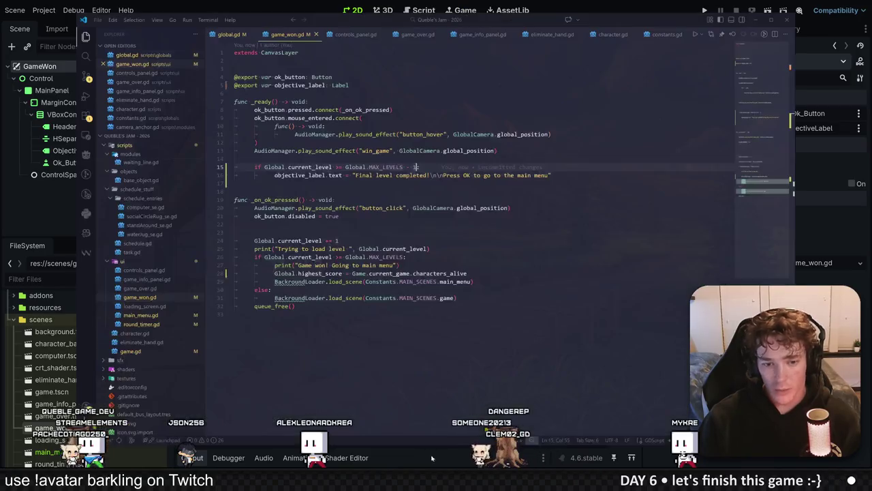
pyautogui.click(221, 36)
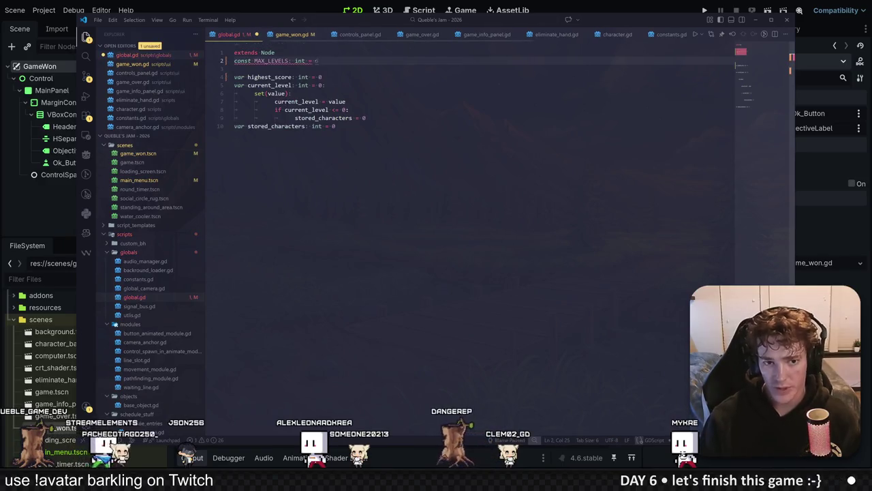
pyautogui.hotkey('ctrl', 's')
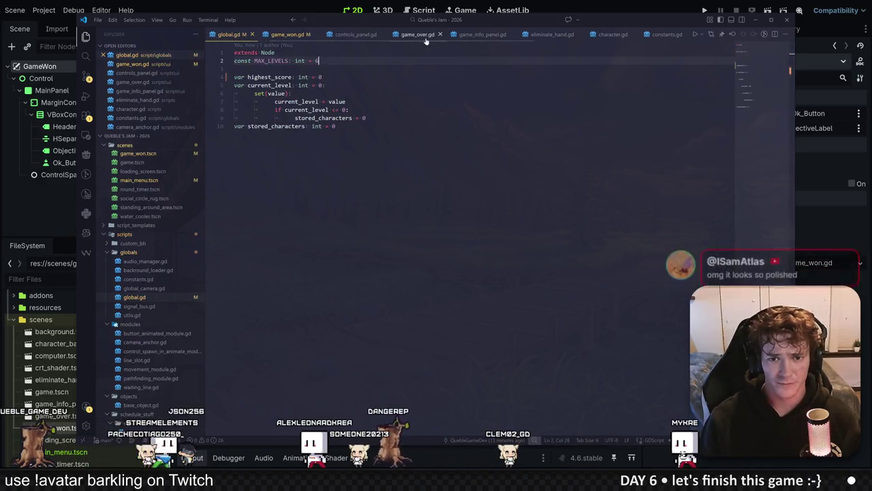
pyautogui.click(418, 34)
pyautogui.click(39, 140)
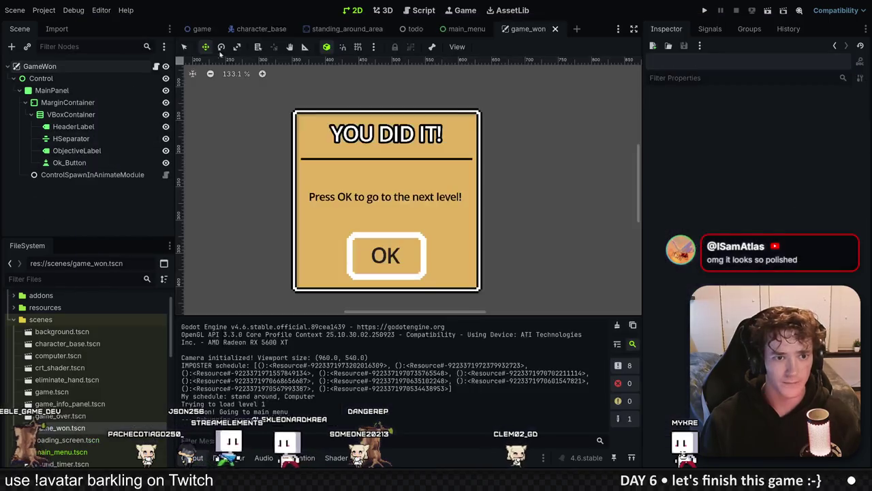
pyautogui.click(202, 29)
# Review game.gd around empty line 21 in VS Code, then return to Godot.
pyautogui.click(151, 66)
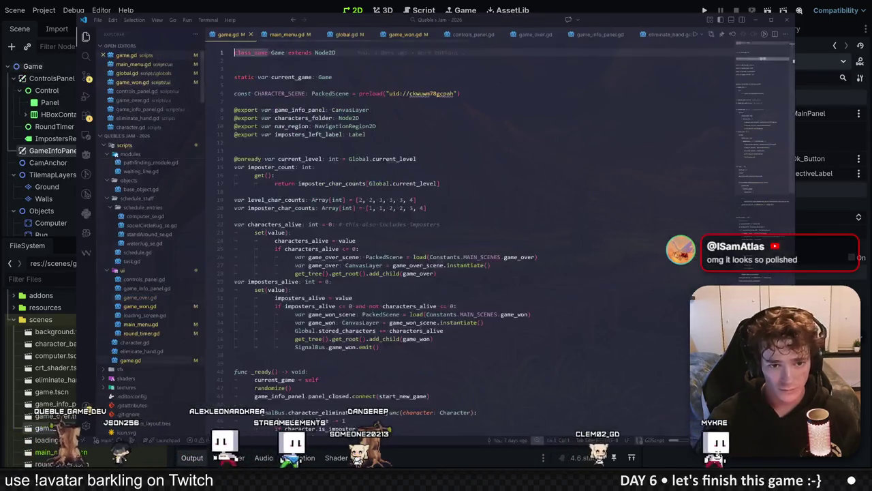
pyautogui.click(235, 182)
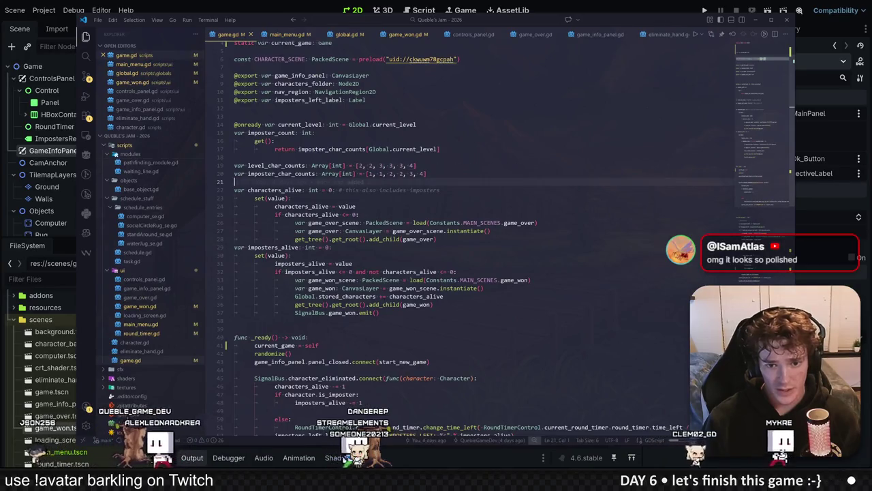
pyautogui.hotkey('alt', 'Tab')
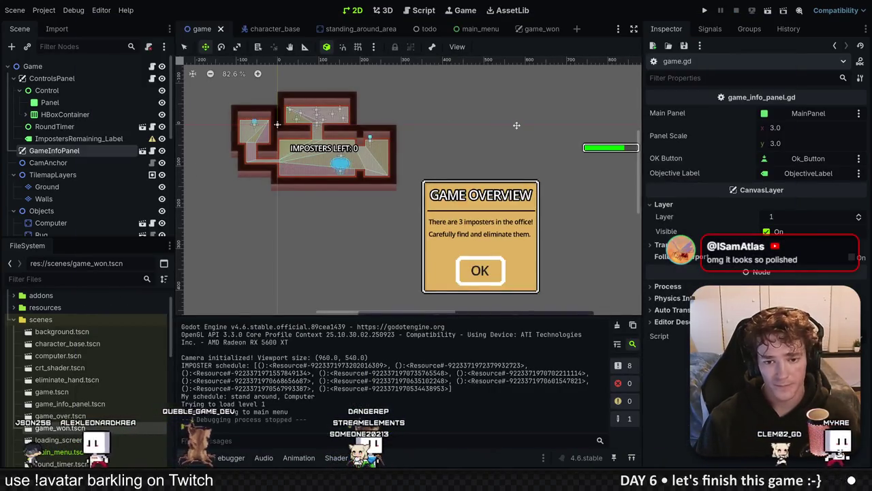
# Open the main_menu scene and zoom in on its Play, Settings and Quit buttons.
pyautogui.scroll(-5, 305, 117)
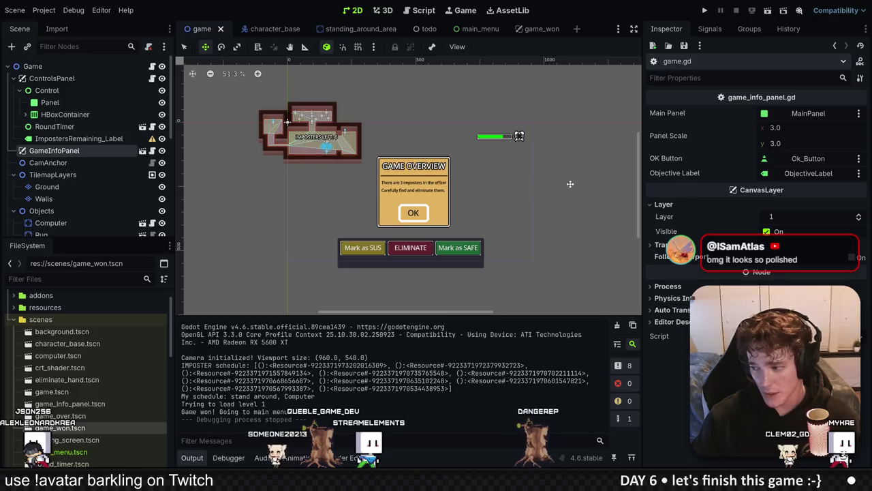
pyautogui.click(266, 32)
pyautogui.click(199, 29)
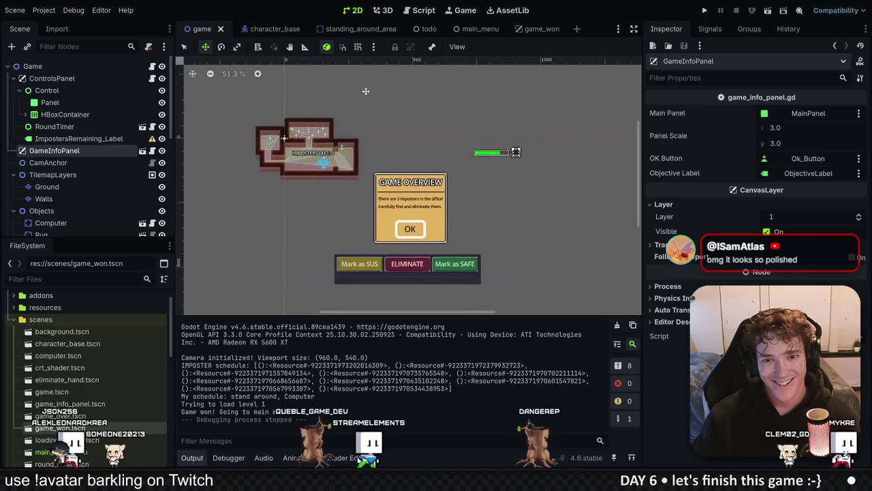
pyautogui.click(467, 29)
pyautogui.scroll(4, 261, 157)
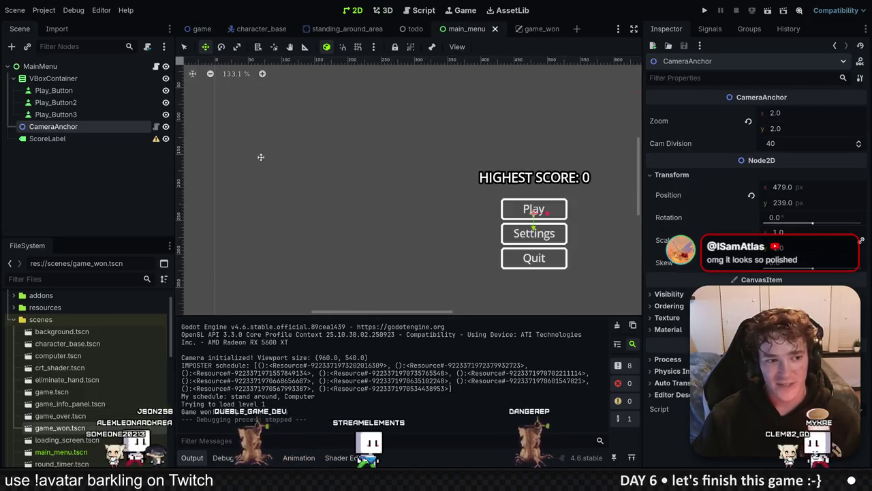
# Change the Settings button's text to 'How to Play' and expand its Layout properties.
pyautogui.click(56, 102)
pyautogui.moveTo(491, 156); pyautogui.dragTo(294, 127)
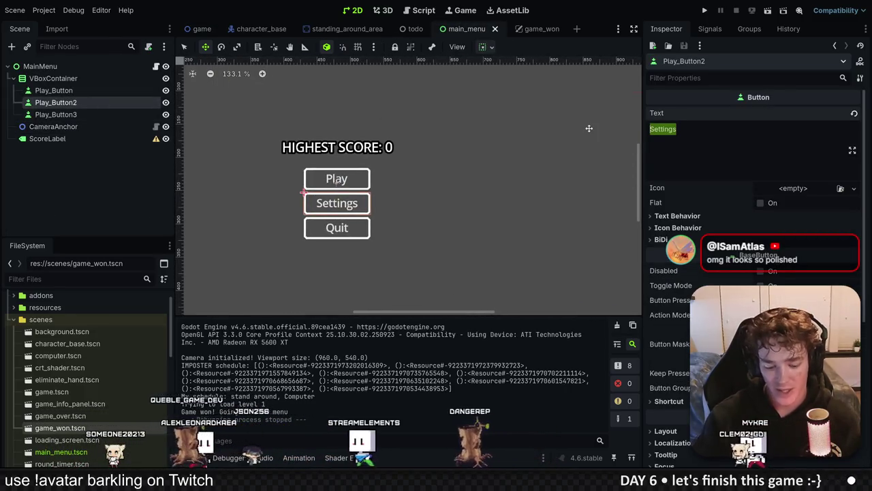
pyautogui.write('How to Play')
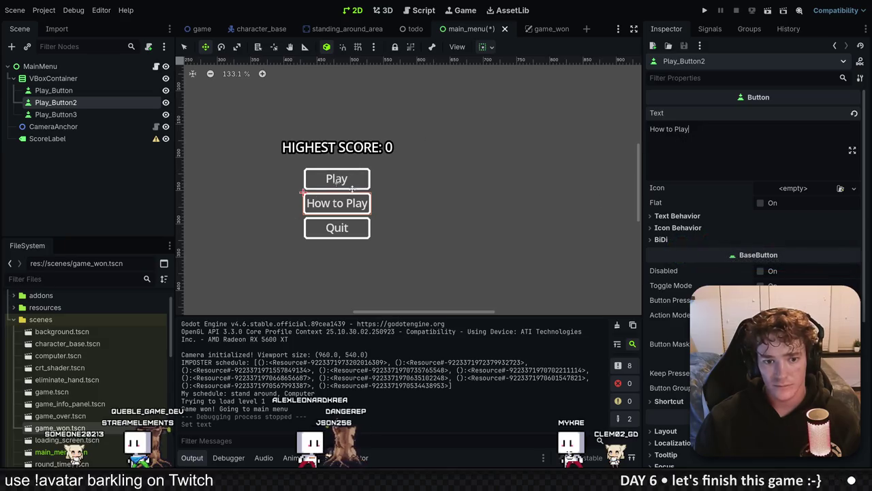
pyautogui.scroll(-5, 753, 273)
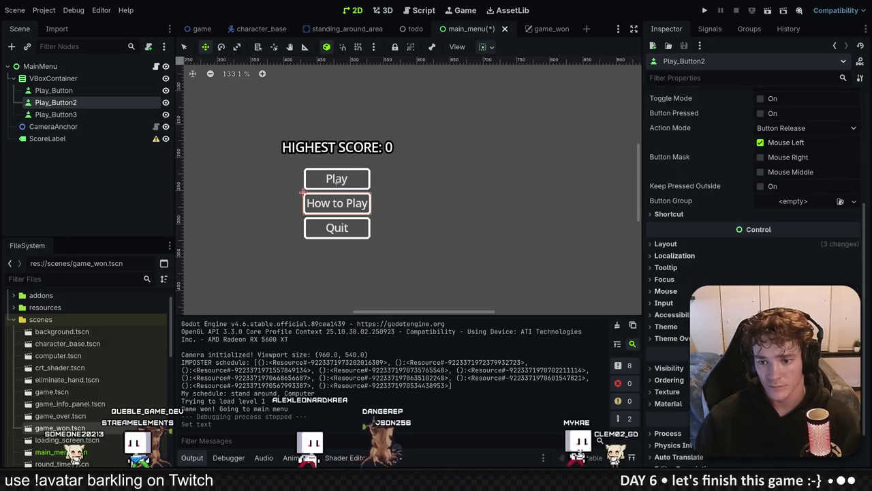
pyautogui.click(655, 246)
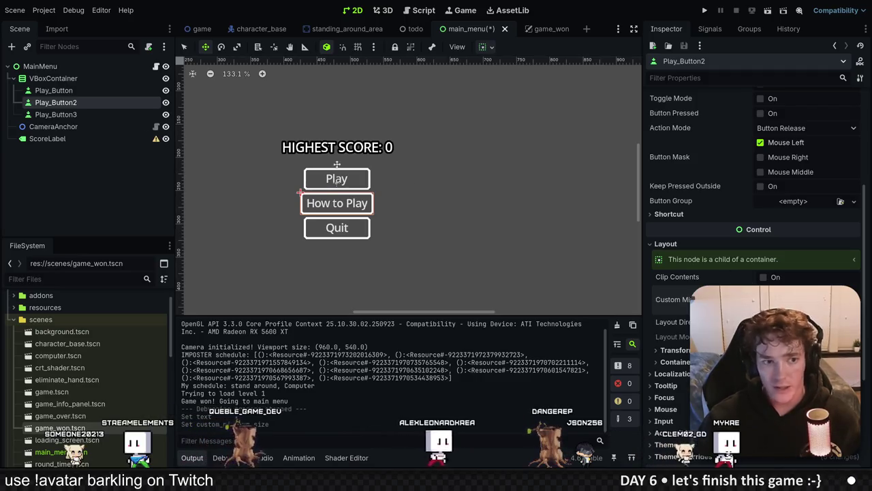
# Select the Quit and Play buttons, then save and run the project with F5.
pyautogui.click(56, 114)
pyautogui.keyDown('ctrl'); pyautogui.click(53, 90); pyautogui.keyUp('ctrl')
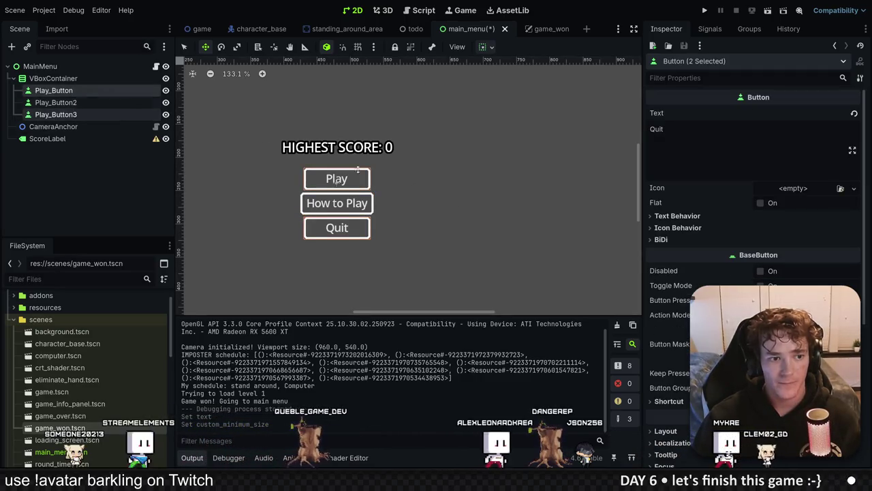
pyautogui.scroll(-3, 750, 205)
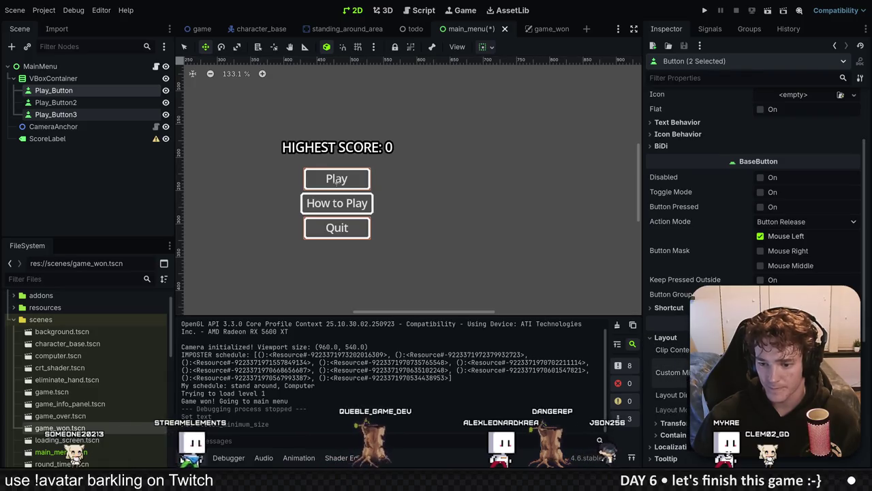
pyautogui.press('F5')
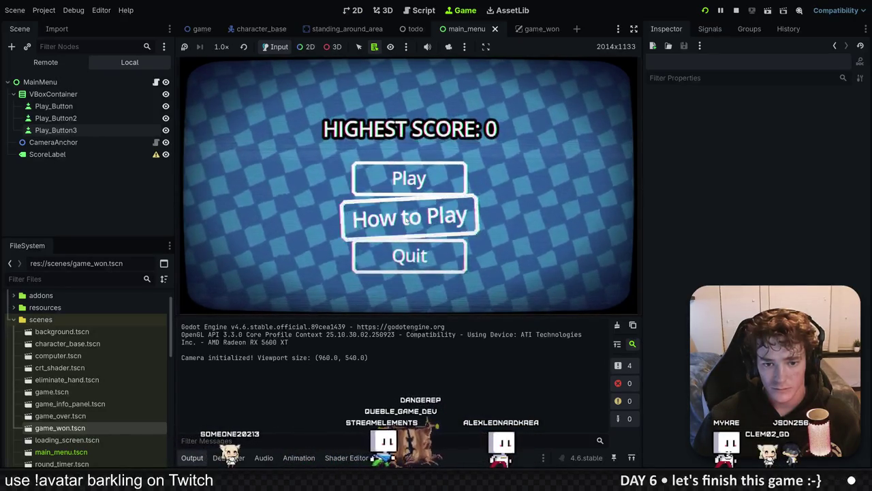
# Restart the running game and begin a new game from the main menu.
pyautogui.click(408, 251)
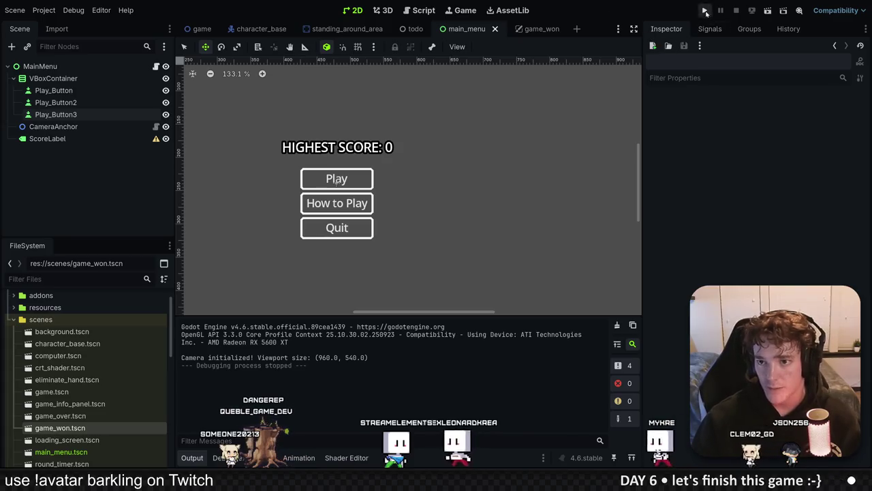
pyautogui.click(706, 11)
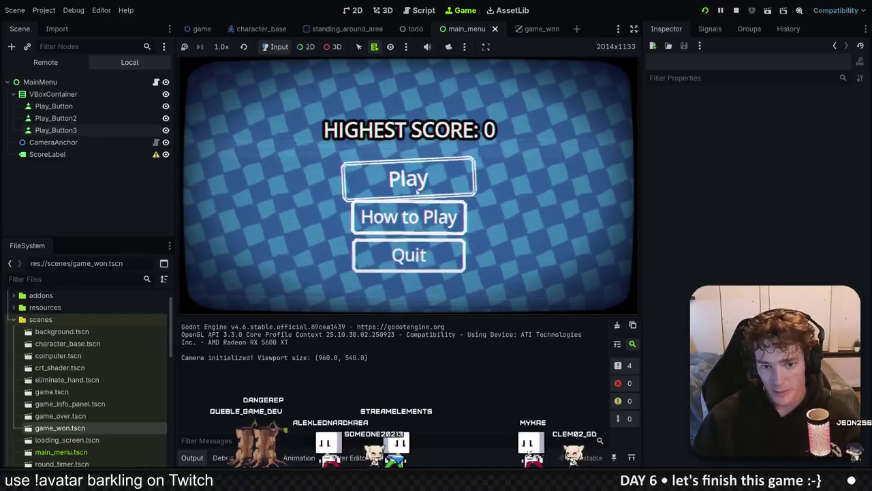
pyautogui.click(408, 188)
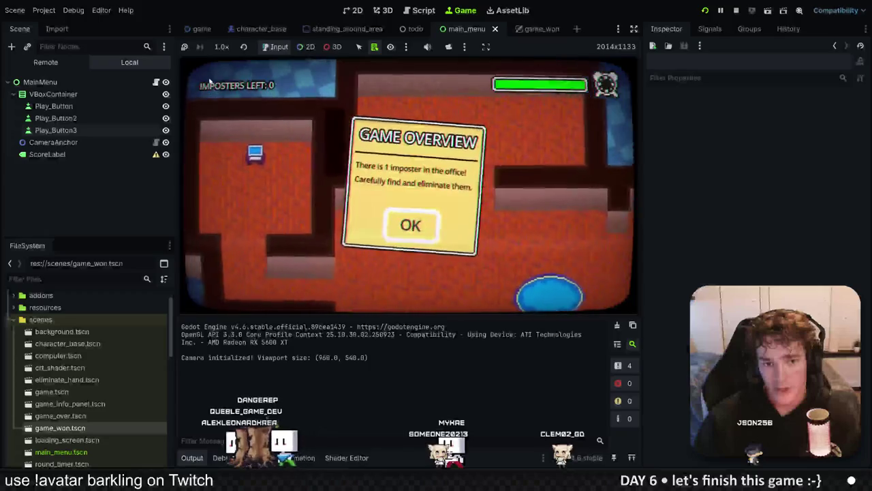
pyautogui.click(413, 225)
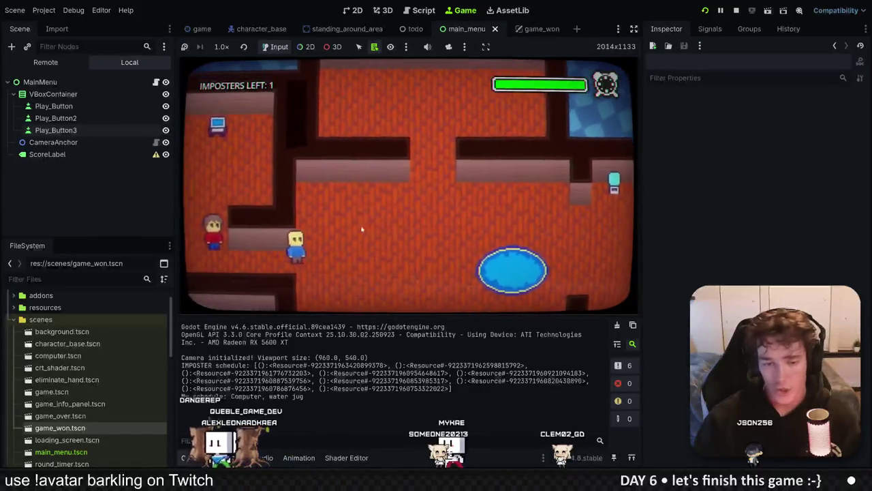
# Walk the player into the blue pool and up to win, accept, then stop the game with F8.
pyautogui.press('d')
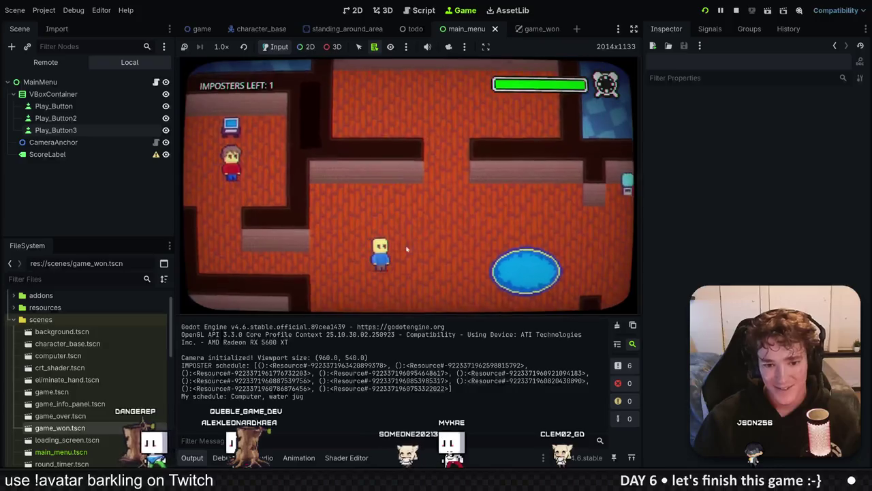
pyautogui.press('d')
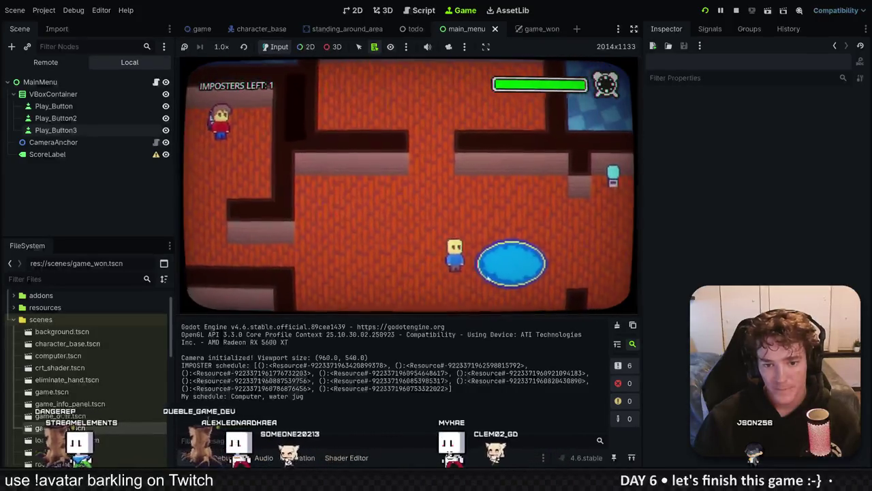
pyautogui.press('d')
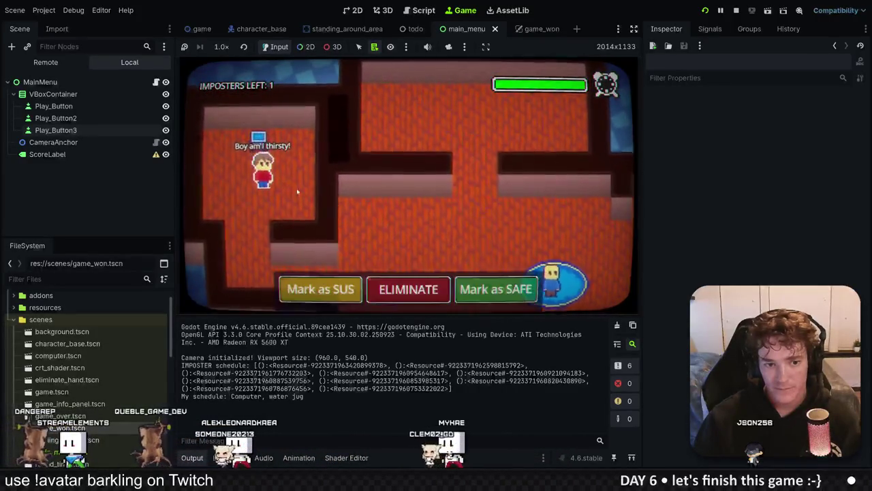
pyautogui.press('d')
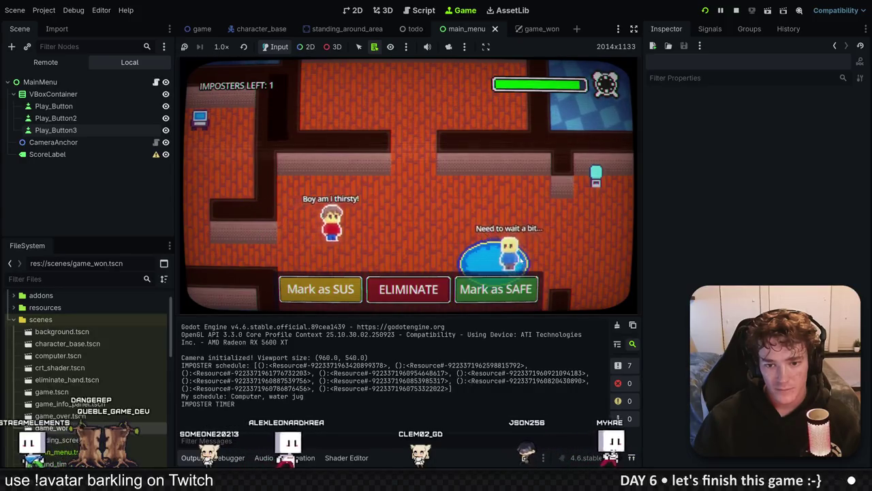
pyautogui.press('w')
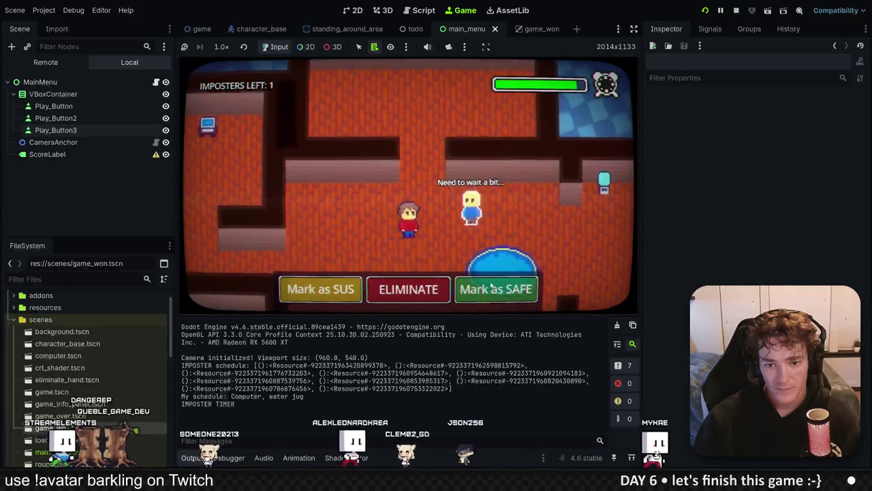
pyautogui.press('w')
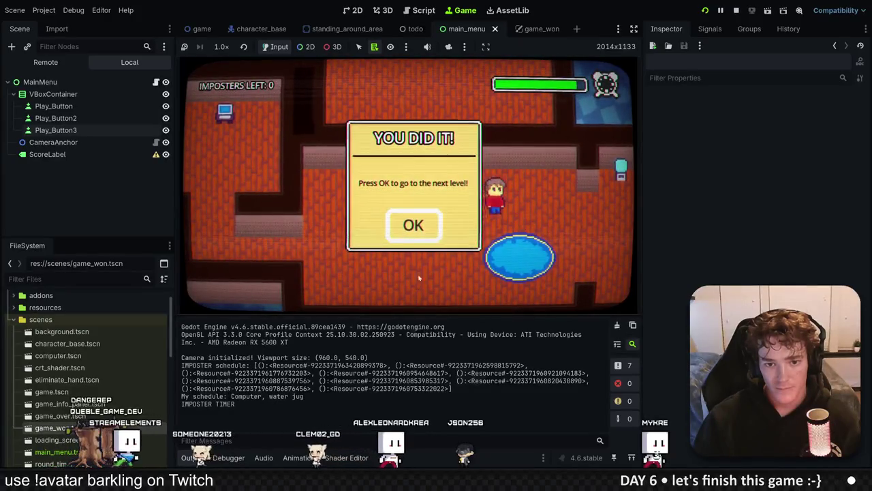
pyautogui.click(415, 234)
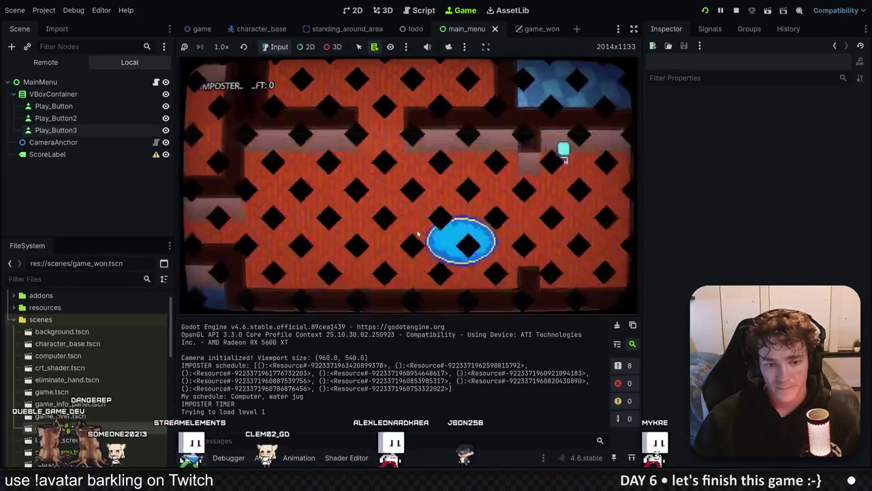
pyautogui.press('F8')
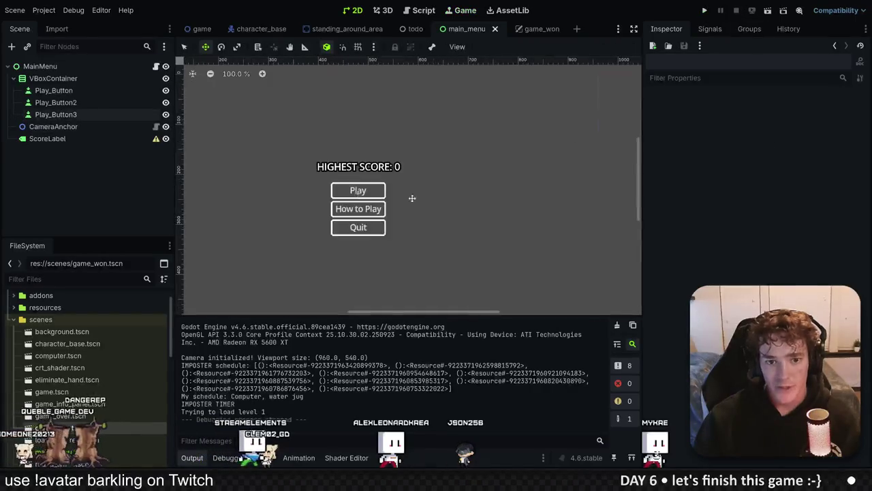
# In the game_won scene, copy the GameWon root node.
pyautogui.click(530, 28)
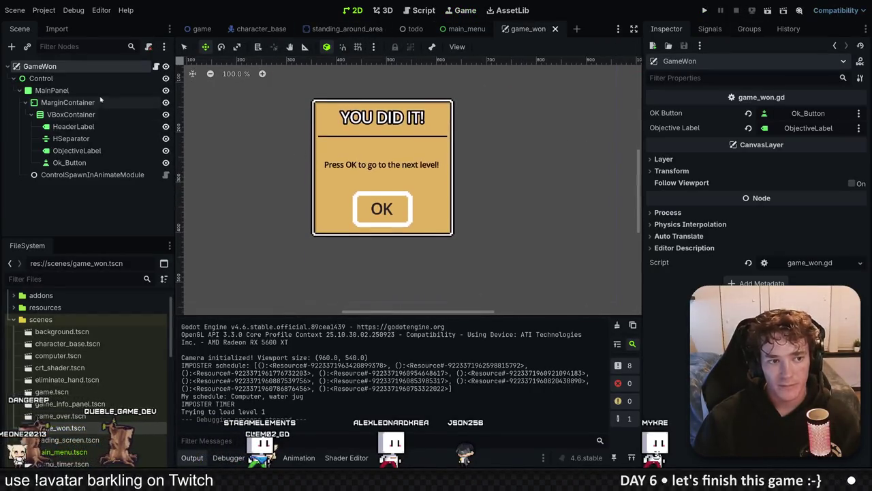
pyautogui.click(52, 90)
pyautogui.scroll(-4, 236, 156)
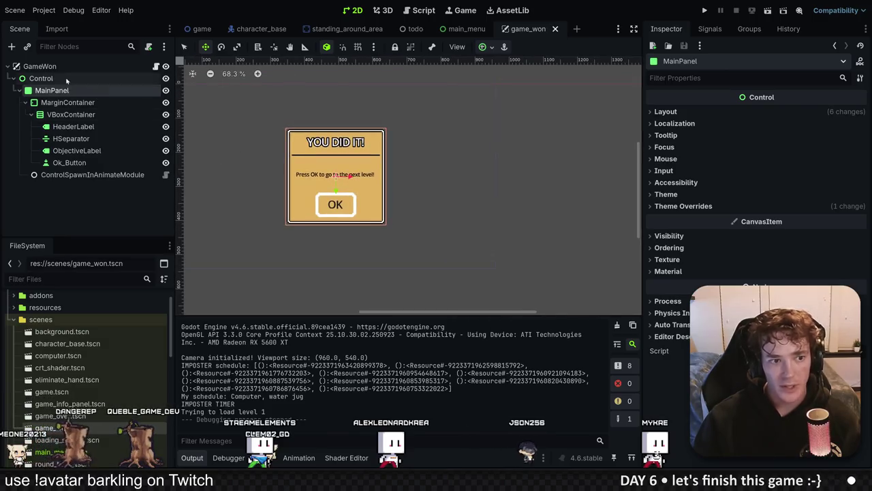
pyautogui.click(41, 79)
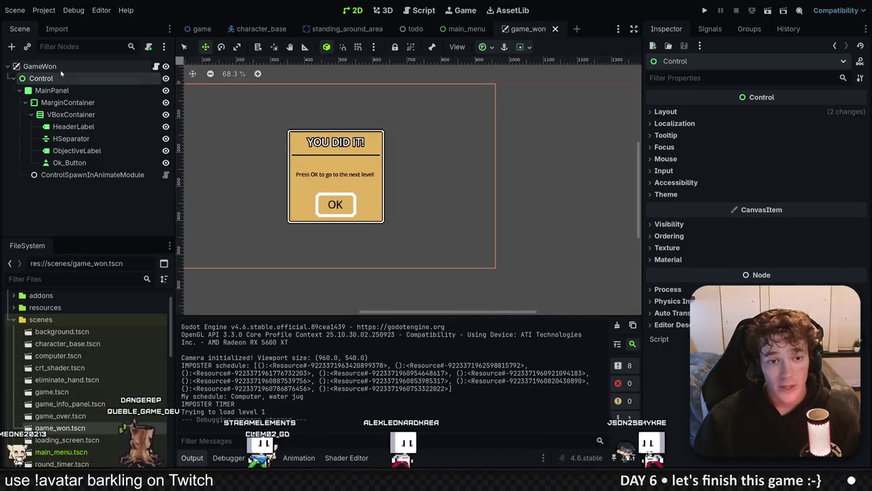
pyautogui.click(41, 66)
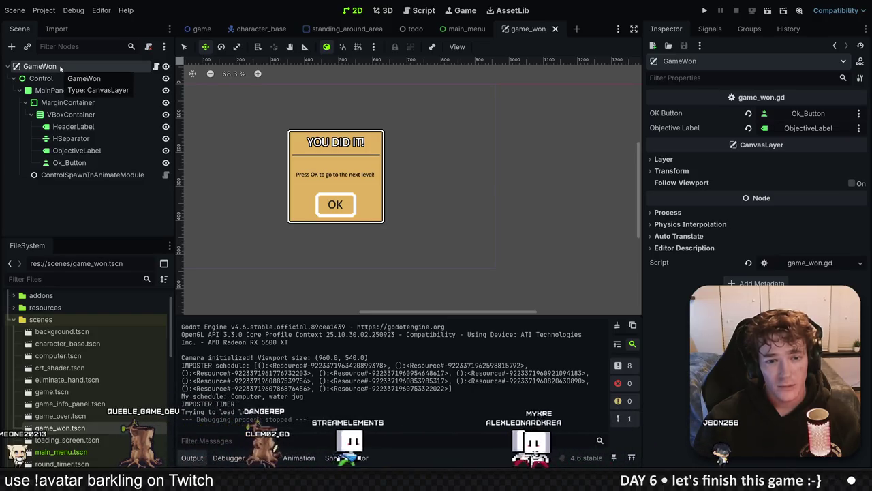
pyautogui.rightClick(60, 66)
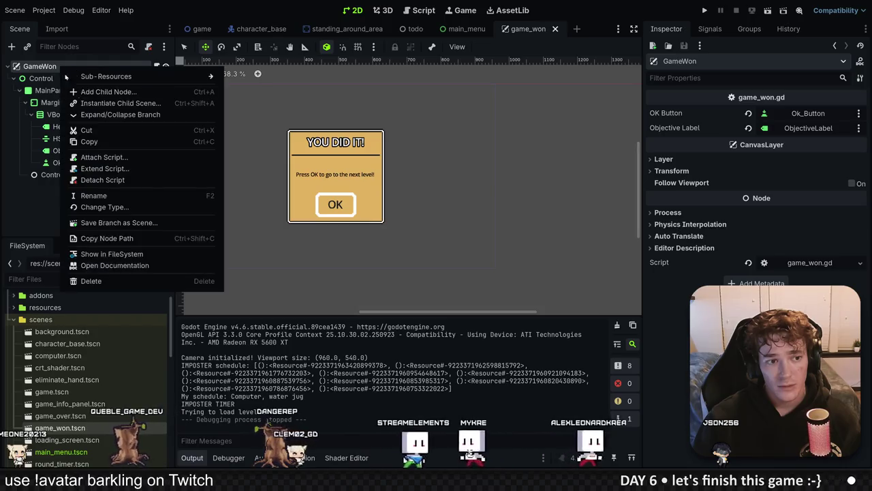
pyautogui.click(89, 141)
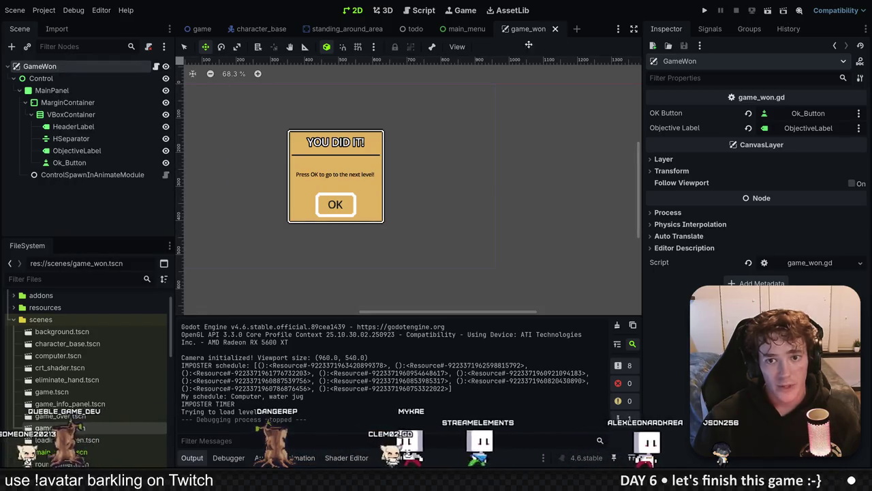
# Paste GameWon under MainMenu, then delete that pasted copy.
pyautogui.click(464, 29)
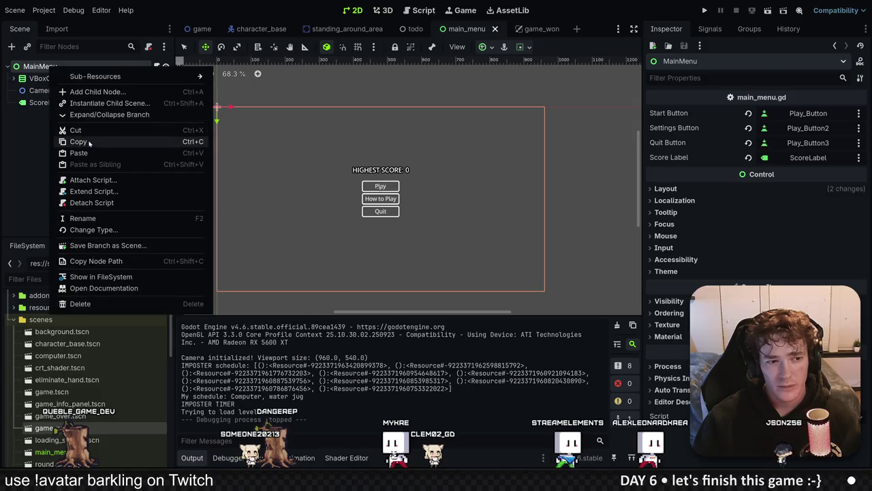
pyautogui.click(81, 153)
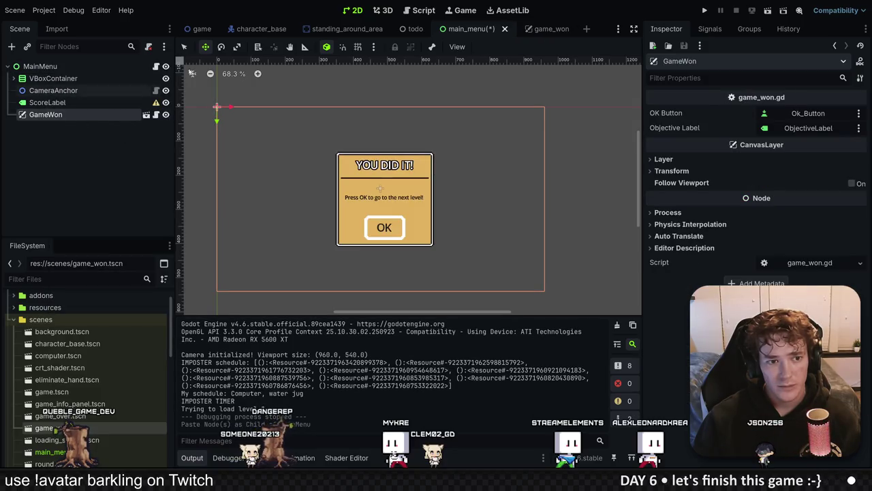
pyautogui.click(149, 46)
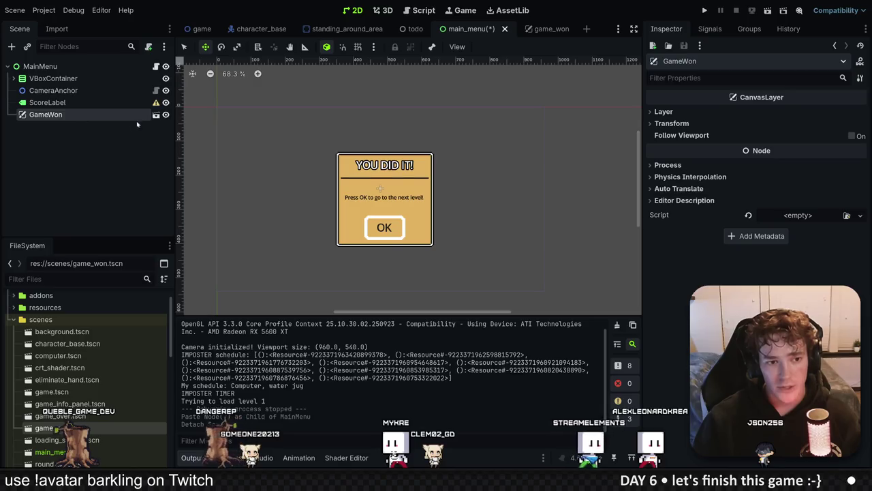
pyautogui.rightClick(117, 119)
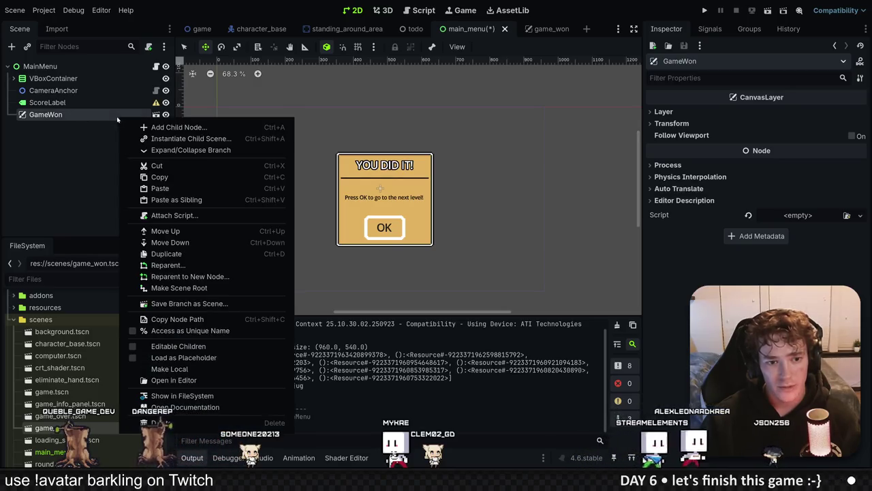
pyautogui.press('Escape')
pyautogui.press('Delete')
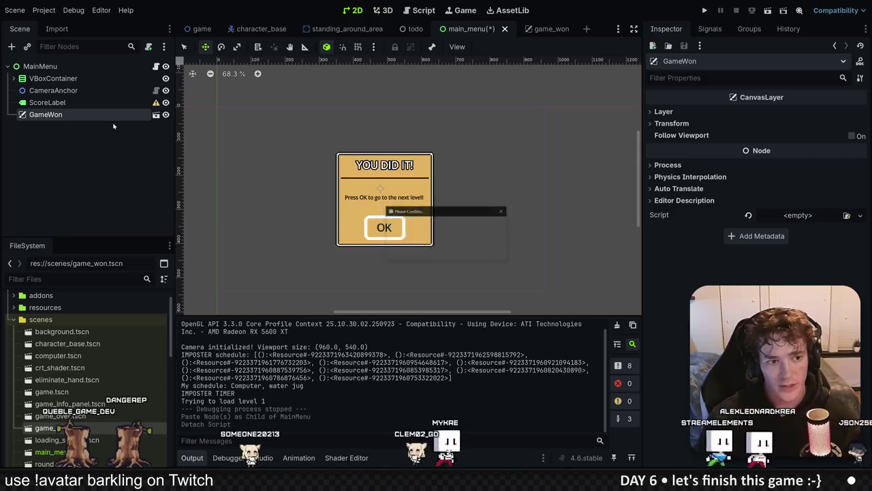
pyautogui.press('Return')
# Copy the win dialog's Control branch from game_won and paste it under the MainMenu root.
pyautogui.click(539, 29)
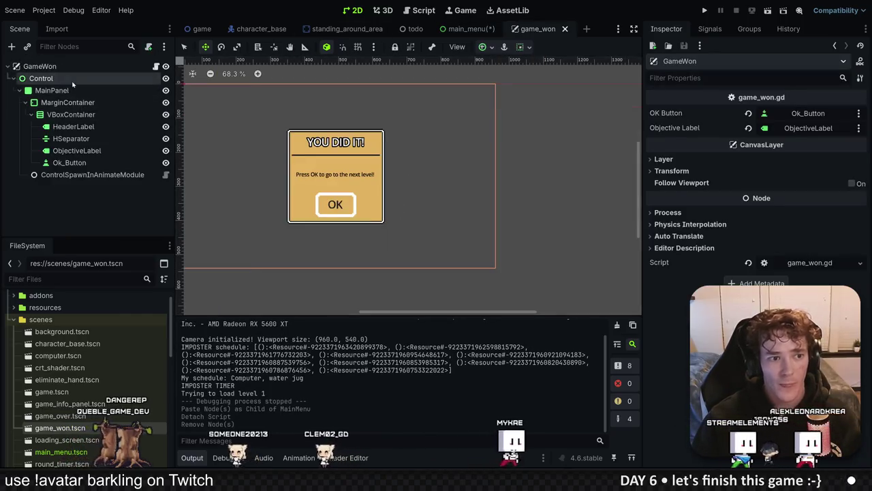
pyautogui.rightClick(73, 81)
pyautogui.click(131, 148)
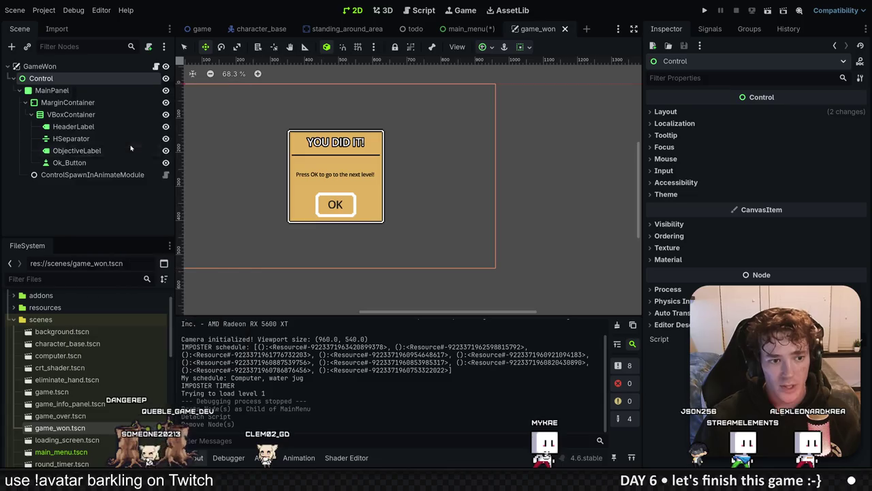
pyautogui.click(471, 29)
pyautogui.rightClick(39, 68)
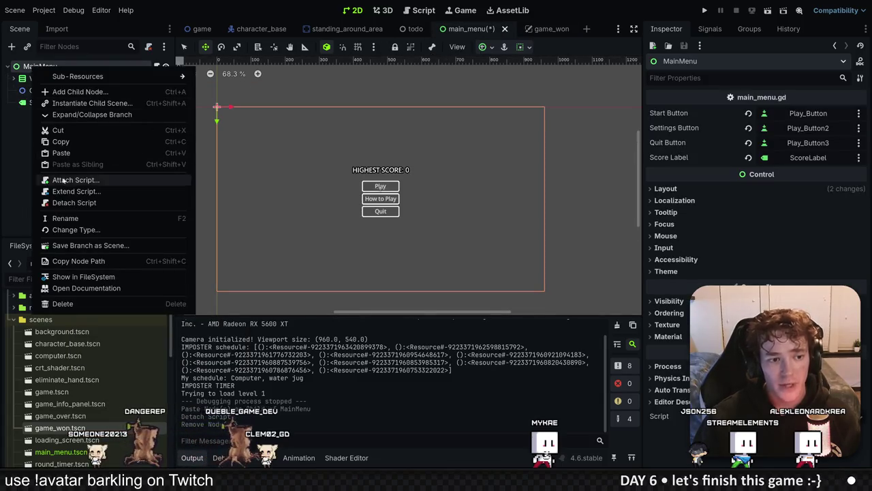
pyautogui.click(62, 152)
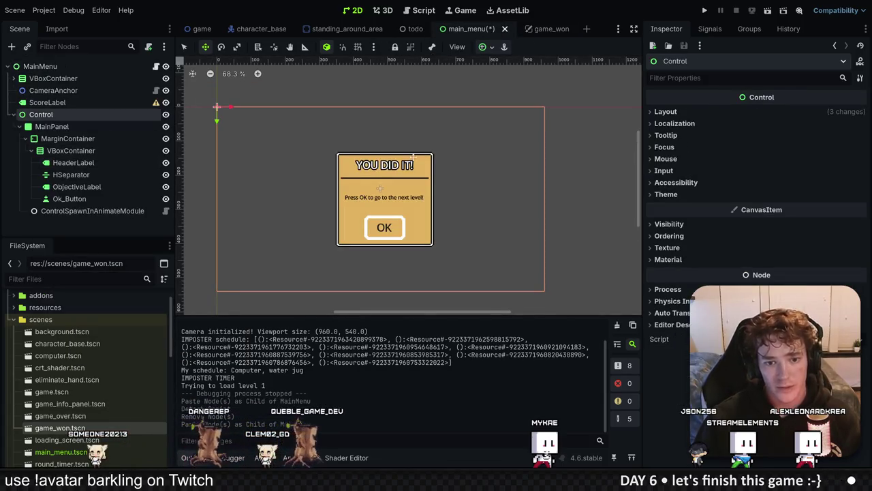
pyautogui.moveTo(434, 178)
pyautogui.mouseDown()
pyautogui.moveTo(437, 197)
pyautogui.moveTo(463, 204)
pyautogui.mouseUp()
# Undo the accidental move, drag MainPanel's corner to enlarge it, and save the scene.
pyautogui.hotkey('ctrl', 'z')
pyautogui.click(52, 126)
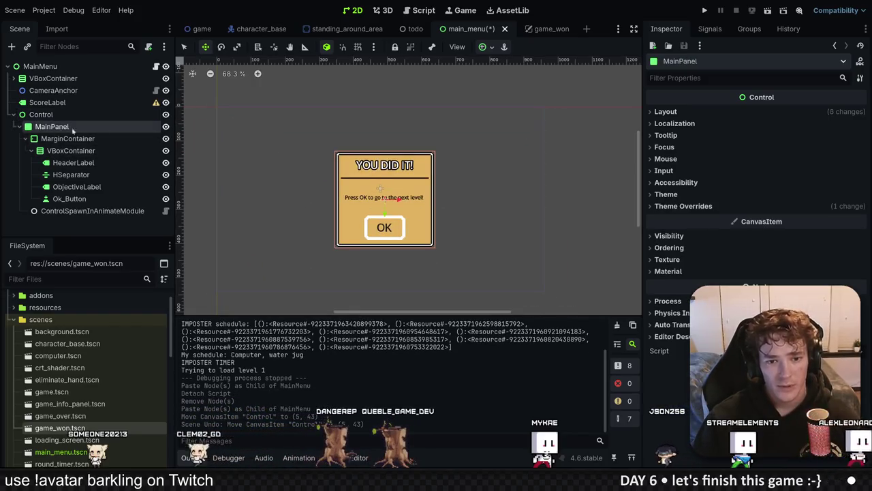
pyautogui.press('q')
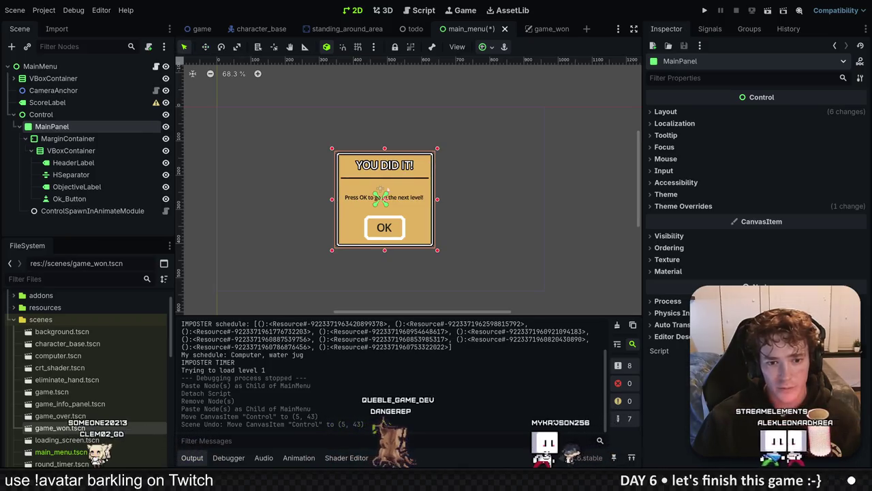
pyautogui.moveTo(437, 148); pyautogui.dragTo(509, 94)
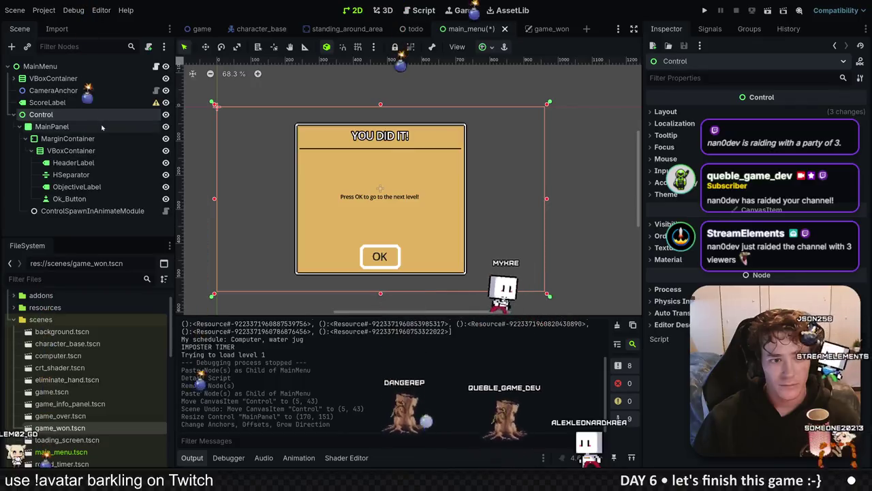
pyautogui.click(166, 115)
pyautogui.click(166, 115)
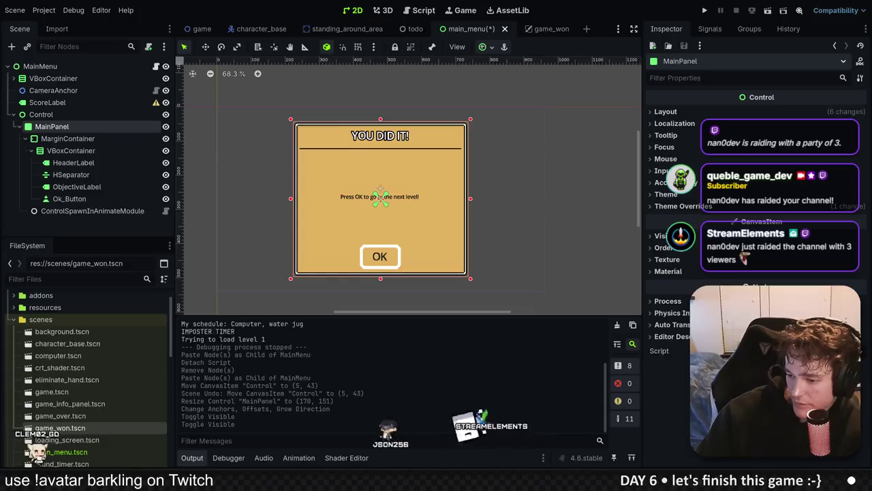
pyautogui.hotkey('ctrl', 's')
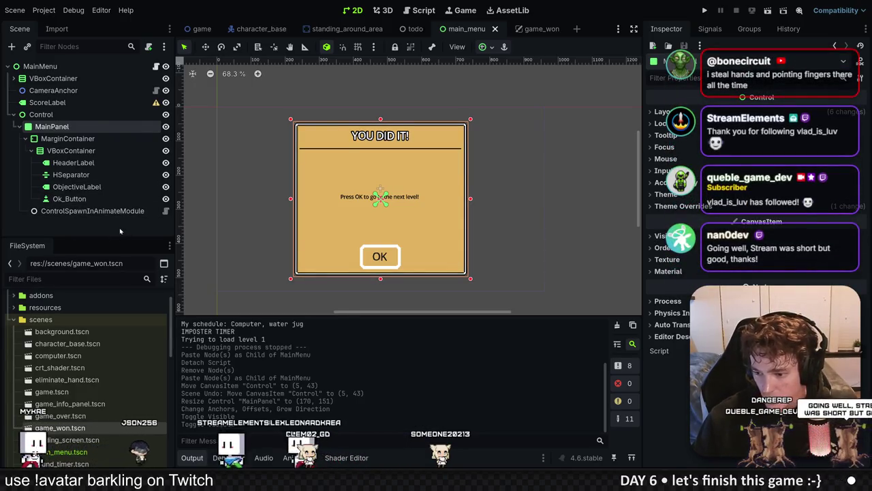
# Reselect MainPanel and inspect the MarginContainer's settings.
pyautogui.click(100, 233)
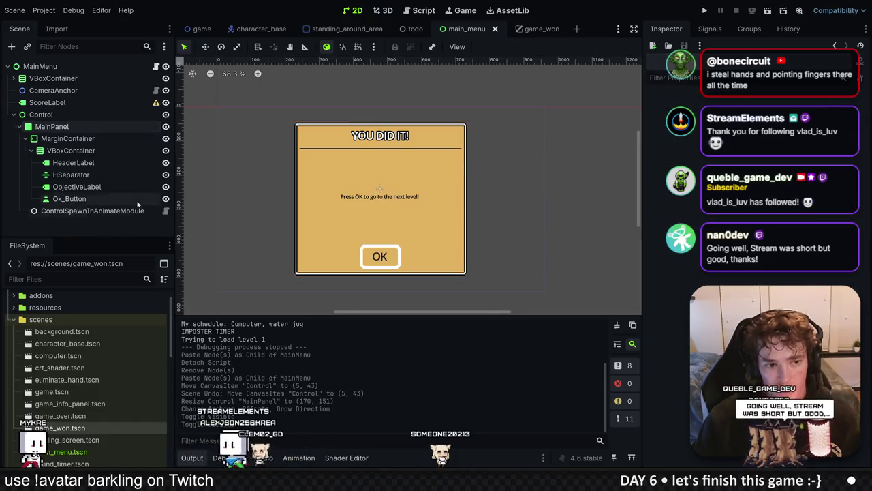
pyautogui.click(52, 126)
pyautogui.scroll(-1, 513, 187)
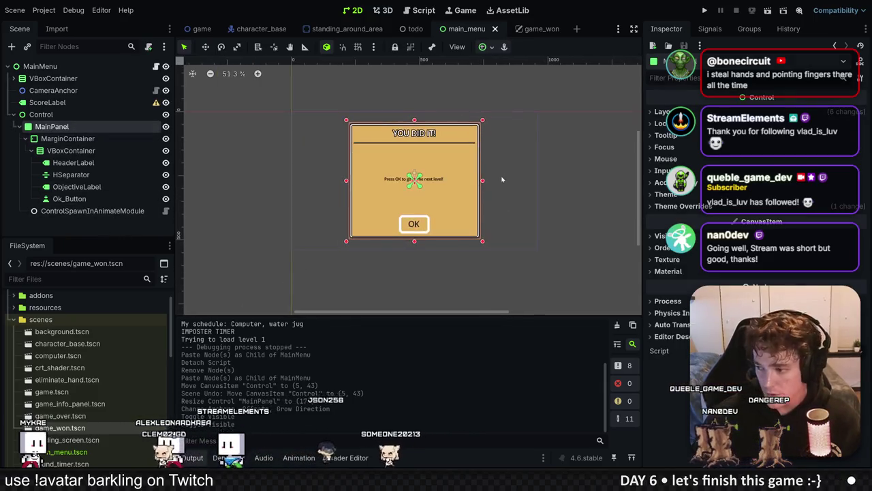
pyautogui.scroll(2, 404, 225)
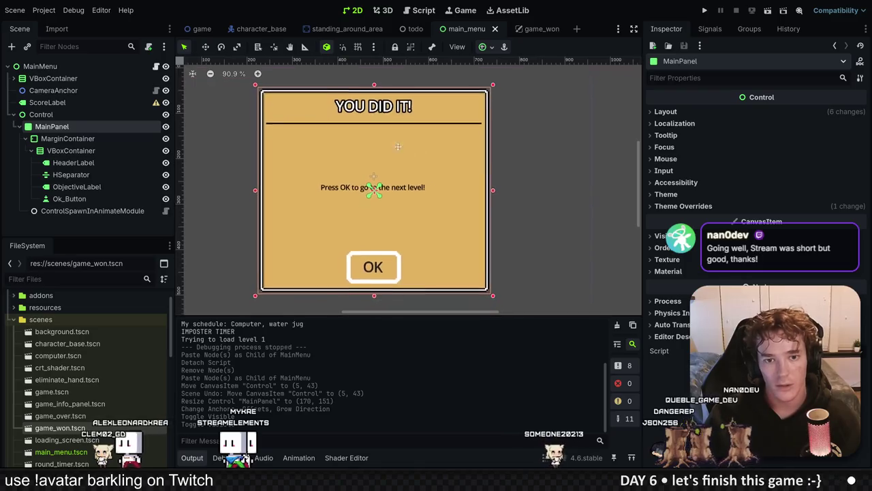
pyautogui.click(85, 139)
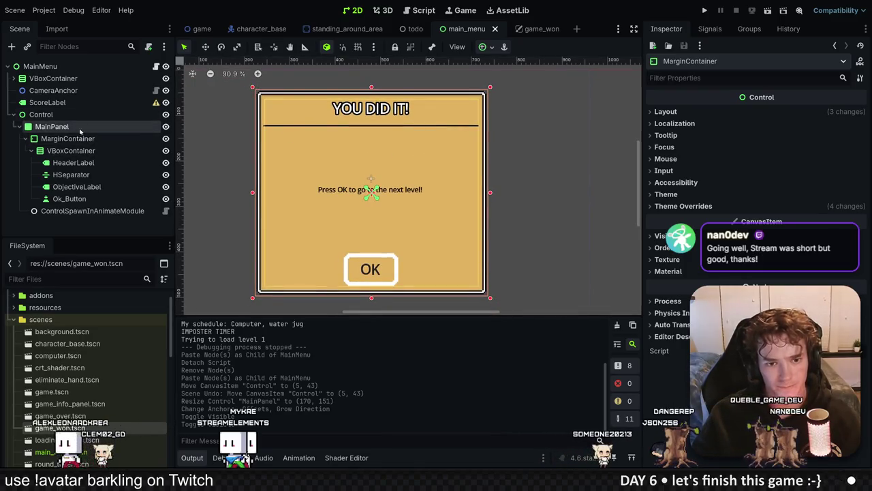
# Change the HeaderLabel text to 'HOW TO PLAY'.
pyautogui.click(93, 175)
pyautogui.click(68, 199)
pyautogui.click(74, 162)
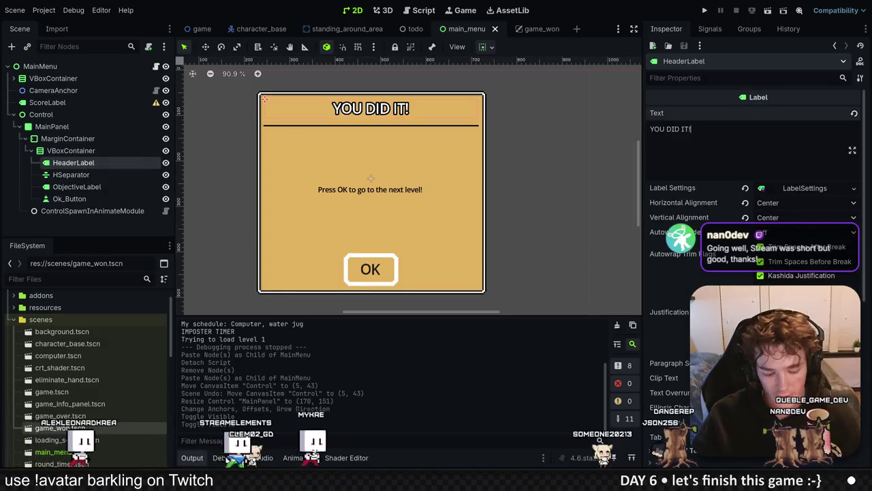
pyautogui.tripleClick(736, 146)
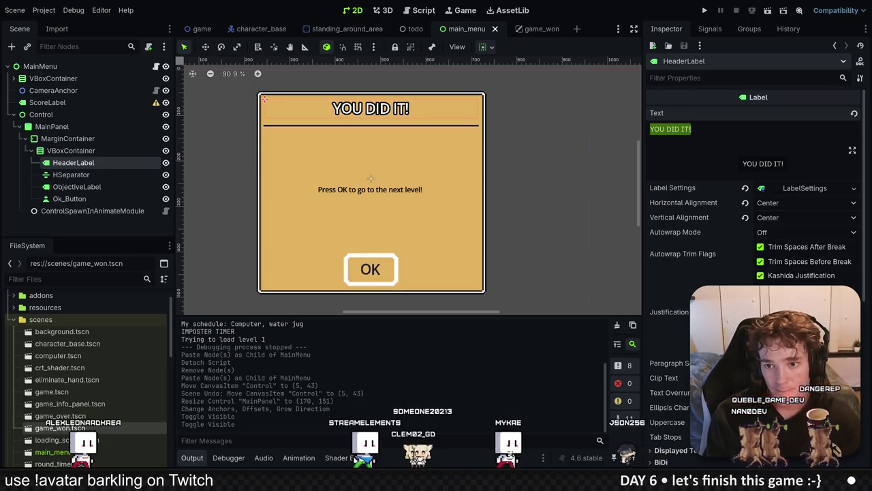
pyautogui.write('ho')
pyautogui.write('HOW TO PLAY')
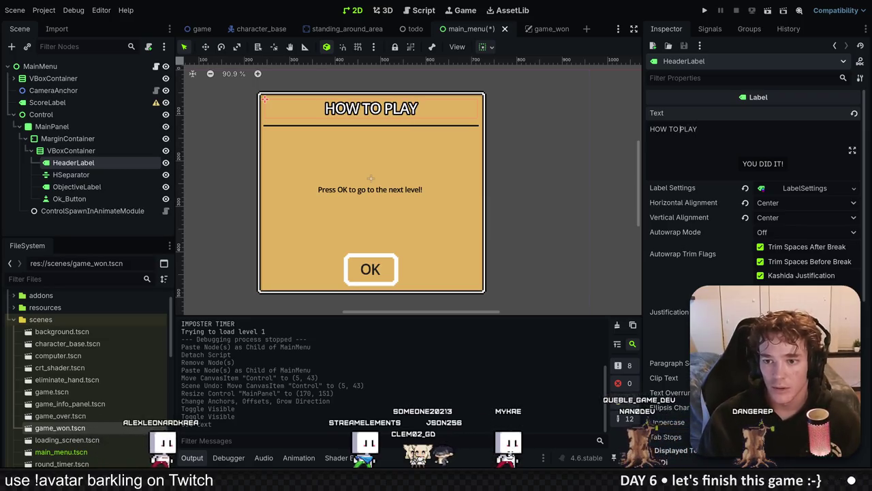
pyautogui.press('Left')
pyautogui.press('Left')
pyautogui.press('Left')
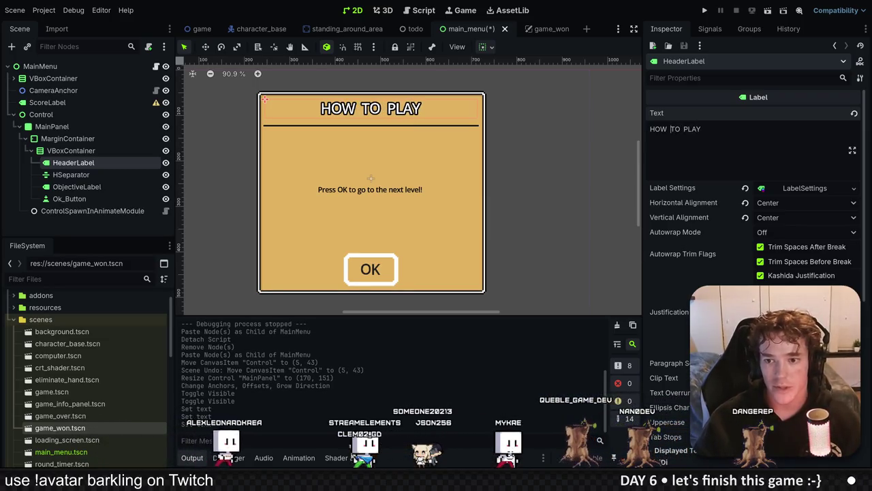
pyautogui.press('End')
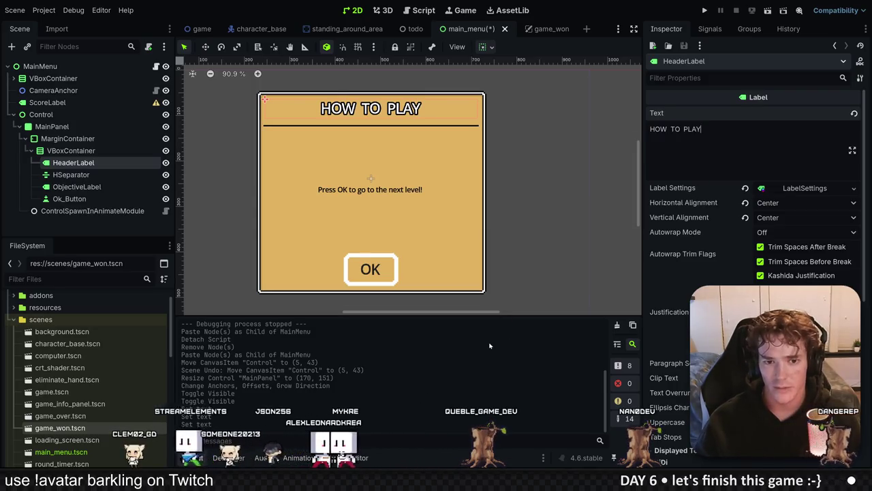
# Set the ObjectiveLabel's vertical alignment to Top, keeping its horizontal alignment centred.
pyautogui.click(77, 187)
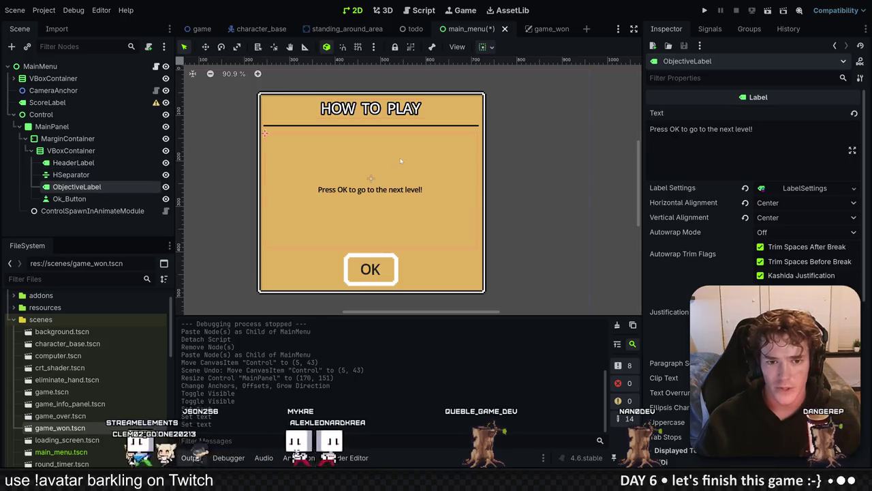
pyautogui.click(143, 223)
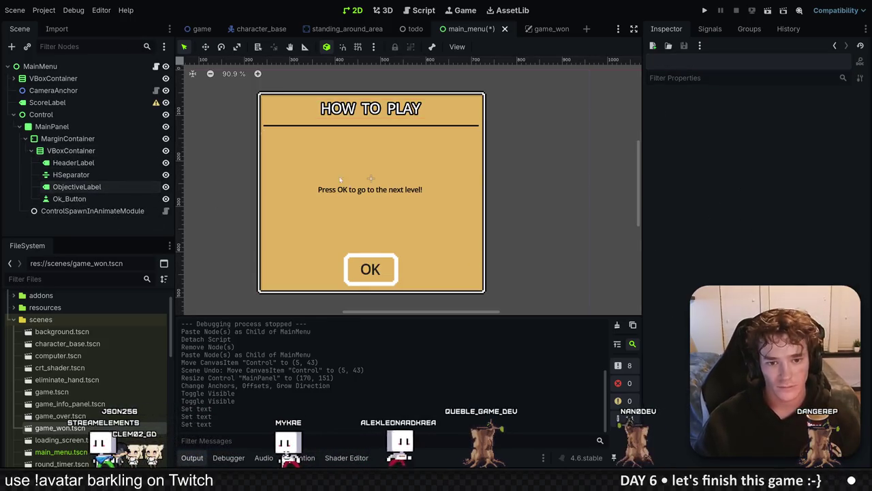
pyautogui.click(77, 187)
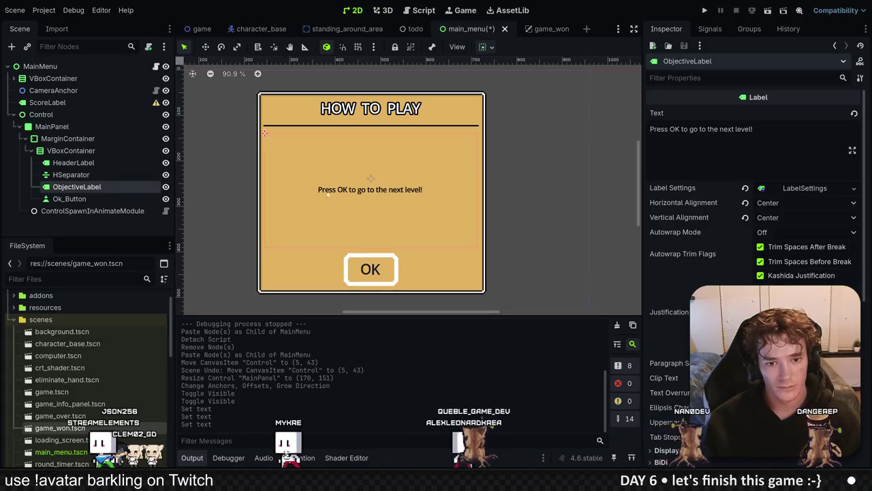
pyautogui.click(776, 203)
pyautogui.click(783, 218)
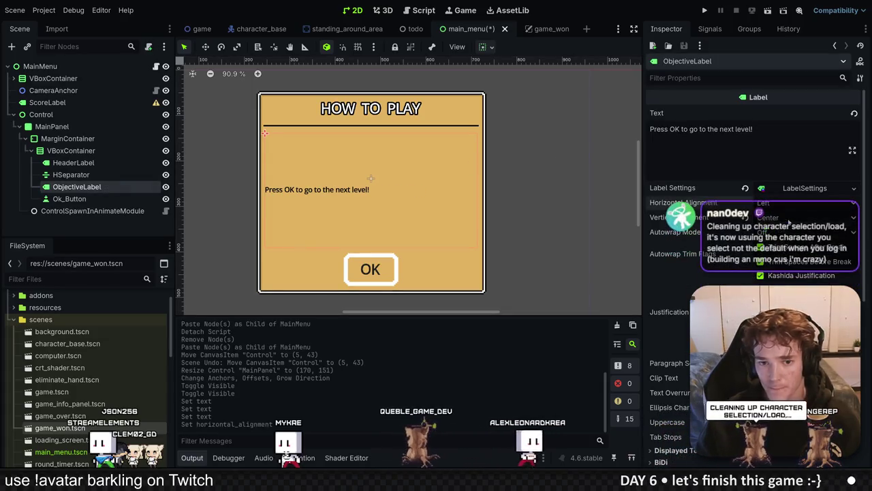
pyautogui.click(776, 232)
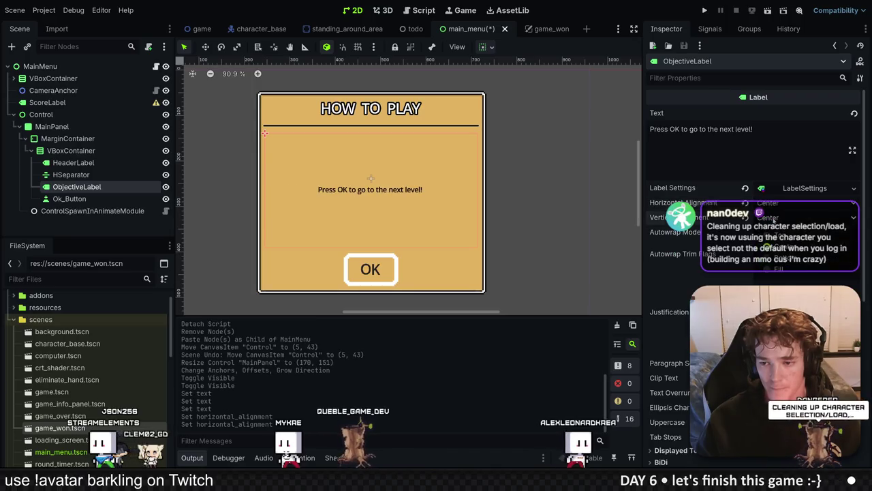
pyautogui.click(776, 232)
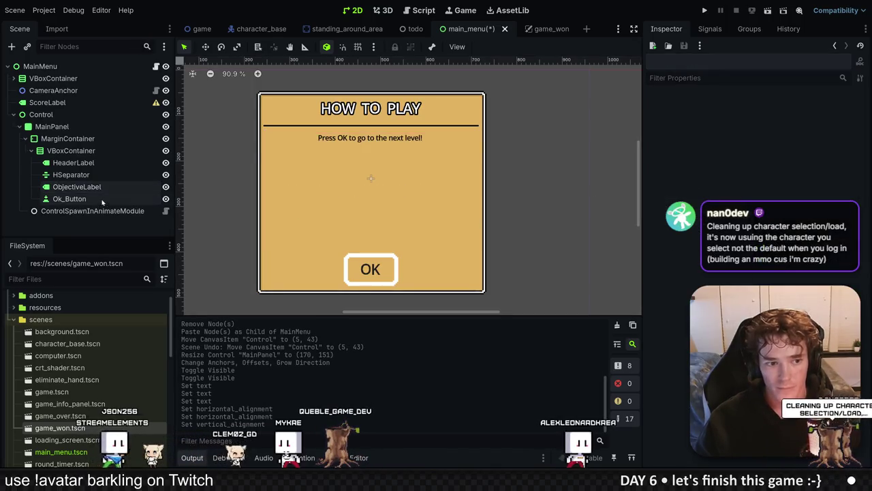
# Drag MainPanel's top and left edges outward, then apply the Center anchor preset.
pyautogui.scroll(-2, 510, 195)
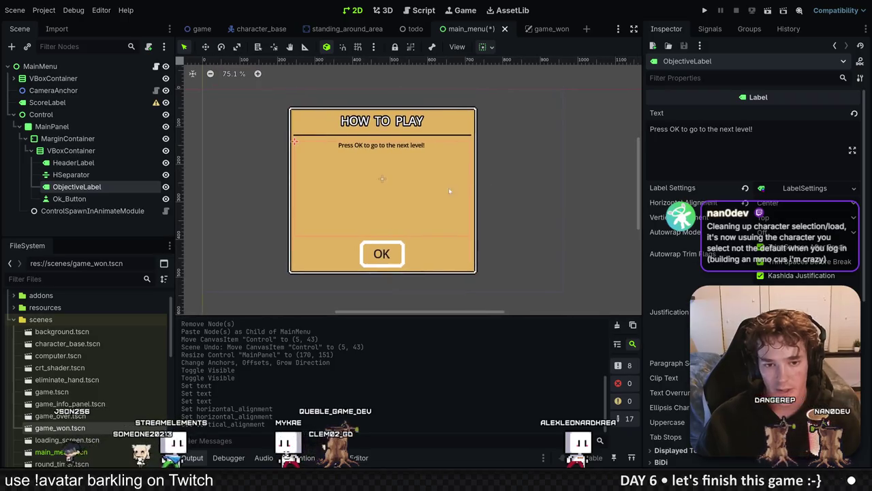
pyautogui.click(140, 113)
pyautogui.click(51, 126)
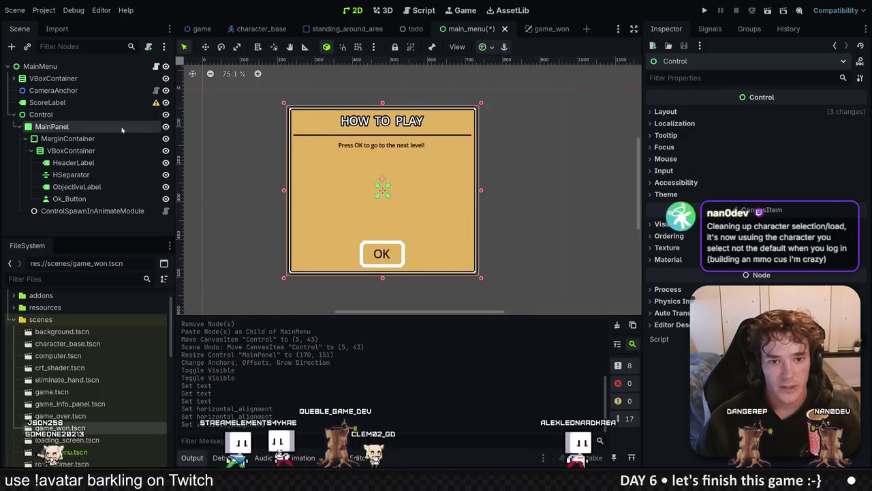
pyautogui.moveTo(382, 106); pyautogui.dragTo(385, 93)
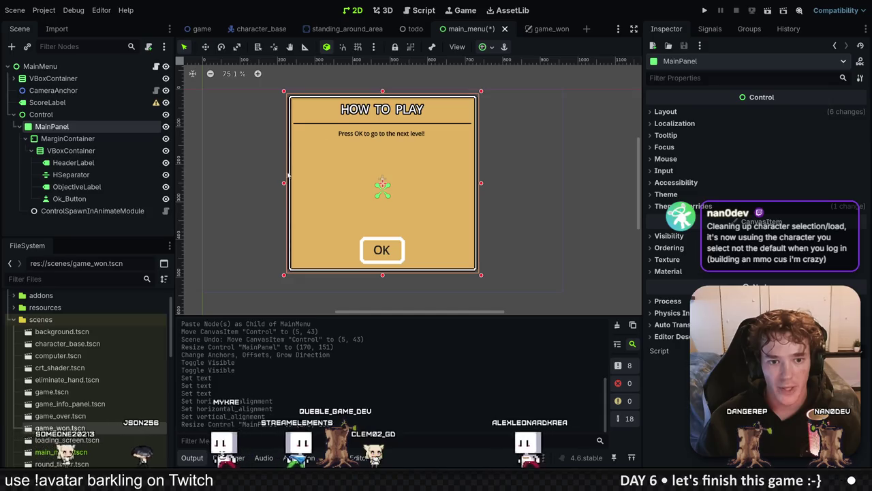
pyautogui.moveTo(283, 182); pyautogui.dragTo(245, 183)
pyautogui.click(482, 46)
pyautogui.click(512, 104)
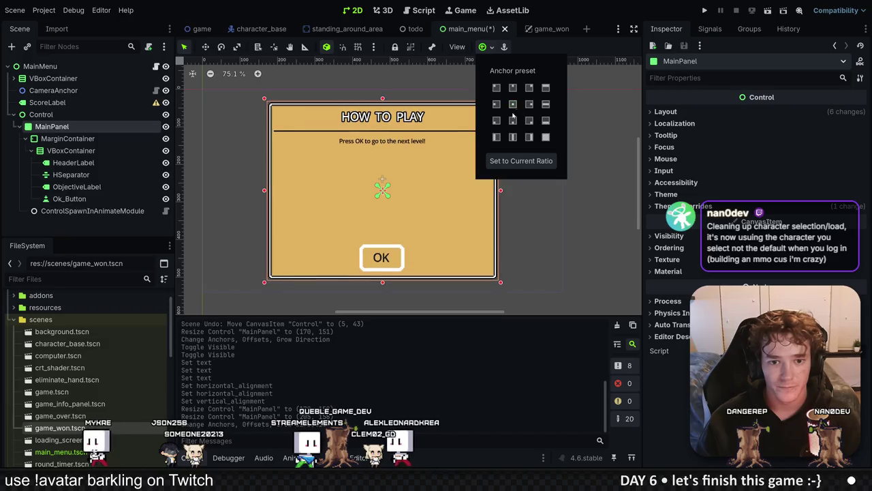
pyautogui.click(123, 218)
# Select the ObjectiveLabel and place the cursor in its Text field.
pyautogui.click(69, 198)
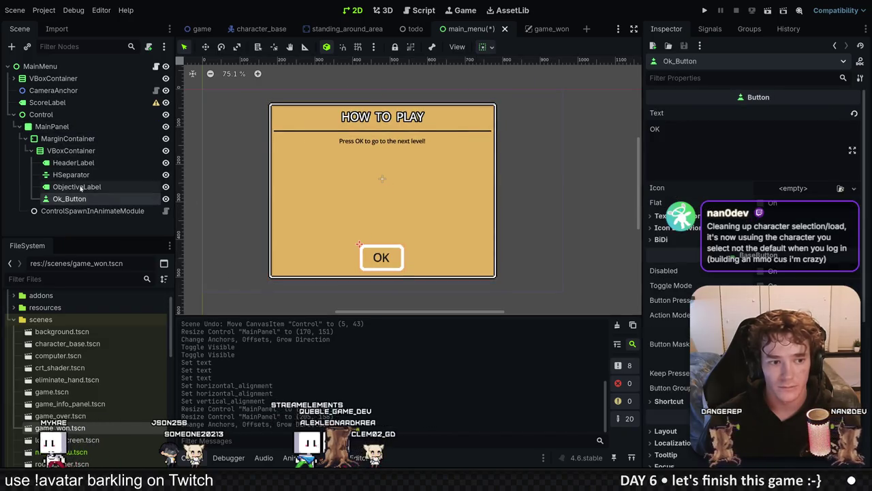
pyautogui.click(76, 187)
pyautogui.click(753, 129)
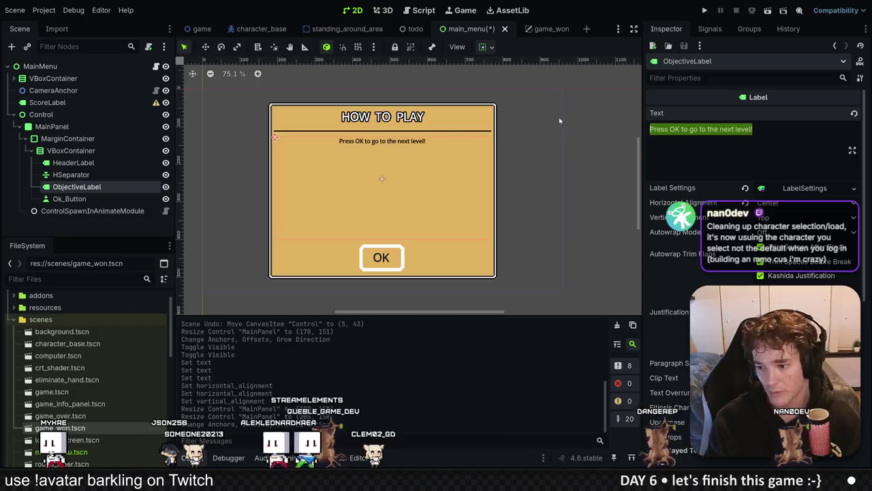
# Enter 'Each round, characters will spawn into the office. Some of these characters will be imposters.' as rule 1.
pyautogui.write('1. Each round, ')
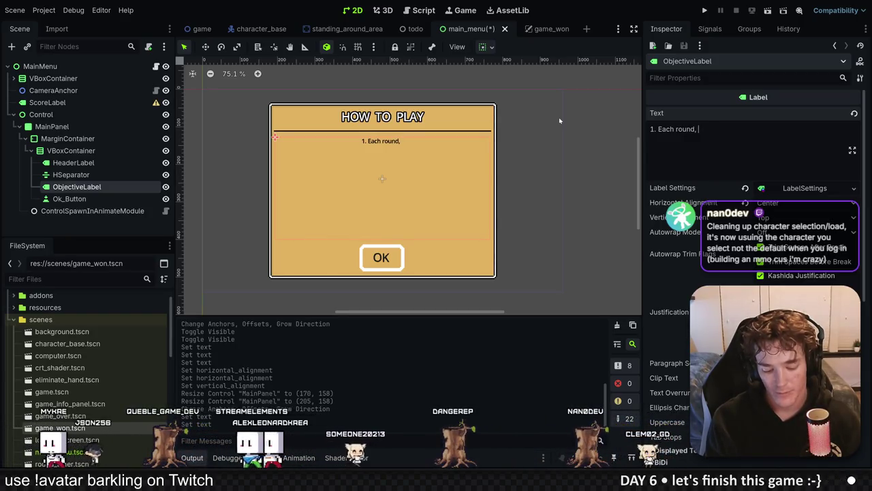
pyautogui.write('NPC')
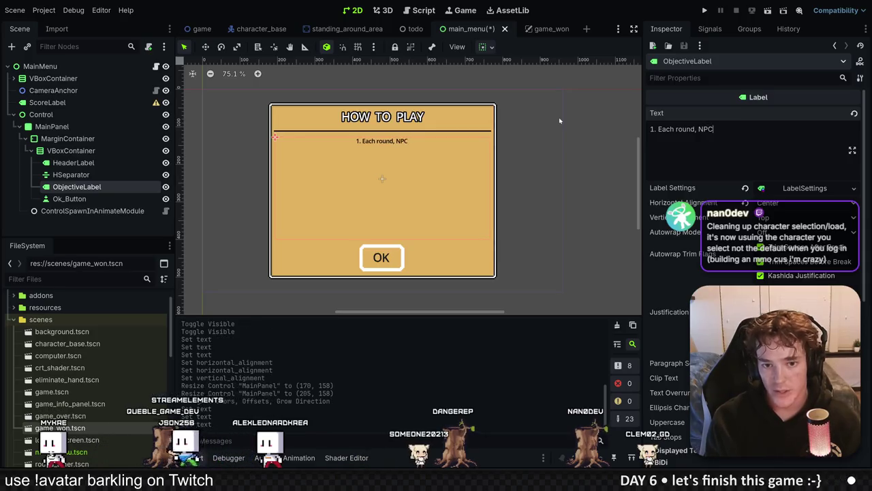
pyautogui.write('s will spaw')
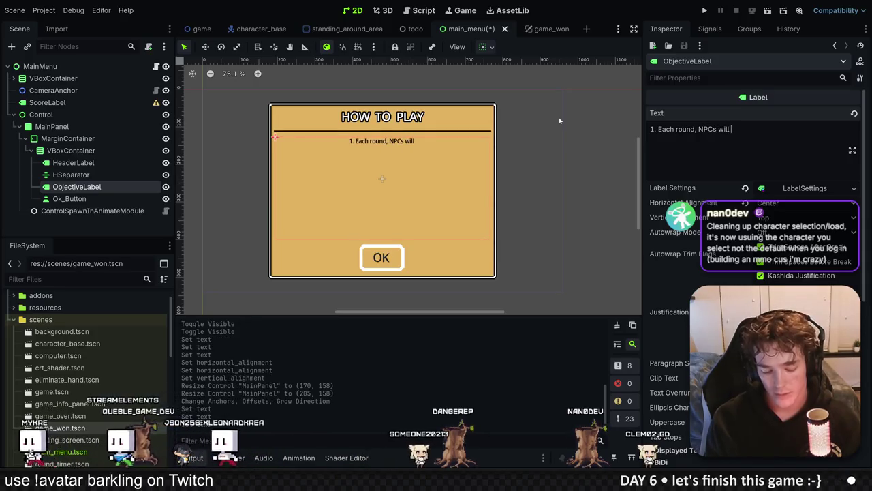
pyautogui.press('BackSpace')
pyautogui.press('BackSpace')
pyautogui.press('BackSpace')
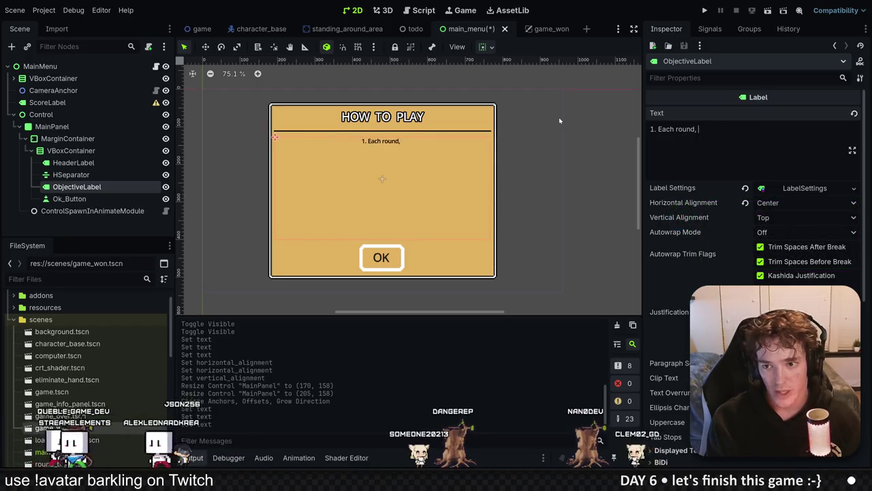
pyautogui.write('characters will ')
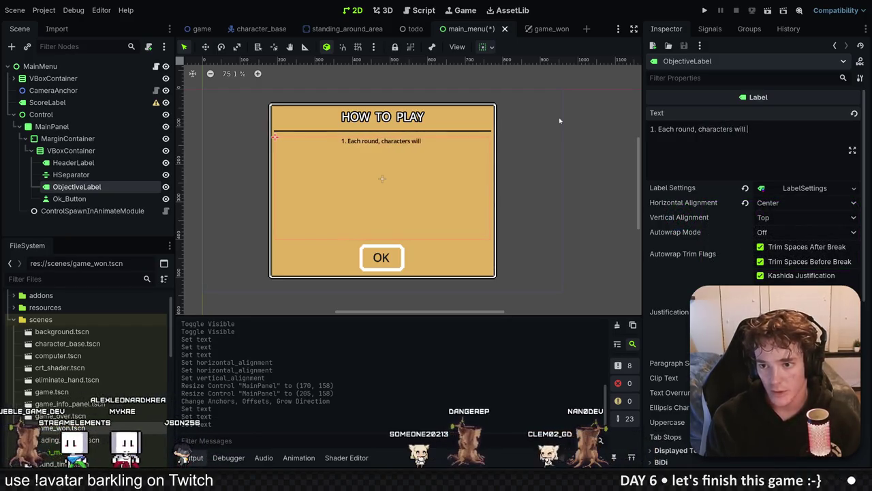
pyautogui.write('spawn into t')
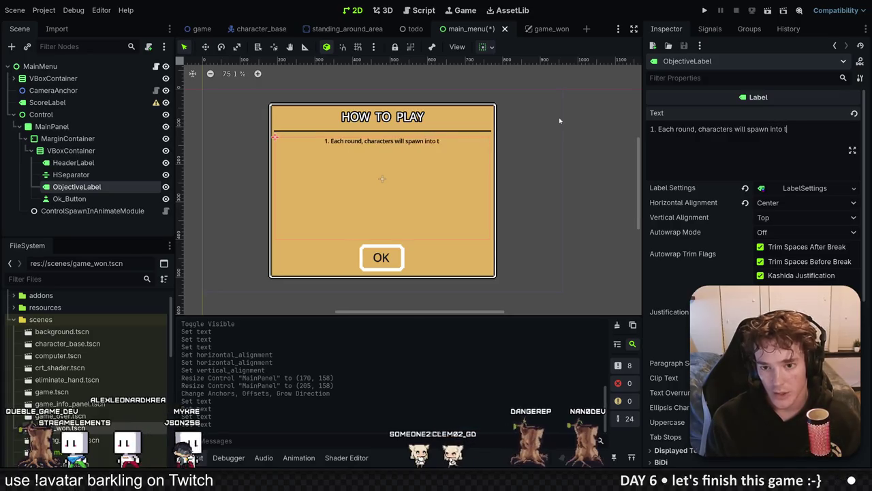
pyautogui.write('he office')
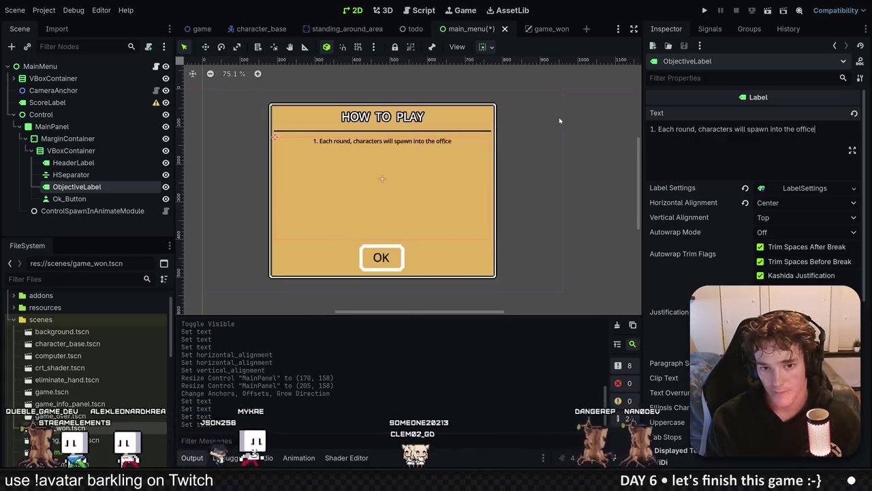
pyautogui.write('. Some of these charact')
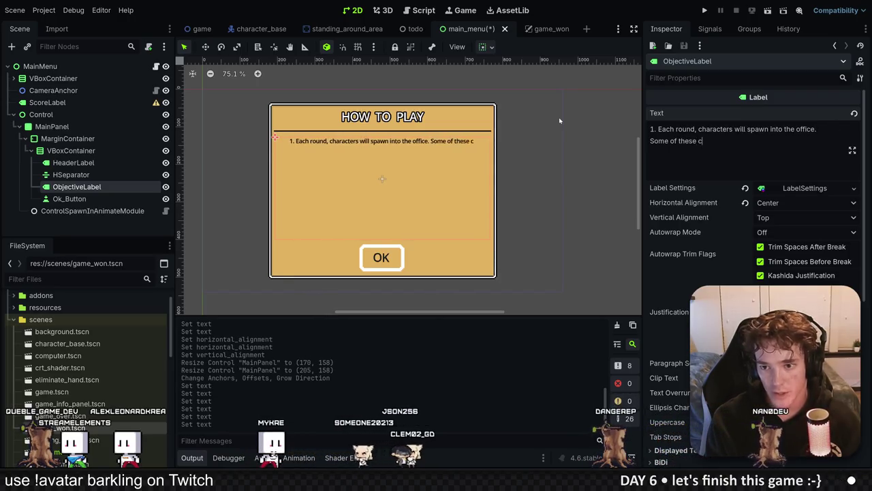
pyautogui.write('ers')
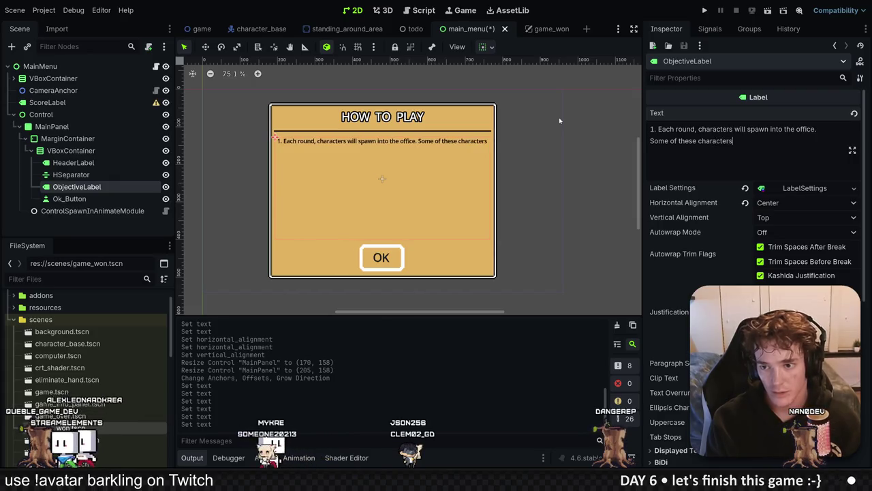
pyautogui.write(' will be imposters')
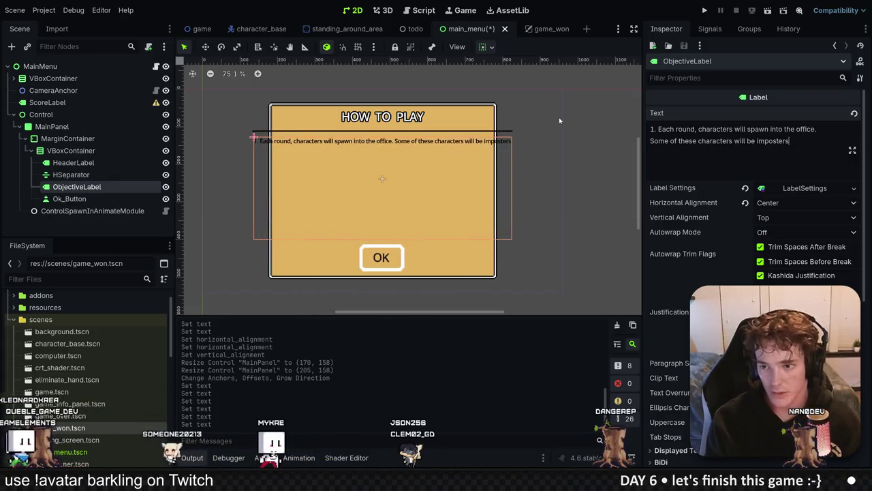
pyautogui.write('.')
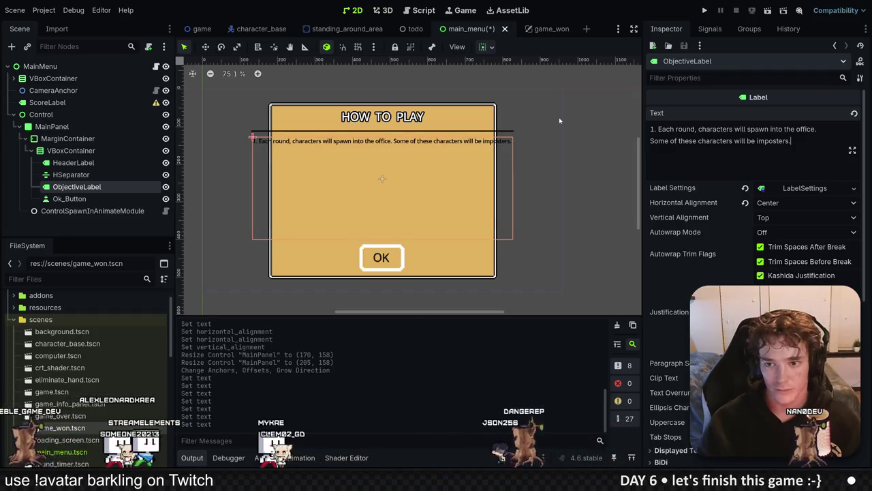
pyautogui.click(852, 150)
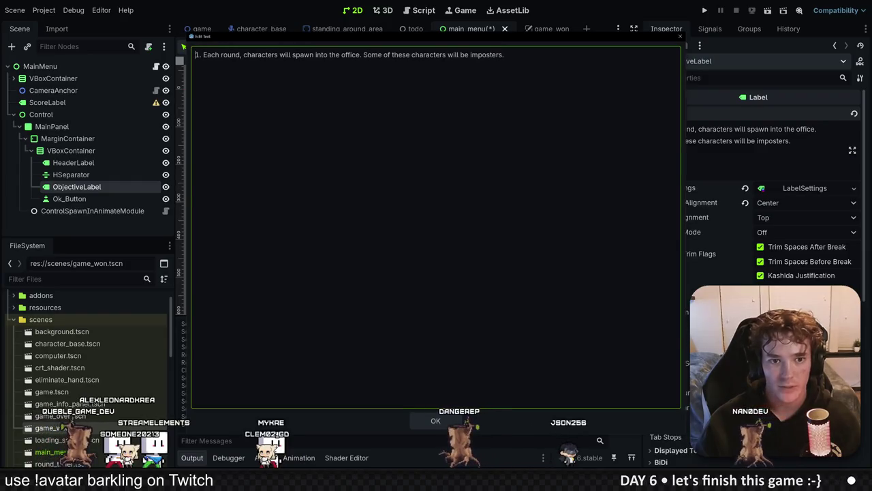
# Put the second sentence on its own line in the Edit Text dialog and confirm.
pyautogui.click(364, 55)
pyautogui.press('BackSpace')
pyautogui.press('Return')
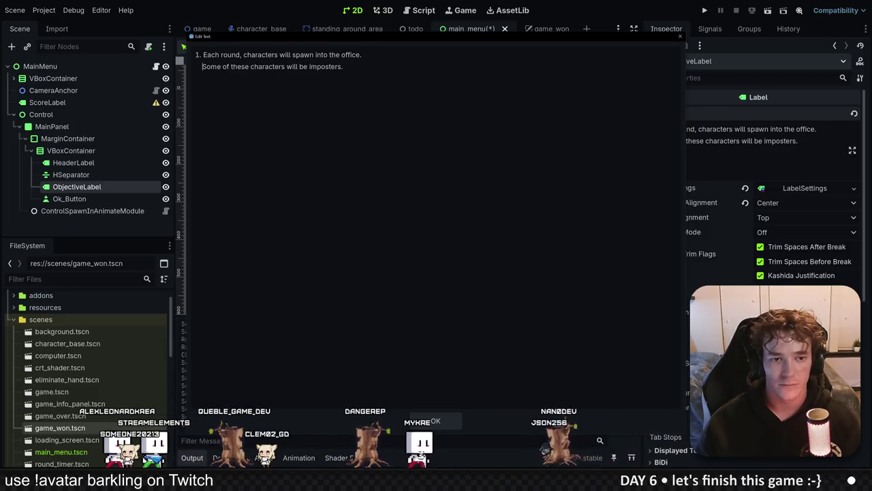
pyautogui.click(441, 417)
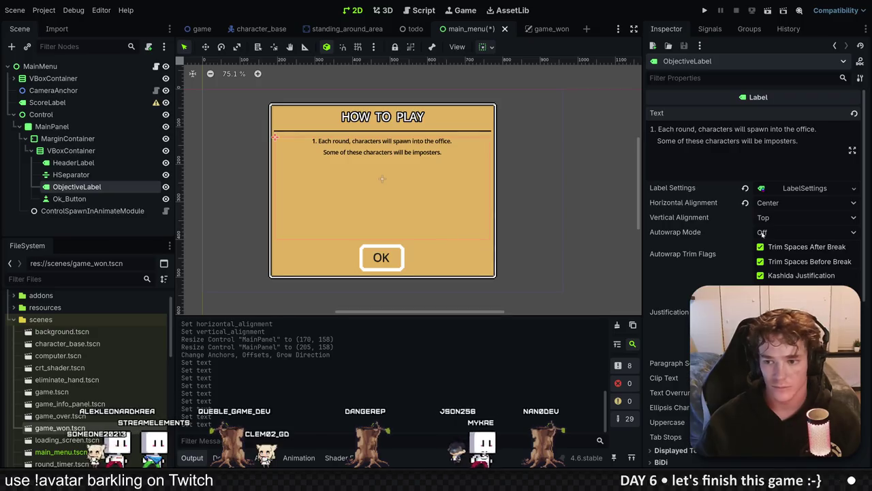
# Switch the objective text's horizontal alignment to Left and back to Center.
pyautogui.click(777, 203)
pyautogui.click(784, 218)
pyautogui.click(784, 204)
pyautogui.click(774, 232)
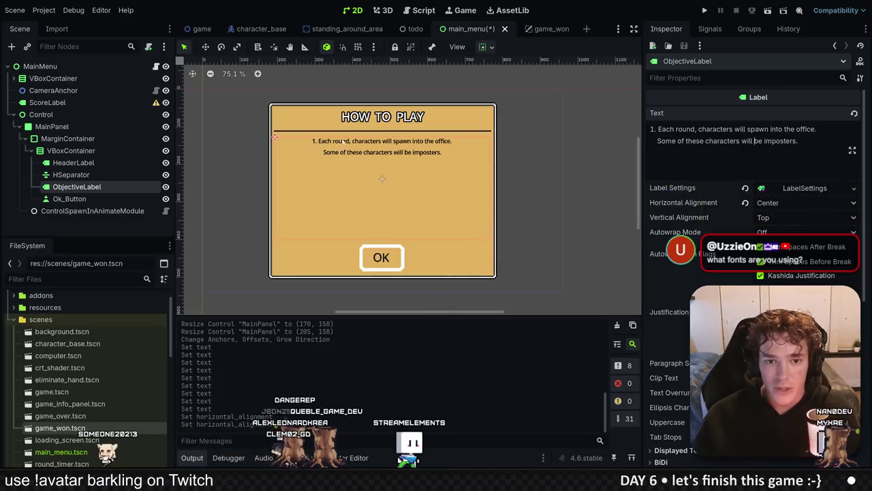
# Delete the leading '1.' numbering from the objective Text field.
pyautogui.scroll(2, 387, 151)
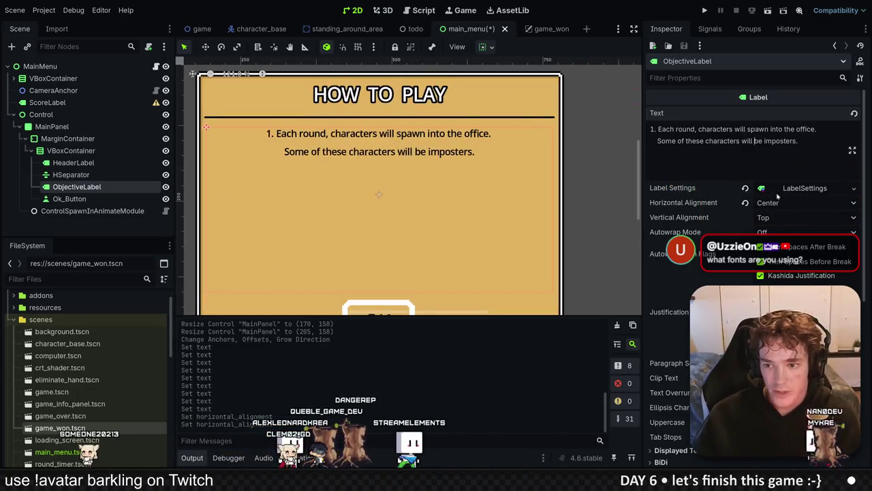
pyautogui.scroll(-3, 450, 146)
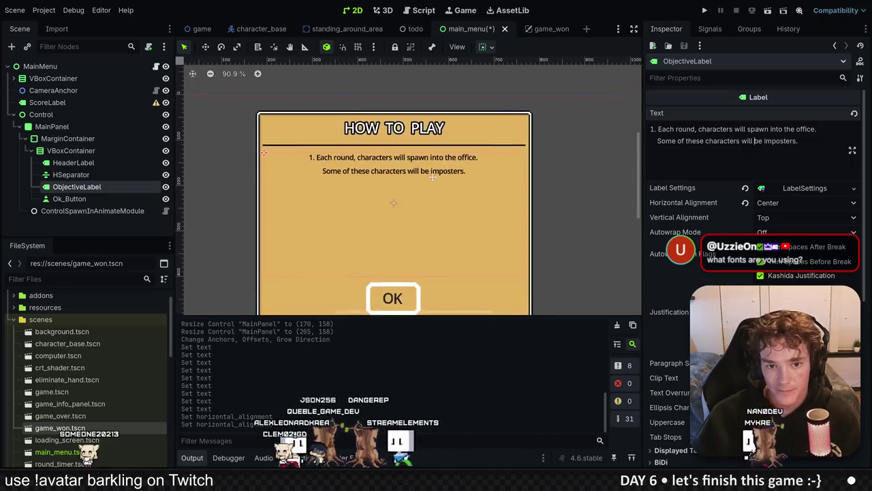
pyautogui.moveTo(479, 315); pyautogui.dragTo(479, 338)
pyautogui.scroll(-2, 480, 163)
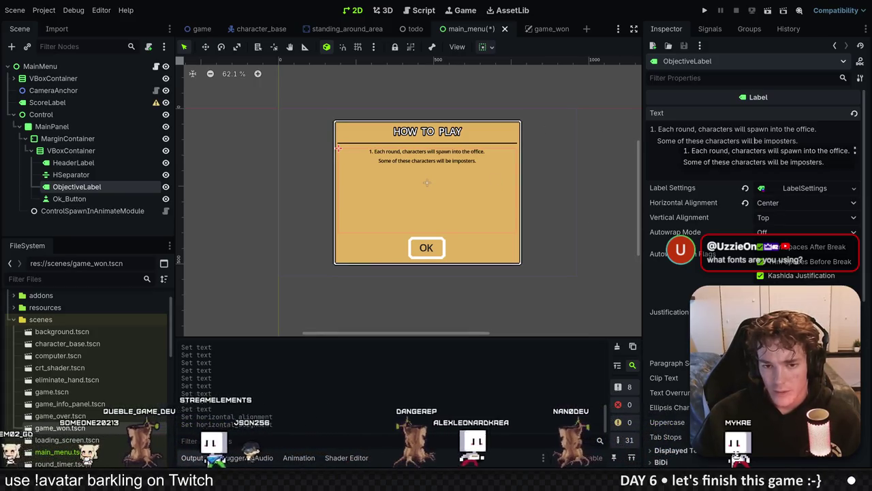
pyautogui.click(657, 129)
pyautogui.press('BackSpace')
pyautogui.press('BackSpace')
pyautogui.press('BackSpace')
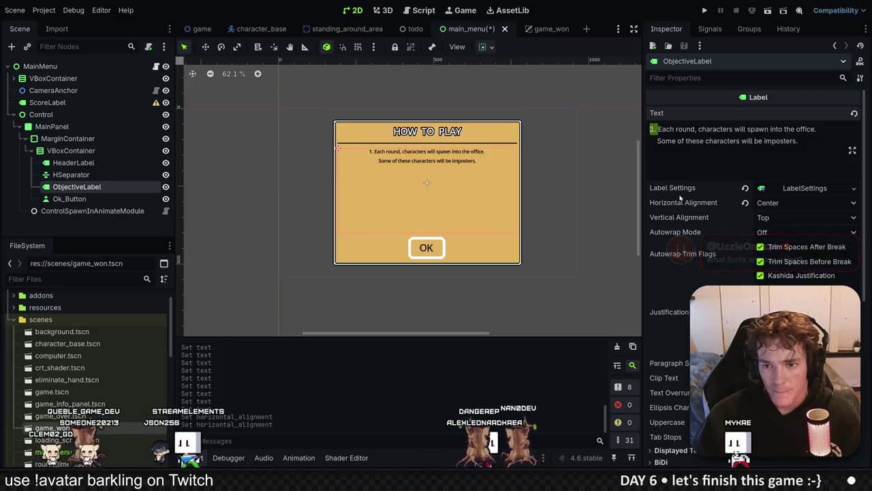
pyautogui.click(852, 150)
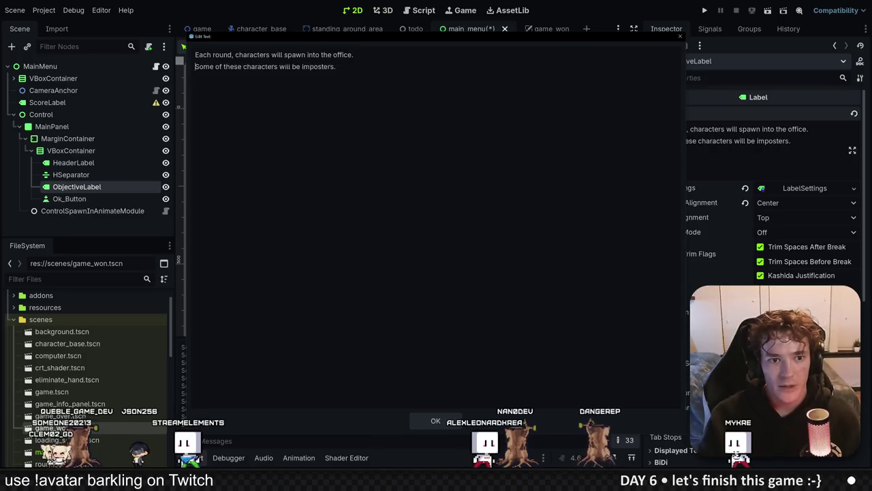
# Rejoin the opening sentences, then add a goal line about analysing each character and an imposter-habits heading.
pyautogui.press('BackSpace')
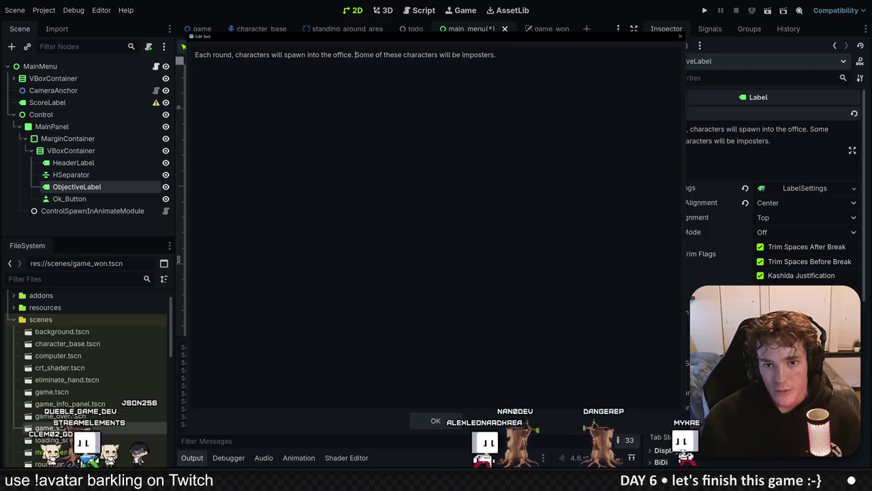
pyautogui.press('End')
pyautogui.press('Return')
pyautogui.write('Your goal is to ')
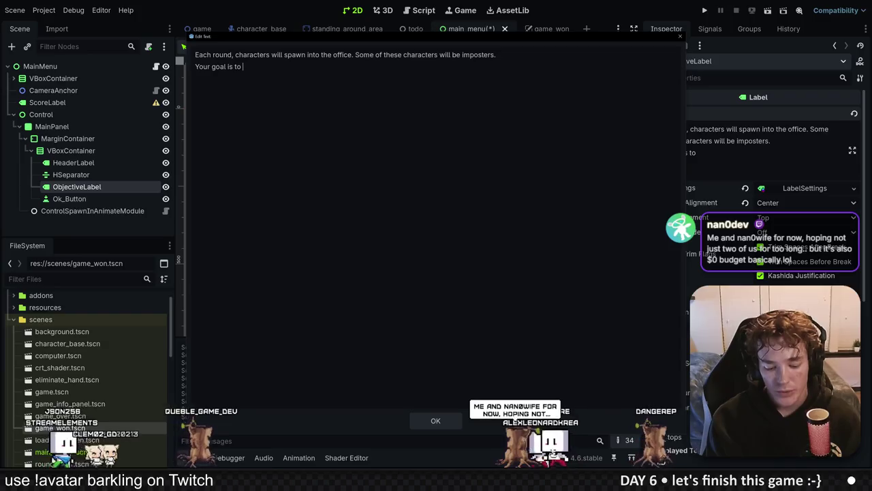
pyautogui.write('analyze')
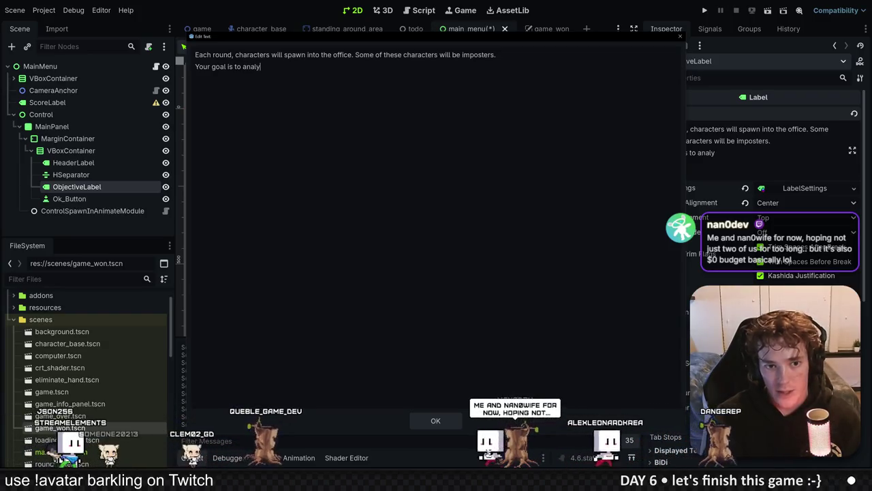
pyautogui.write(' the behaviors of eac')
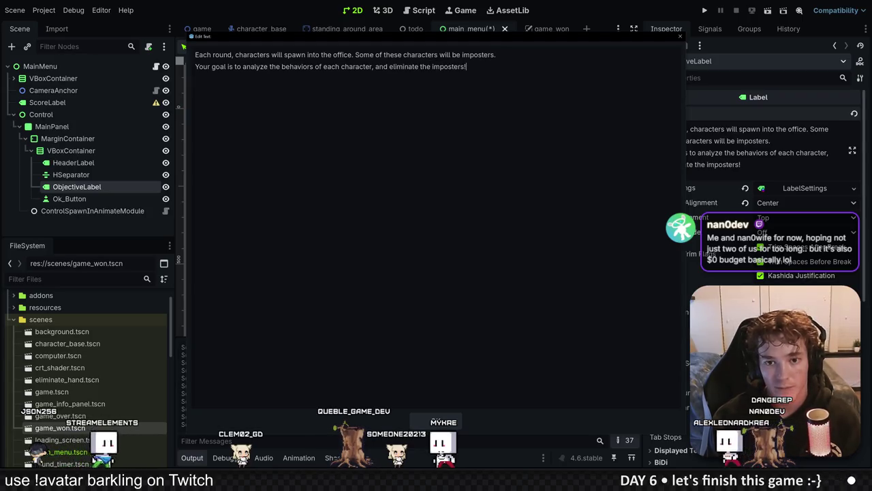
pyautogui.press('Return')
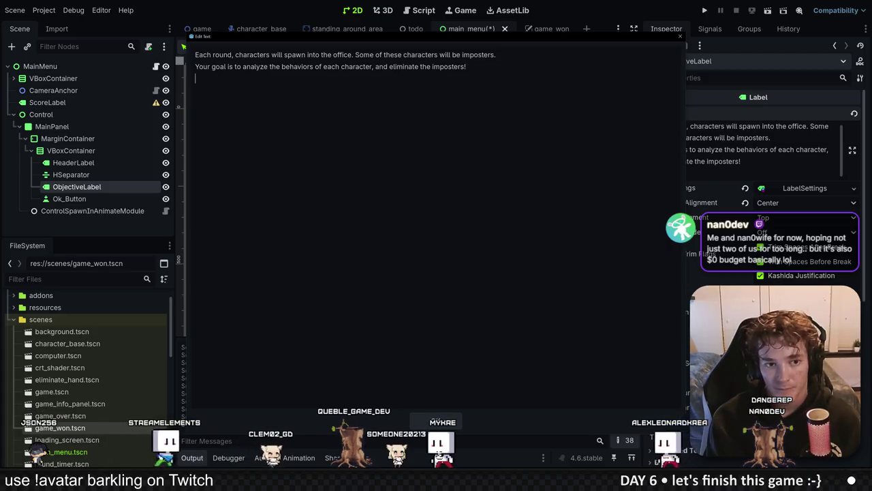
pyautogui.press('Return')
pyautogui.write('Imposters may')
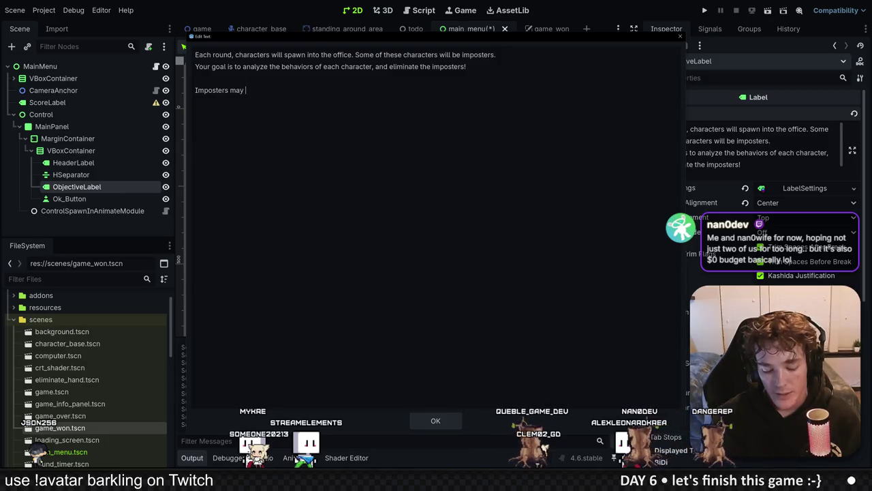
pyautogui.press('BackSpace')
pyautogui.press('BackSpace')
pyautogui.press('BackSpace')
pyautogui.write('have these ba')
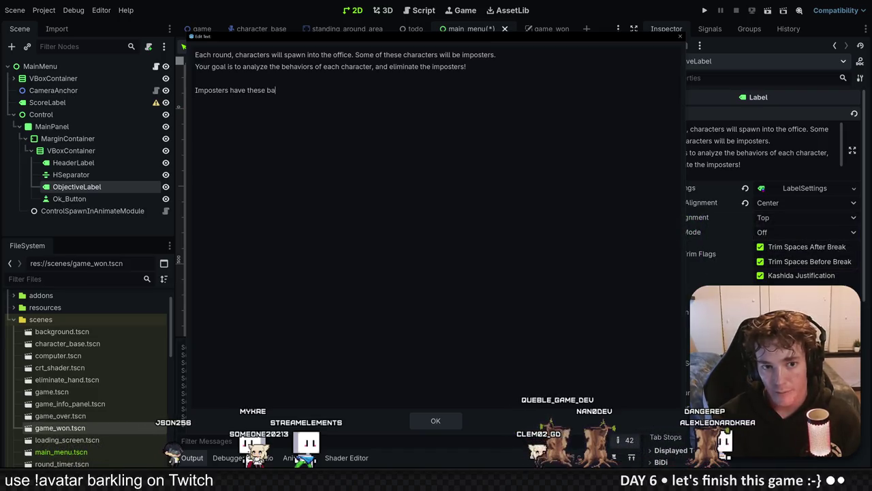
pyautogui.write('d habits:')
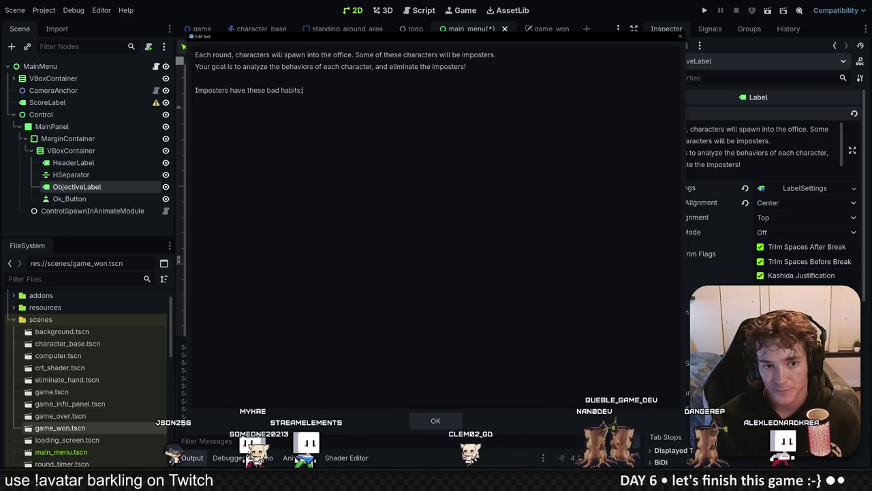
# List three imposter habits: inconsistent shifting schedules, random pauses deciding what to do, and slipping up.
pyautogui.press('Return')
pyautogui.write('1. Th')
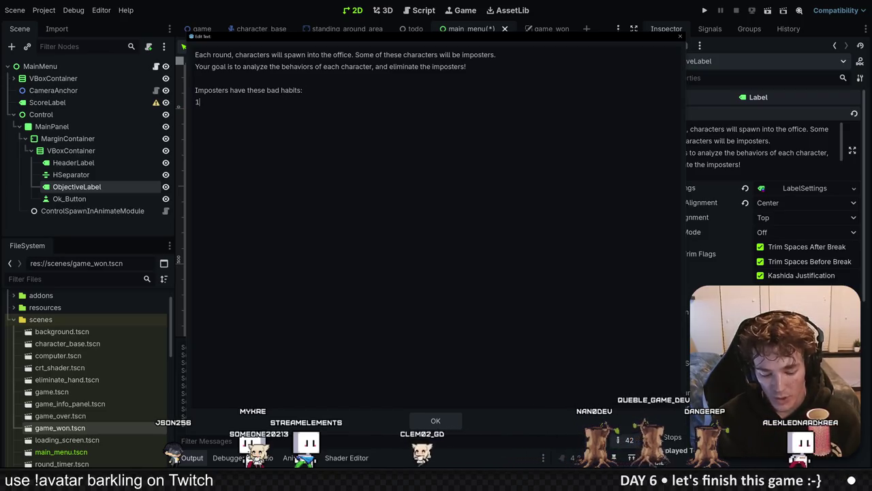
pyautogui.write('eir sch')
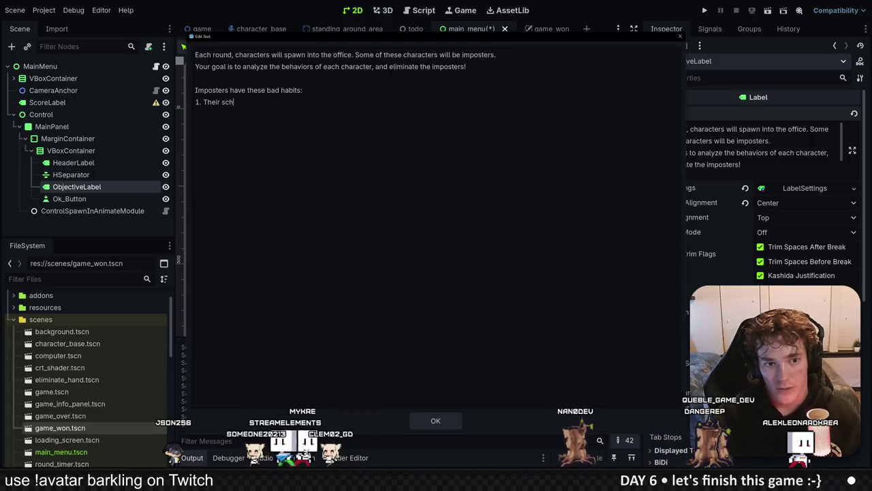
pyautogui.write('edules are not c')
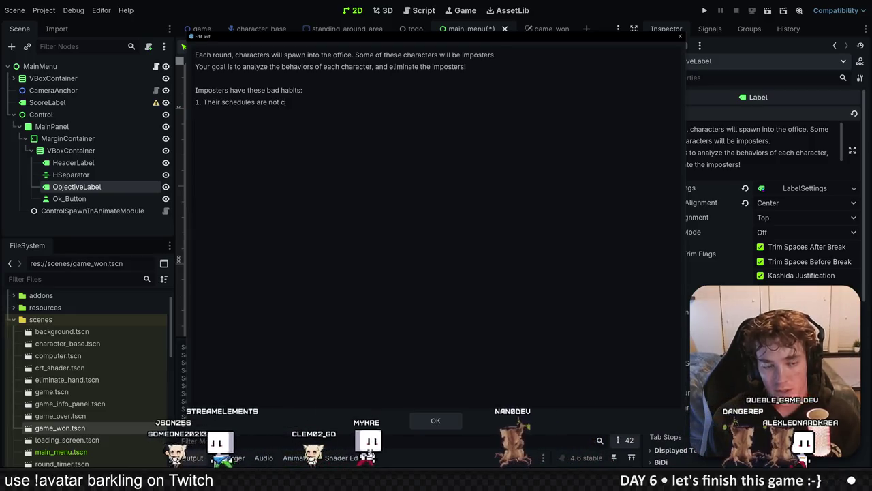
pyautogui.write('onsistent,')
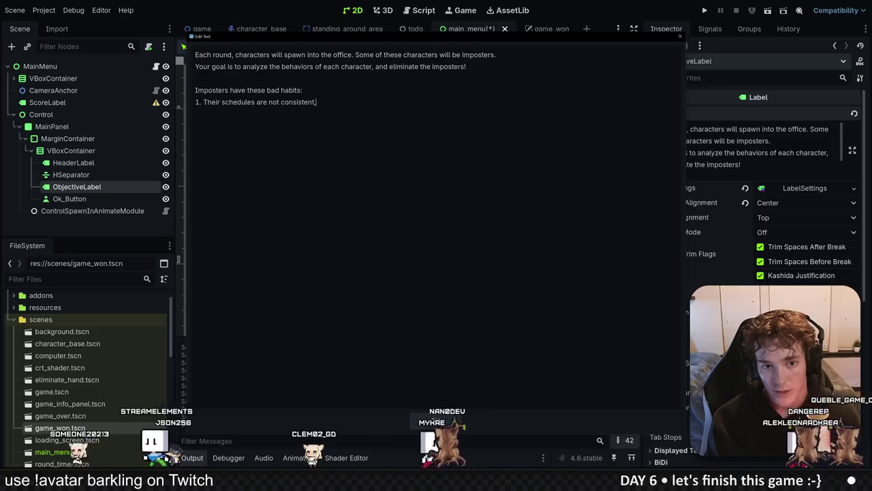
pyautogui.write(' and shift often!')
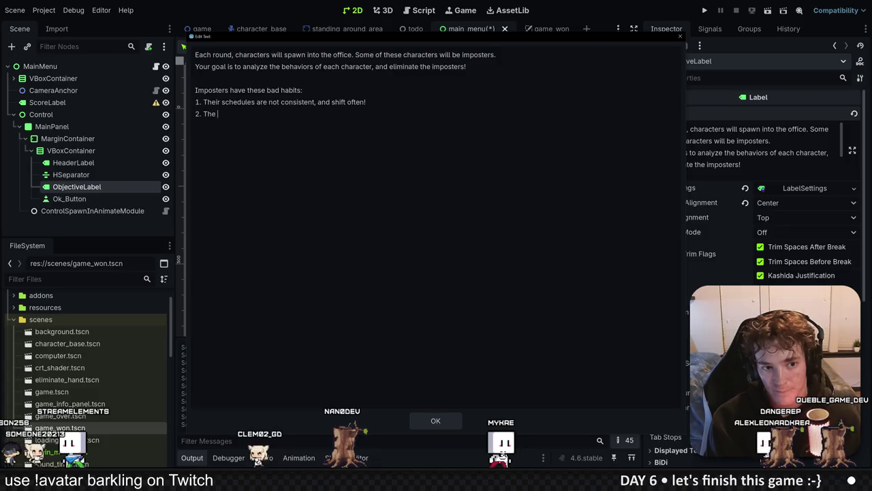
pyautogui.write('pause ')
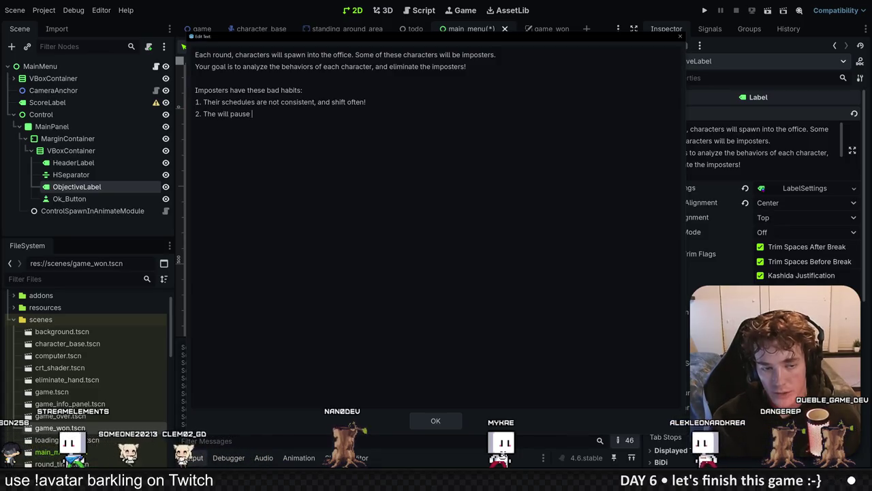
pyautogui.write('randomly whe')
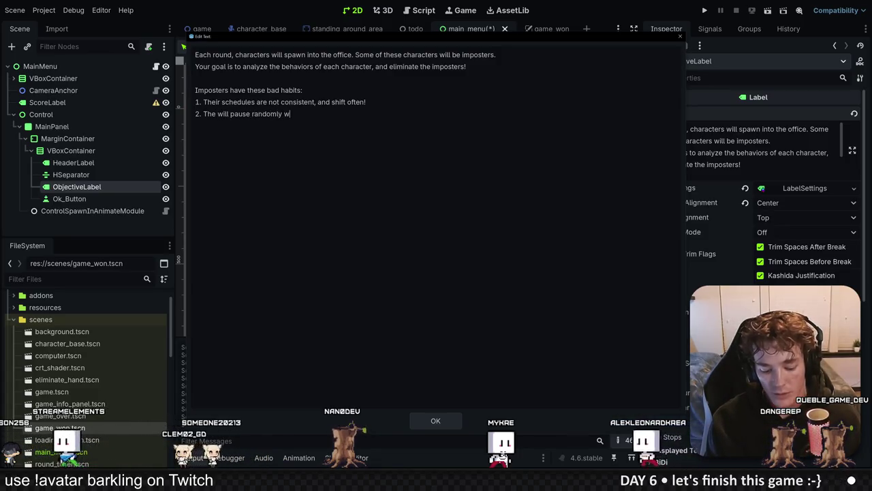
pyautogui.write('n ')
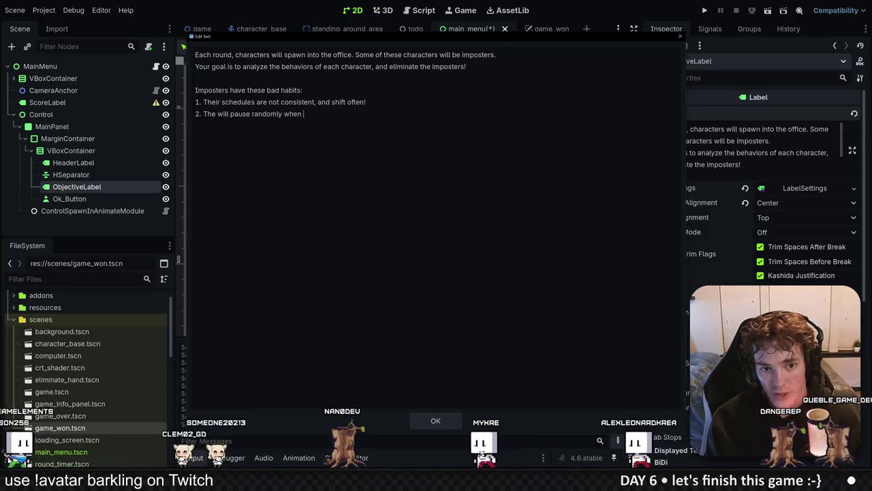
pyautogui.write('deciding what to ')
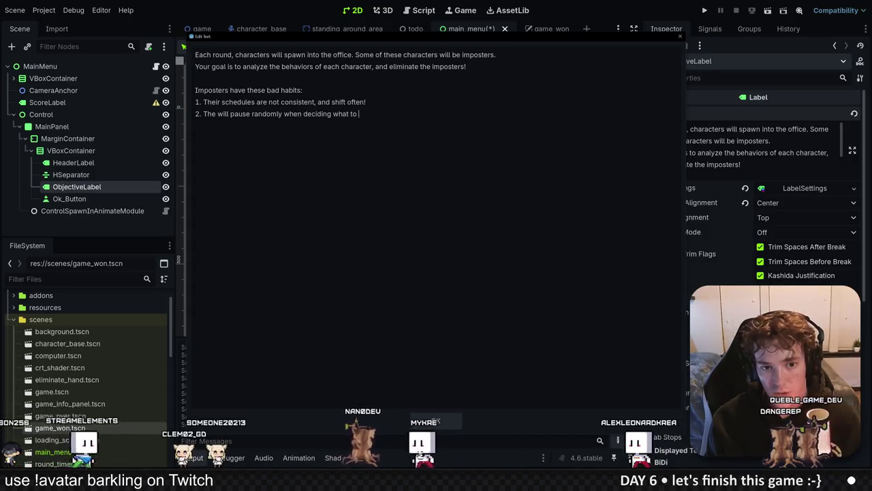
pyautogui.write('do next')
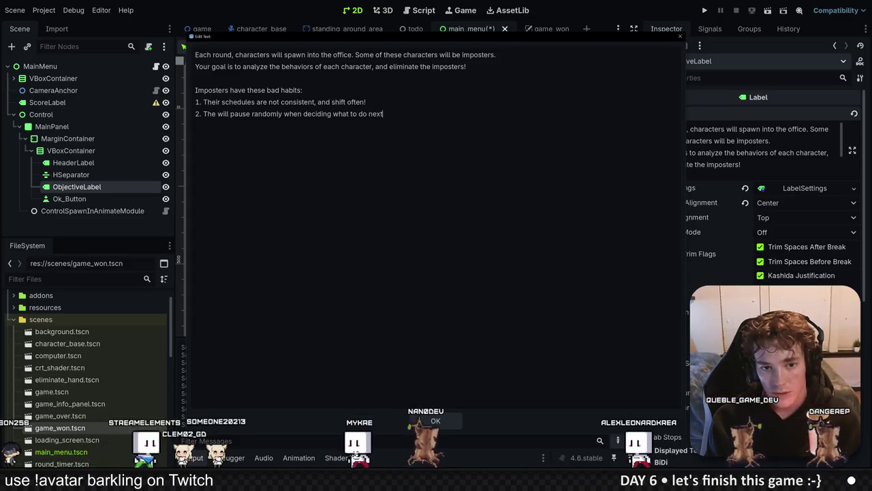
pyautogui.write('!')
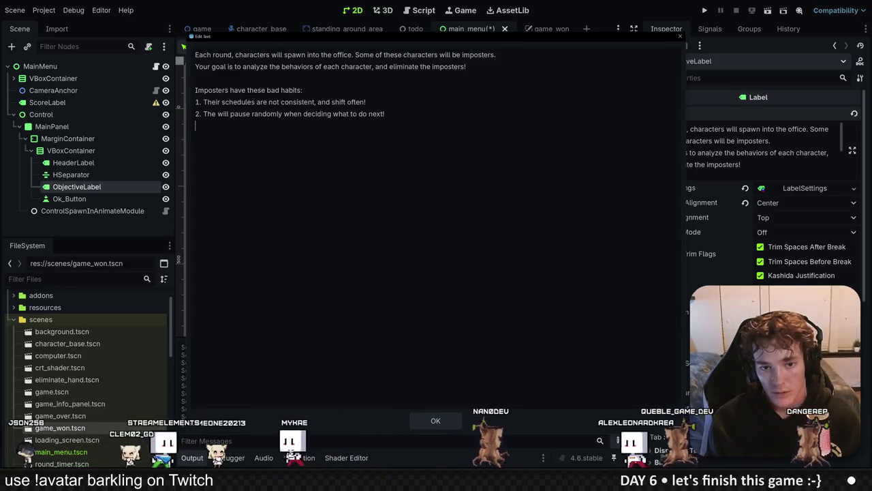
pyautogui.press('Return')
pyautogui.write('3. ')
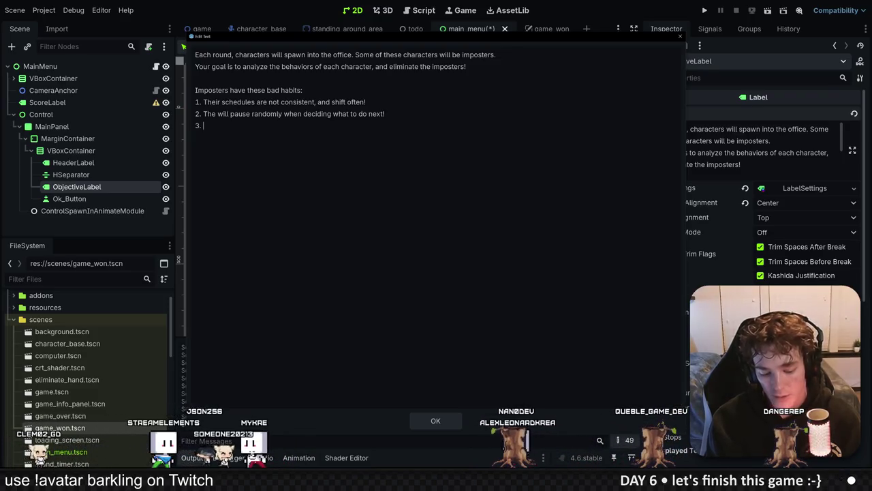
pyautogui.write('They may s')
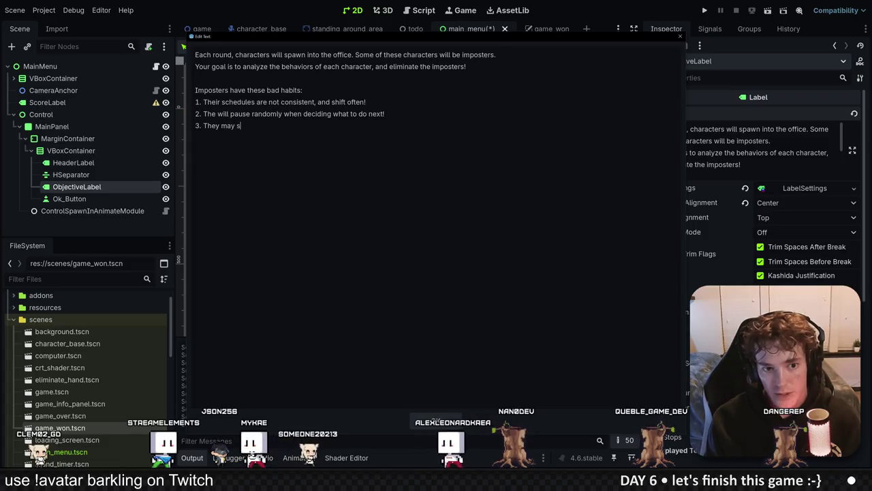
pyautogui.write('lip up, and accidentally')
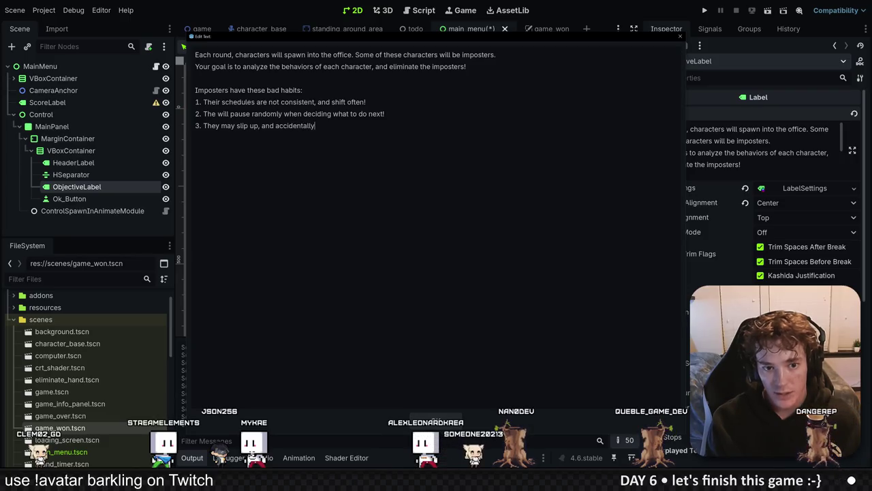
pyautogui.write(' say something sus')
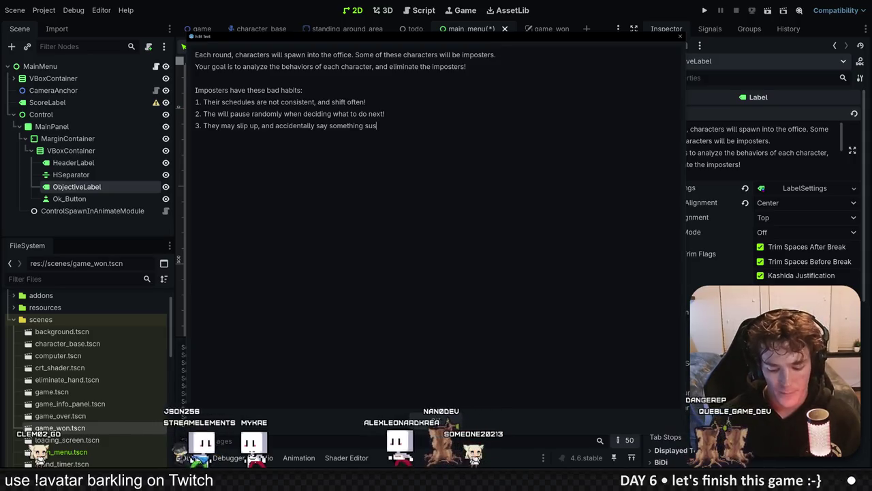
pyautogui.write('!')
# Add the rules: remaining characters move on, score 1 per remaining character each round, 6 rounds total.
pyautogui.press('Return')
pyautogui.press('Return')
pyautogui.write('Score is ca')
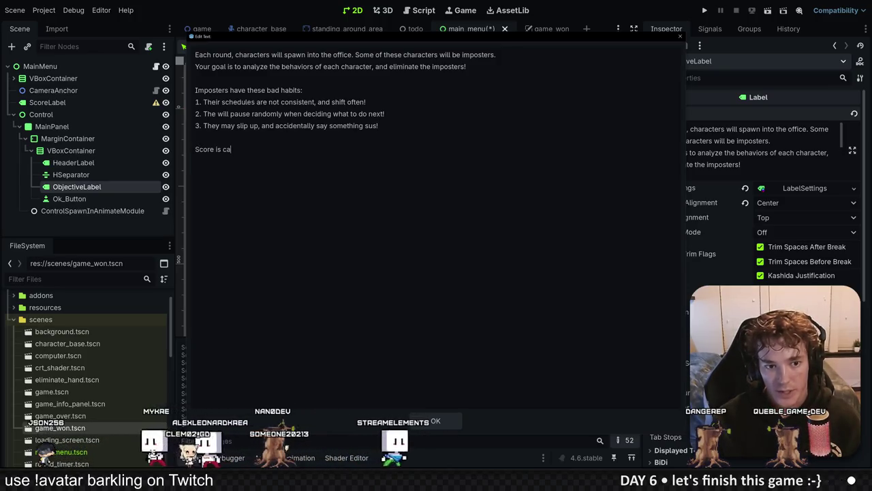
pyautogui.write('lcula')
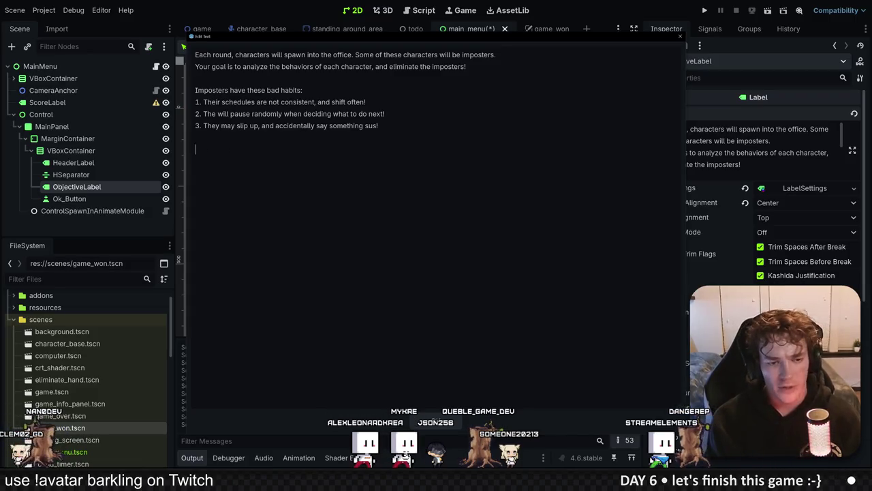
pyautogui.write('Re')
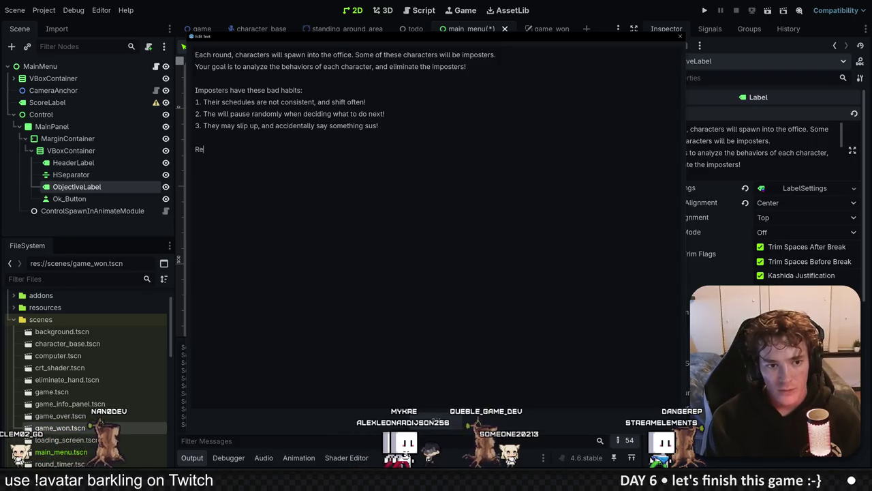
pyautogui.write('maining character')
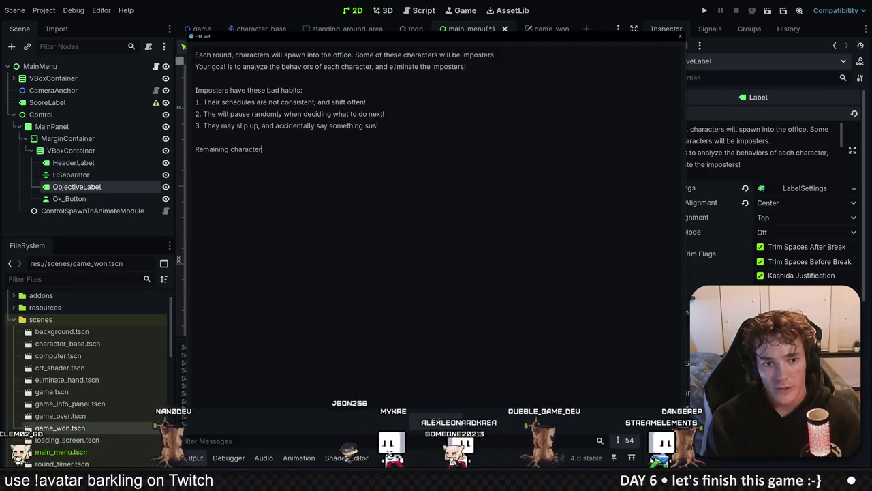
pyautogui.write('s move on to ')
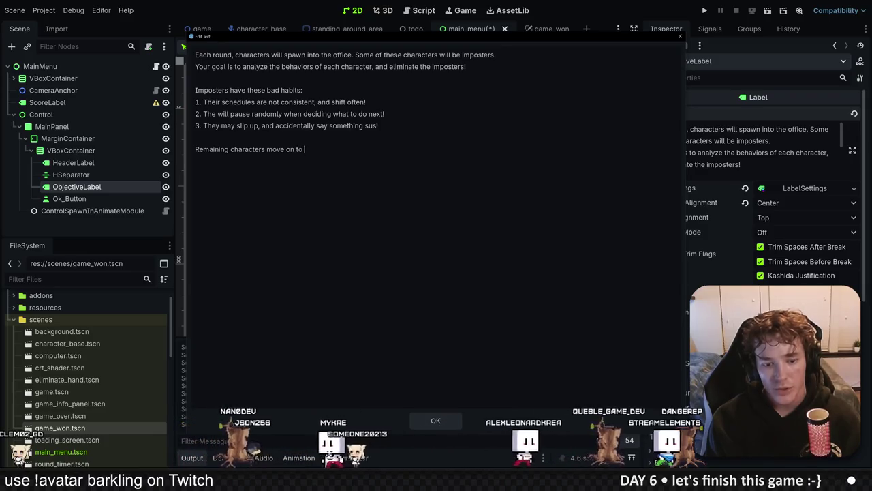
pyautogui.write('the next rounds,')
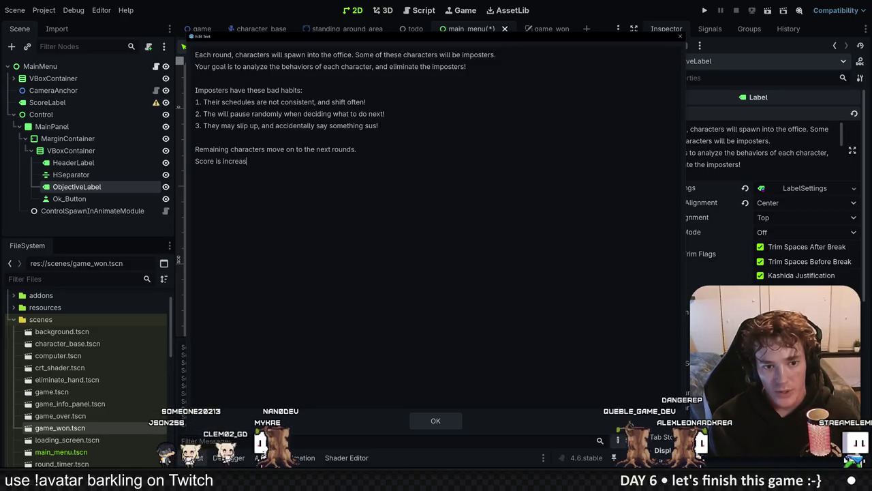
pyautogui.write('y 1 for each remaini')
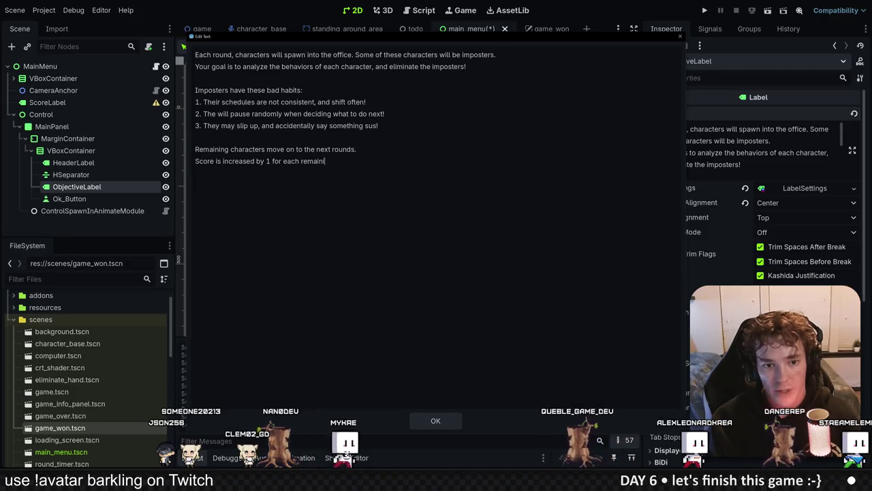
pyautogui.write('ng character at the end of ')
pyautogui.write('each round. ')
pyautogui.write('There are 6')
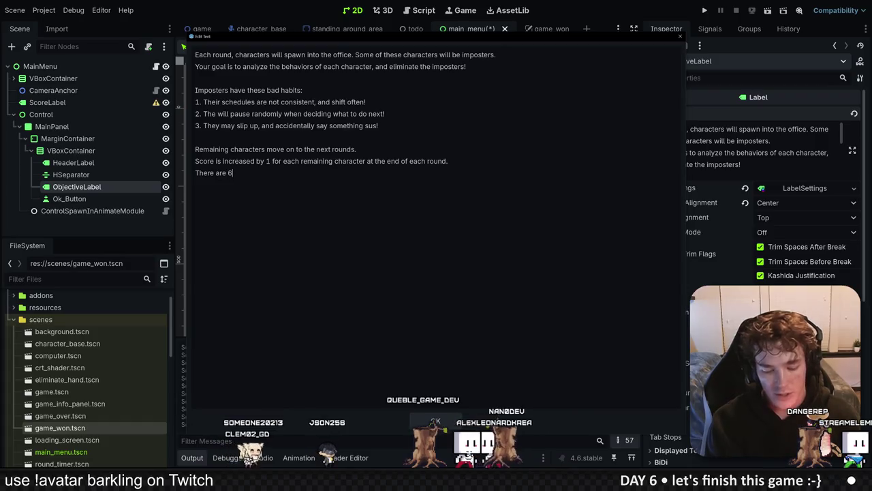
pyautogui.write(' rounds in totoal.')
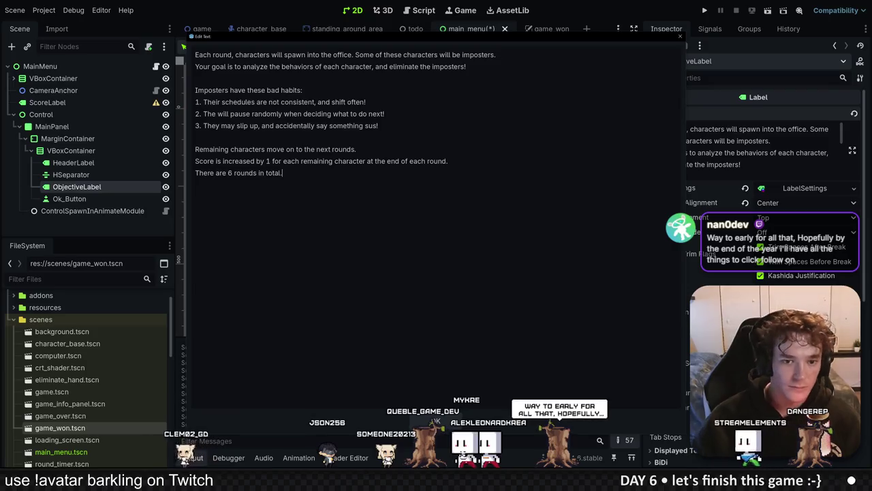
pyautogui.press('Escape')
# Set the instructions label's font size to 14.
pyautogui.scroll(2, 485, 198)
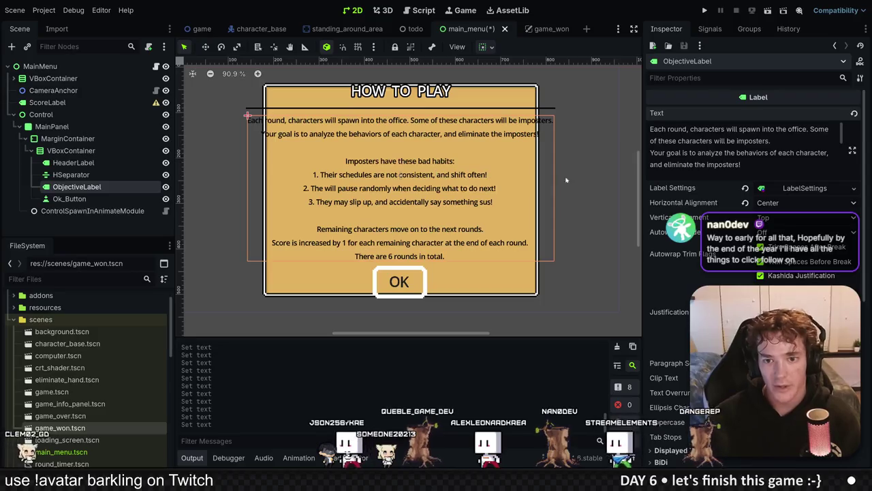
pyautogui.click(810, 188)
pyautogui.rightClick(786, 189)
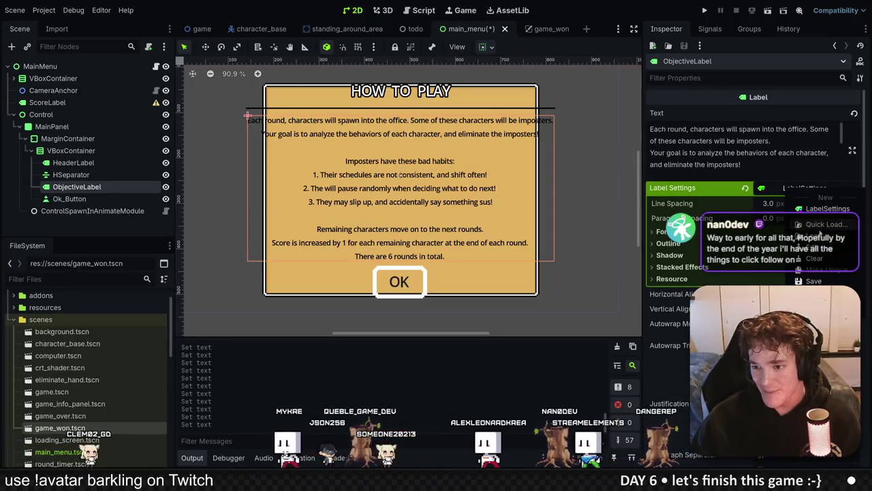
pyautogui.click(670, 293)
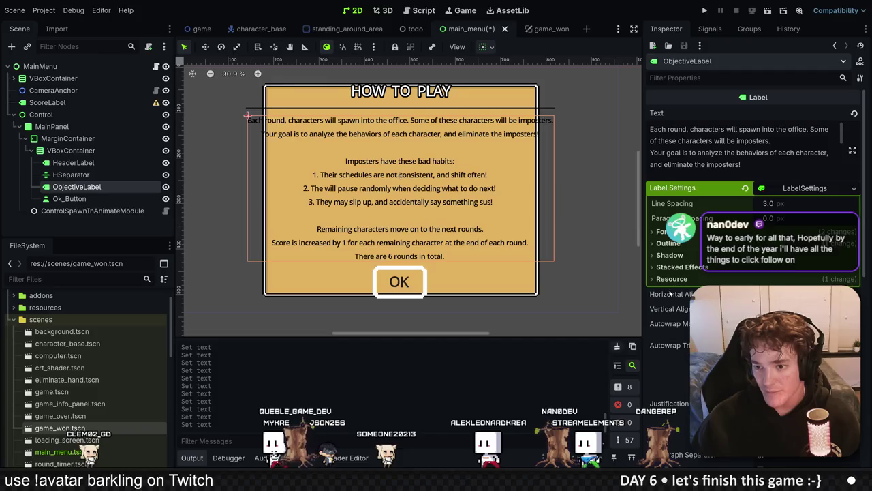
pyautogui.click(658, 232)
pyautogui.click(811, 258)
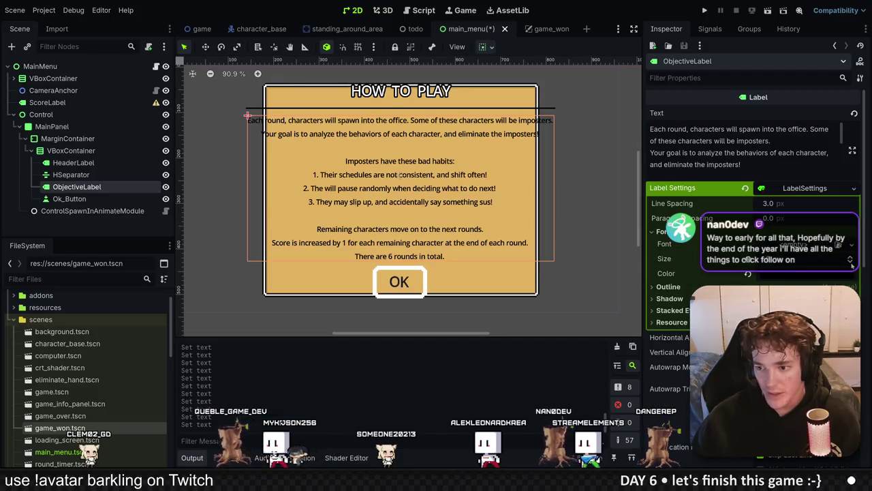
pyautogui.write('14')
pyautogui.press('Return')
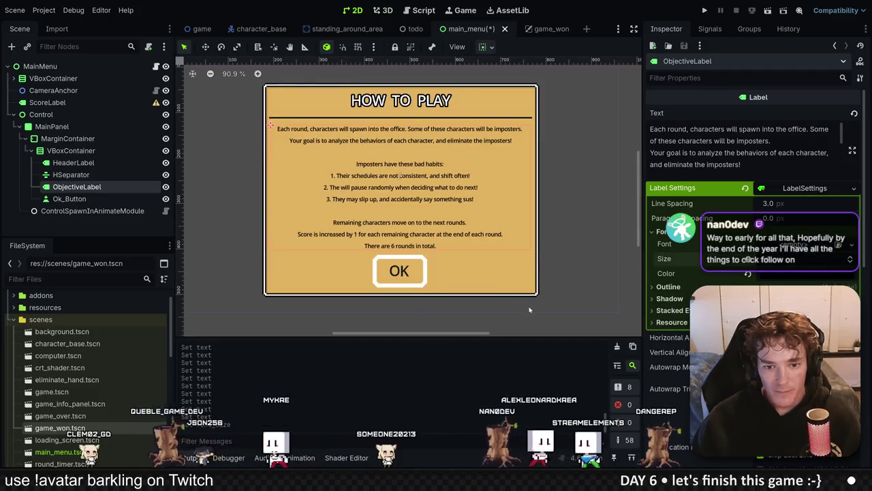
# Relabel Ok_Button to 'Sounds good!' and save the main menu scene.
pyautogui.click(41, 114)
pyautogui.click(98, 198)
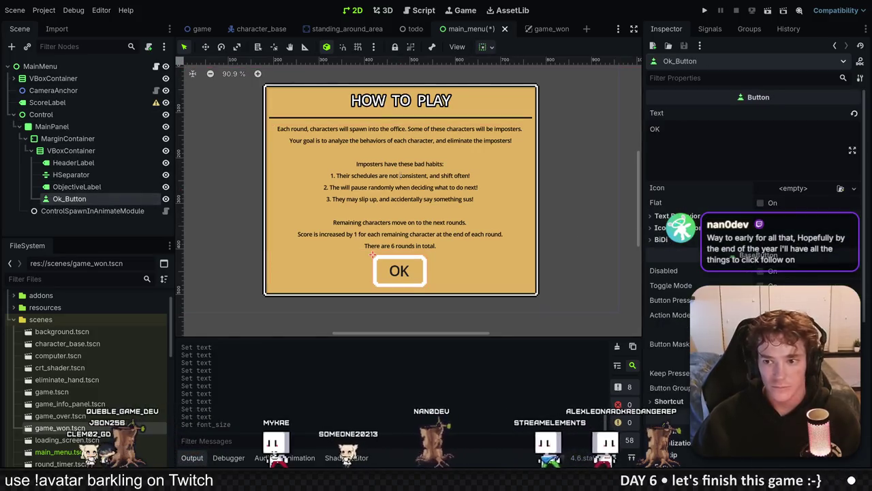
pyautogui.doubleClick(659, 129)
pyautogui.write('Sounds good!')
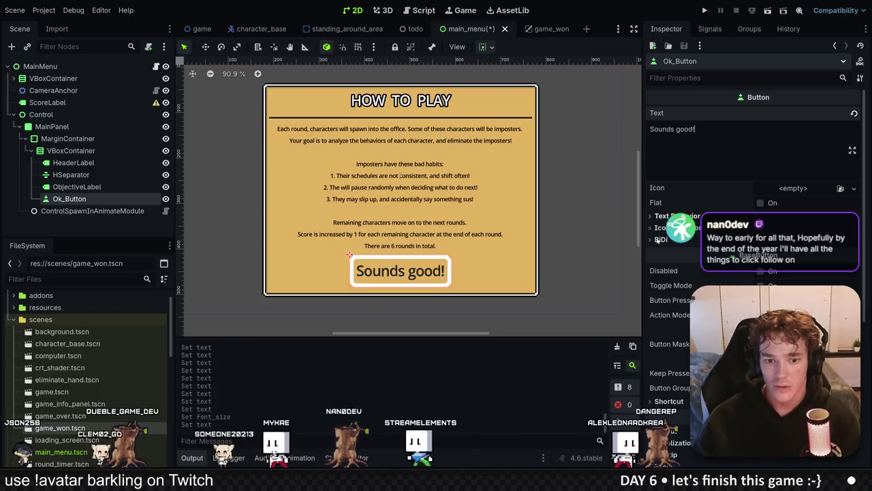
pyautogui.click(608, 214)
pyautogui.click(428, 280)
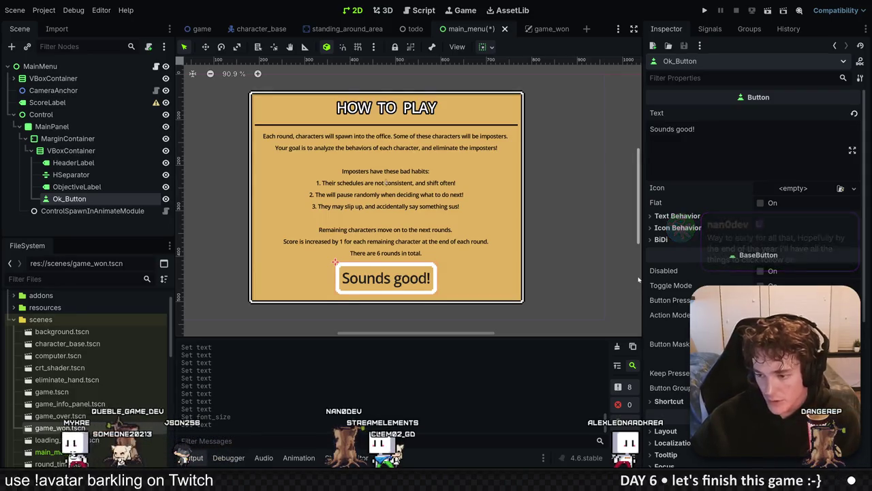
pyautogui.hotkey('ctrl', 's')
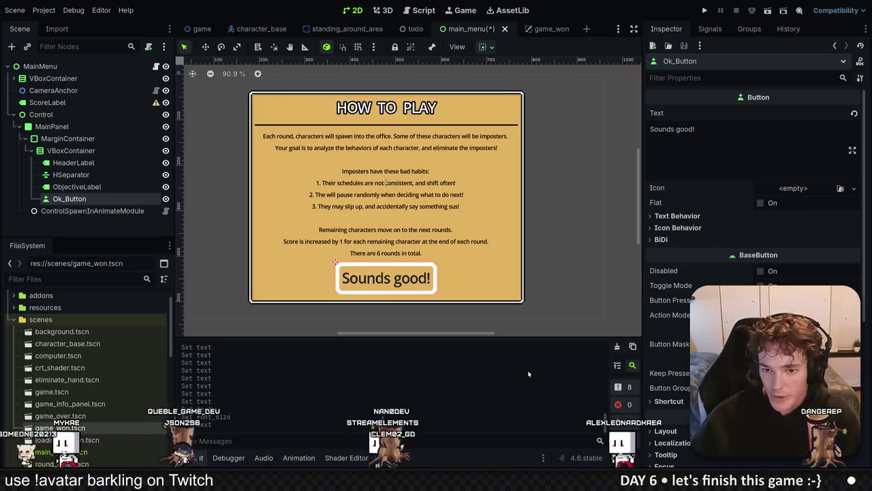
pyautogui.click(520, 313)
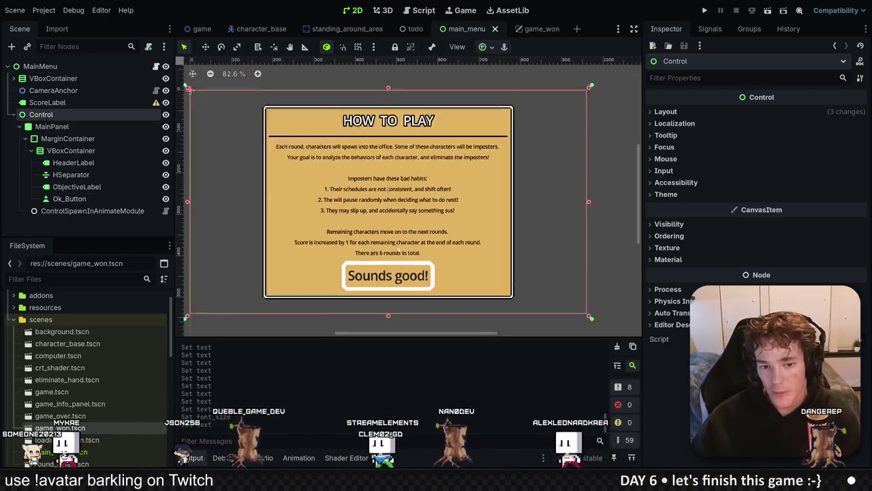
pyautogui.scroll(-3, 398, 248)
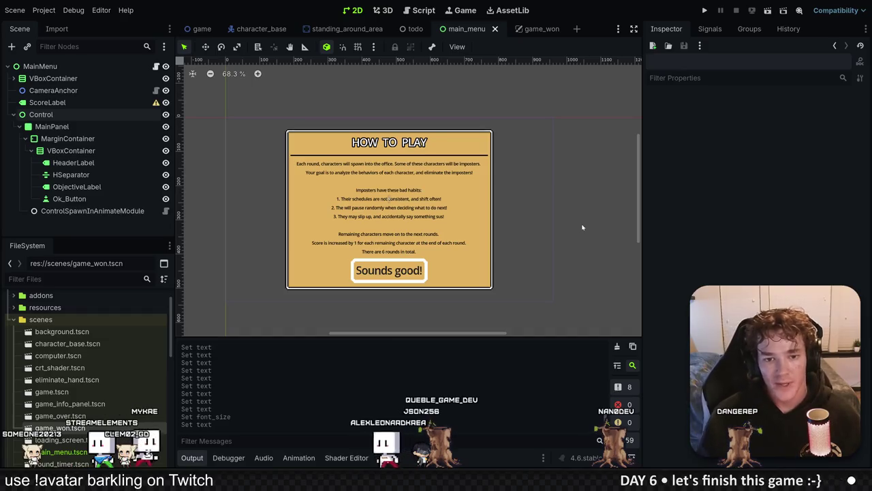
pyautogui.scroll(3, 406, 215)
pyautogui.scroll(-4, 467, 158)
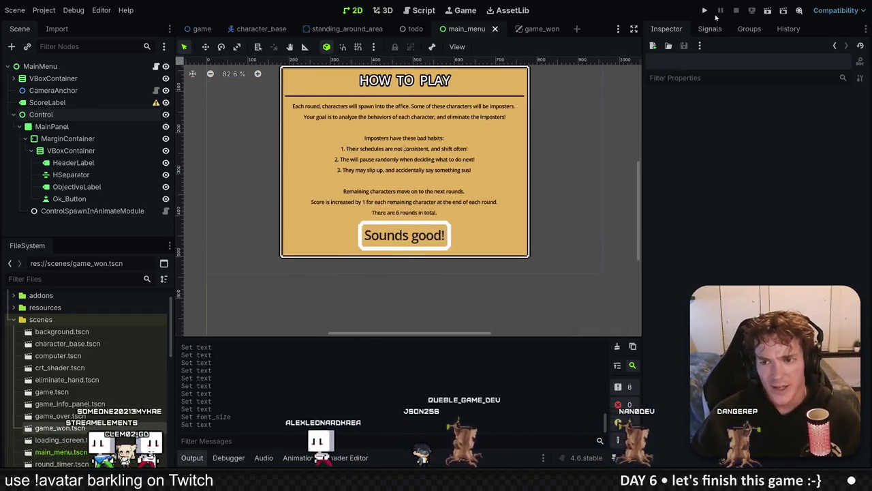
pyautogui.press('F5')
pyautogui.click(405, 220)
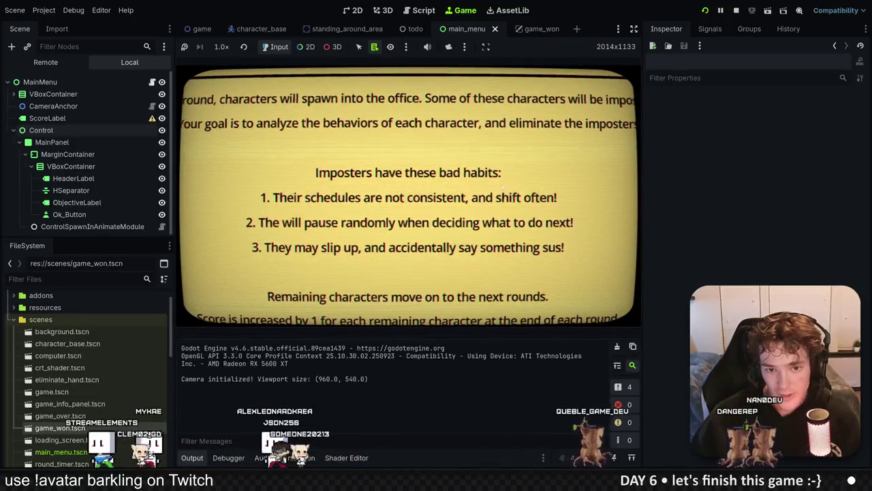
pyautogui.press('F8')
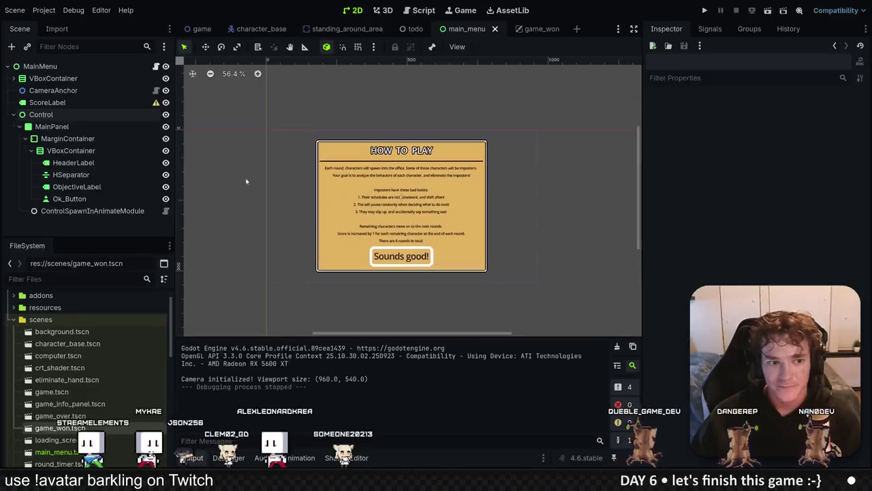
pyautogui.click(51, 115)
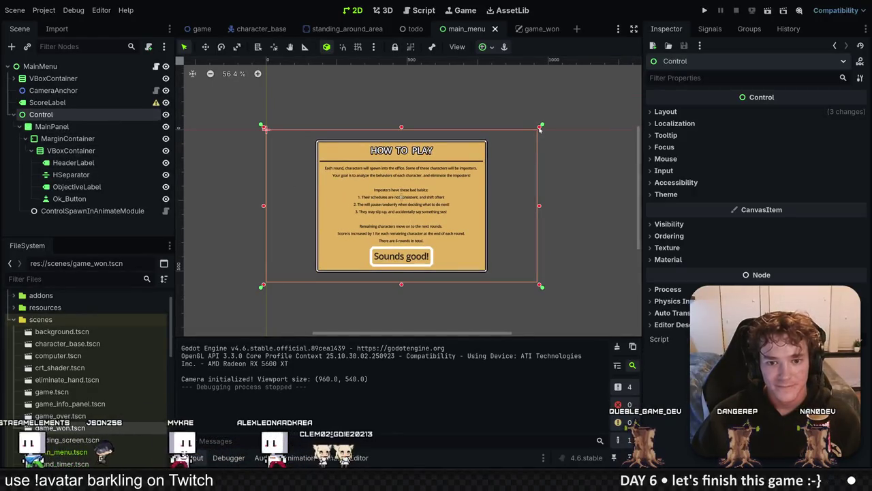
# Undo the test resize and show MainPanel's layout size and position values.
pyautogui.moveTo(540, 128); pyautogui.dragTo(515, 142)
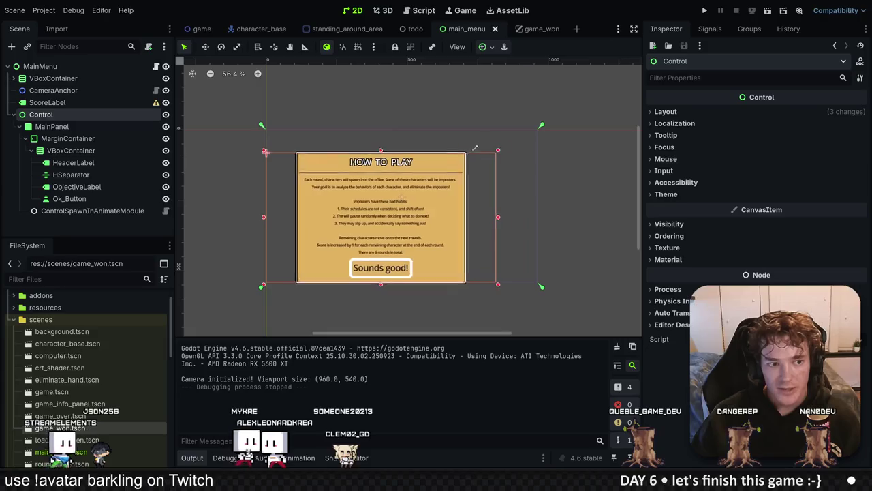
pyautogui.hotkey('ctrl', 'z')
pyautogui.click(484, 162)
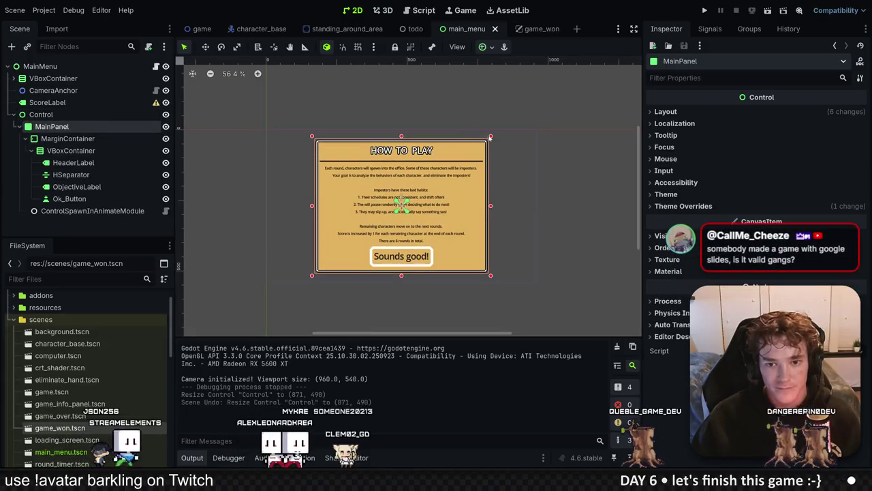
pyautogui.hotkey('ctrl', 'z')
pyautogui.hotkey('ctrl', 'z')
pyautogui.hotkey('ctrl', 'z')
pyautogui.click(60, 115)
pyautogui.click(51, 127)
pyautogui.click(666, 111)
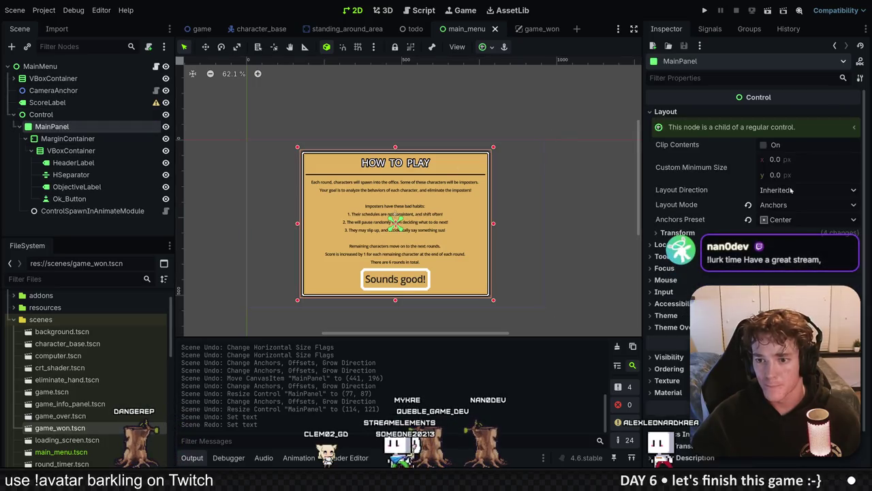
pyautogui.click(657, 233)
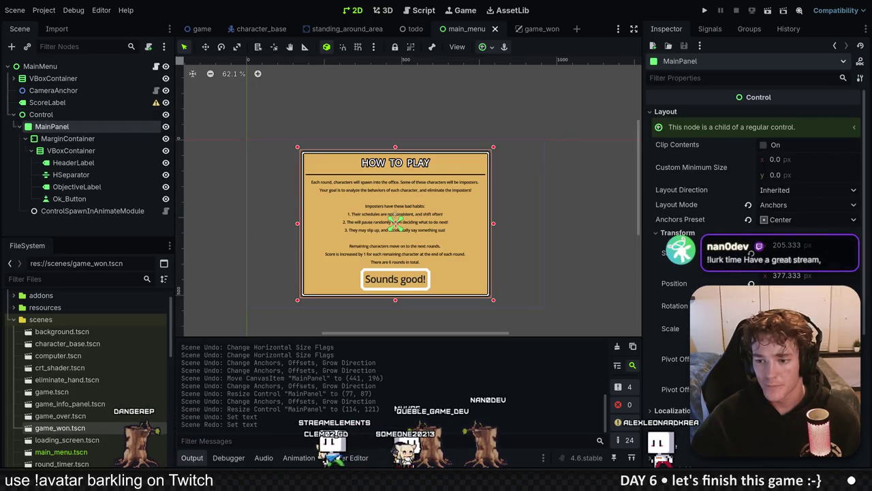
pyautogui.scroll(-5, 383, 226)
pyautogui.scroll(9, 379, 233)
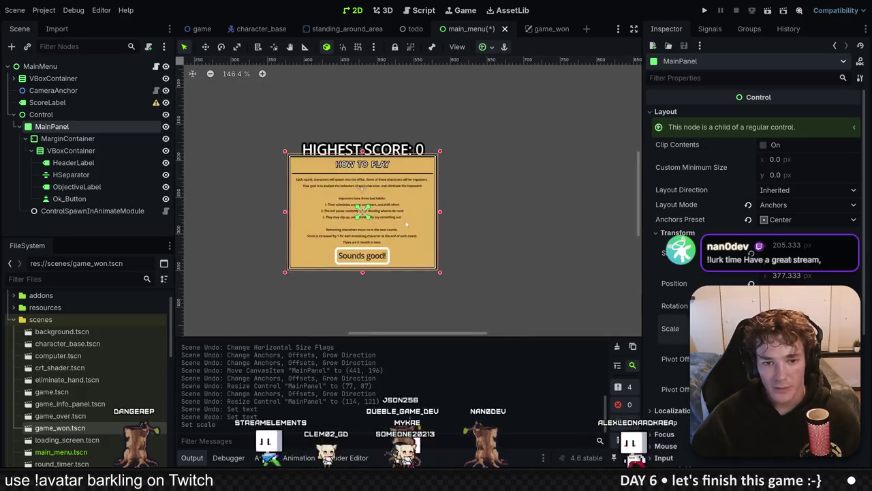
pyautogui.scroll(1, 422, 201)
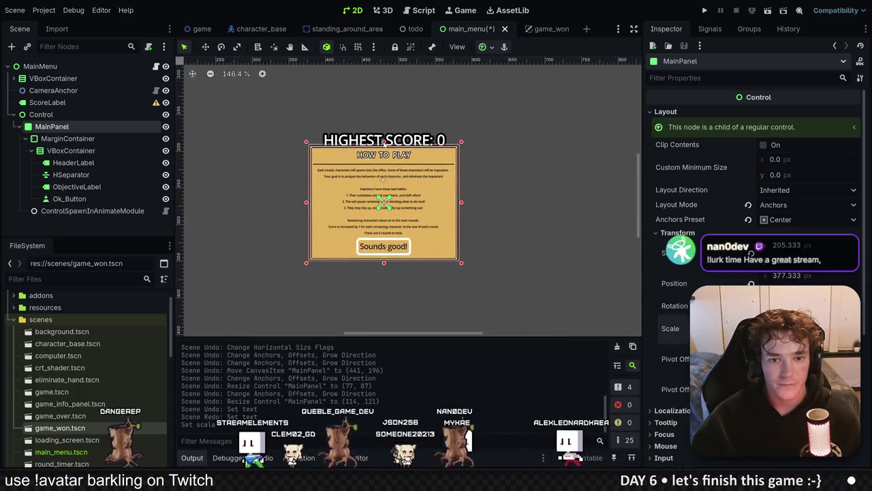
# Enlarge MainPanel and place it at (377, 171) over the main menu.
pyautogui.press('w')
pyautogui.moveTo(435, 192); pyautogui.dragTo(562, 216)
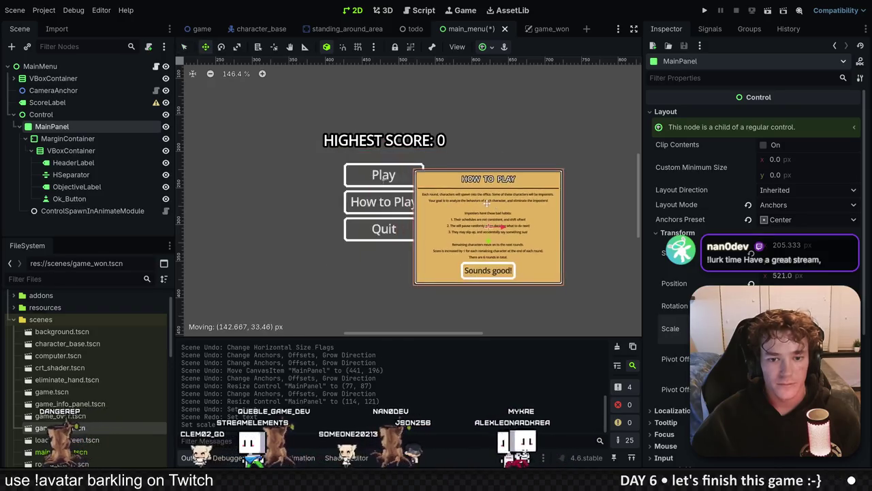
pyautogui.hotkey('ctrl', 'z')
pyautogui.click(71, 140)
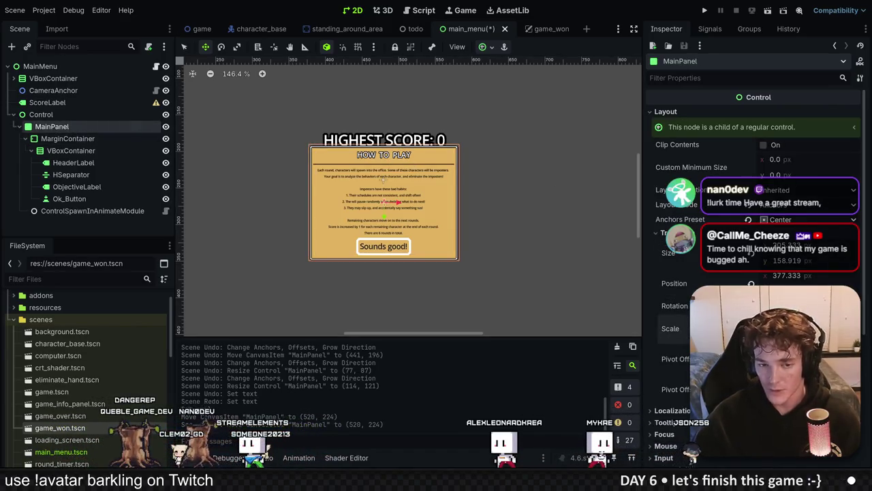
pyautogui.hotkey('ctrl', 'z')
pyautogui.hotkey('ctrl', '-')
pyautogui.hotkey('ctrl', '-')
pyautogui.hotkey('ctrl', 'z')
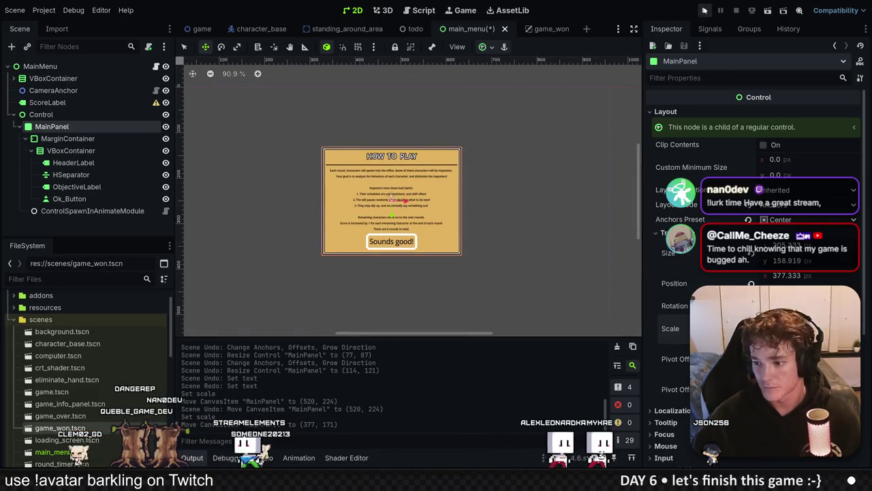
# Test-run the game twice, opening How to Play to check the panel.
pyautogui.press('F5')
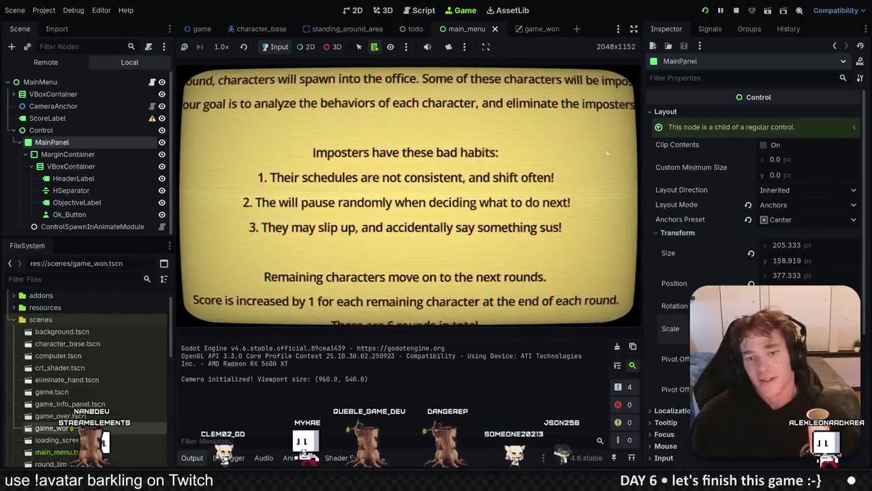
pyautogui.click(737, 11)
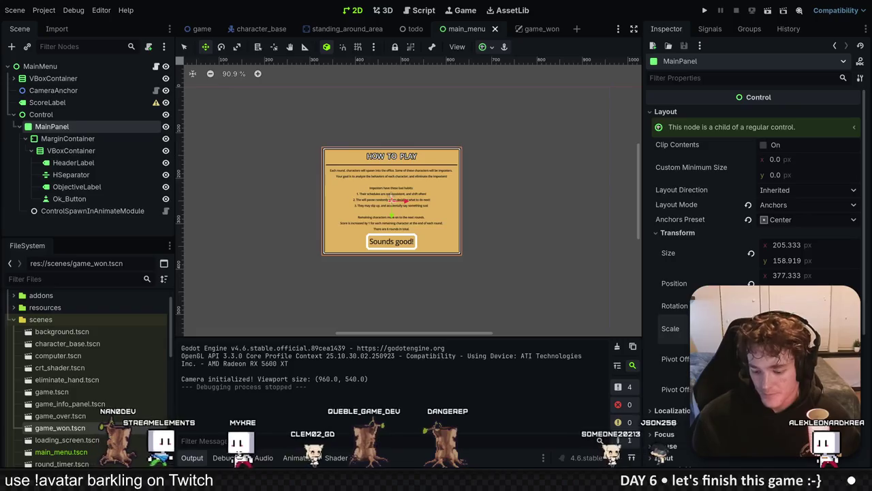
pyautogui.press('F5')
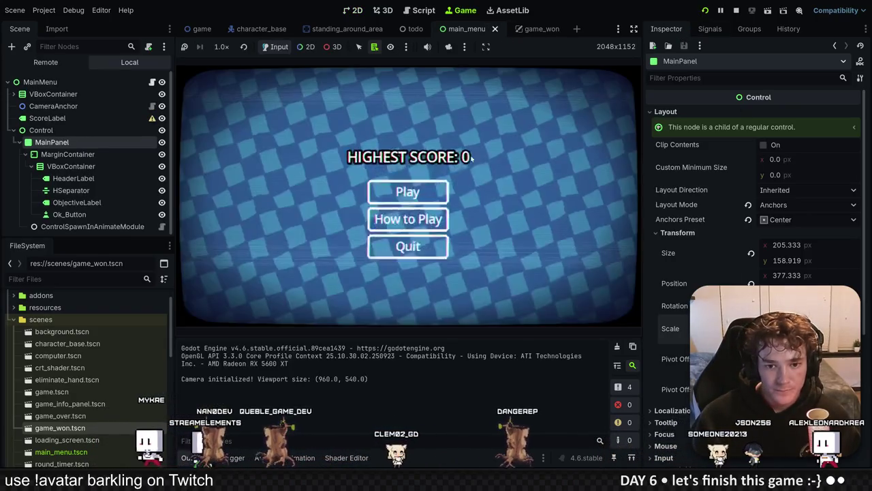
pyautogui.click(408, 218)
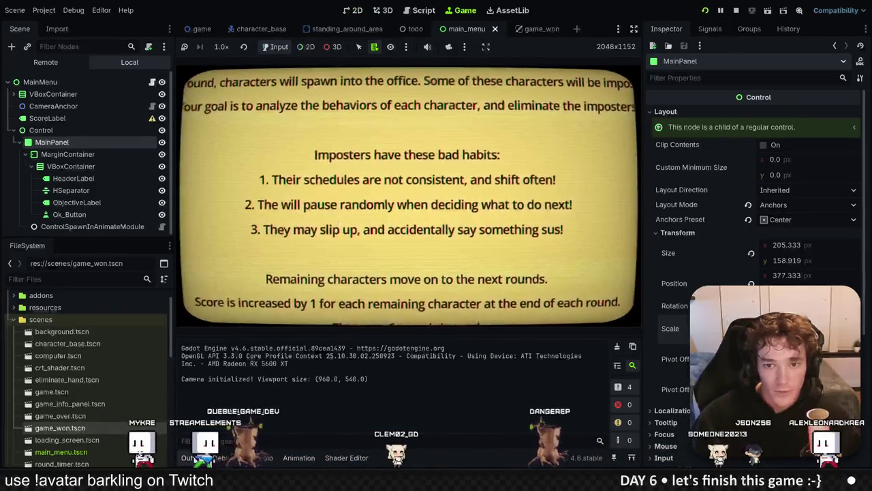
pyautogui.click(736, 10)
# Inspect the Control node's and MainPanel's size and position values.
pyautogui.click(43, 114)
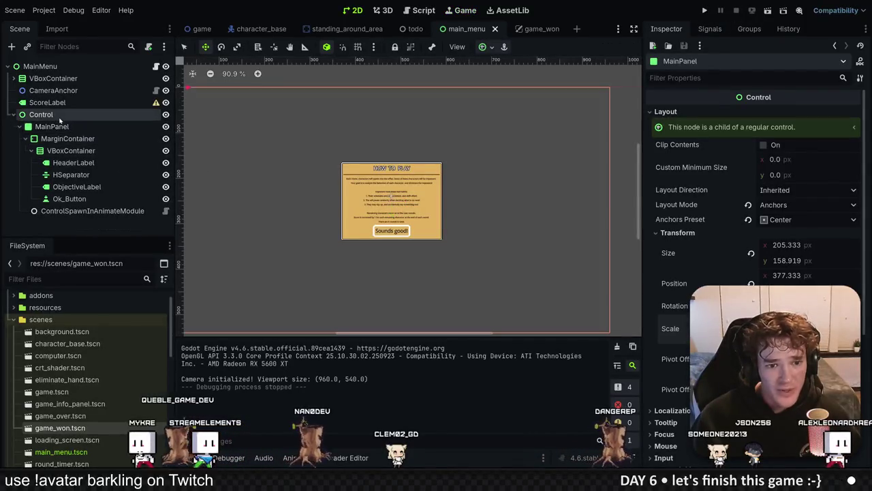
pyautogui.click(666, 112)
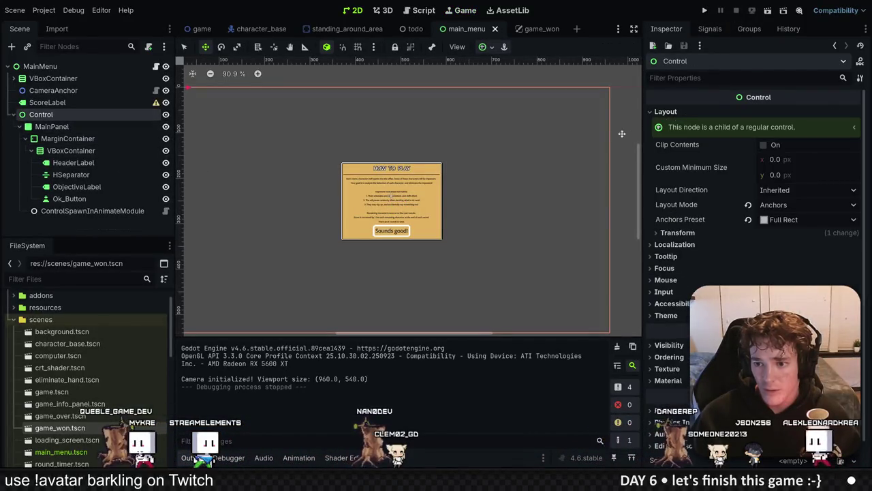
pyautogui.click(666, 233)
pyautogui.click(75, 128)
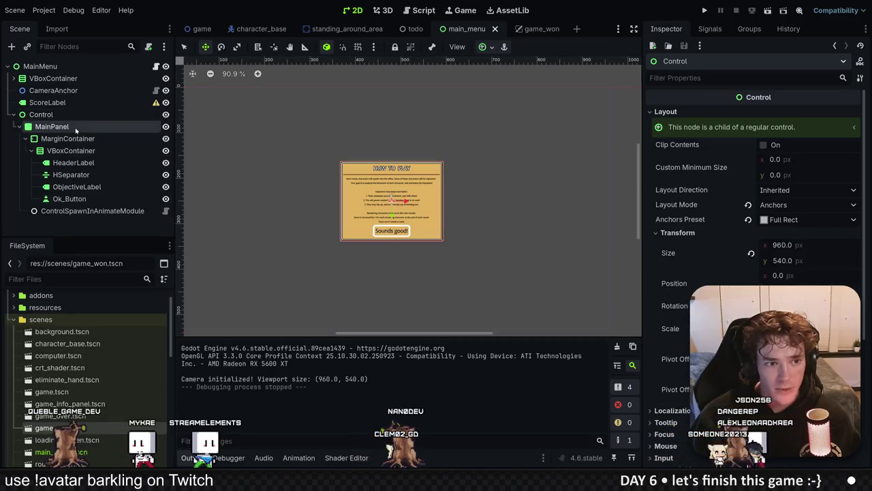
pyautogui.scroll(5, 435, 194)
pyautogui.scroll(-3, 349, 205)
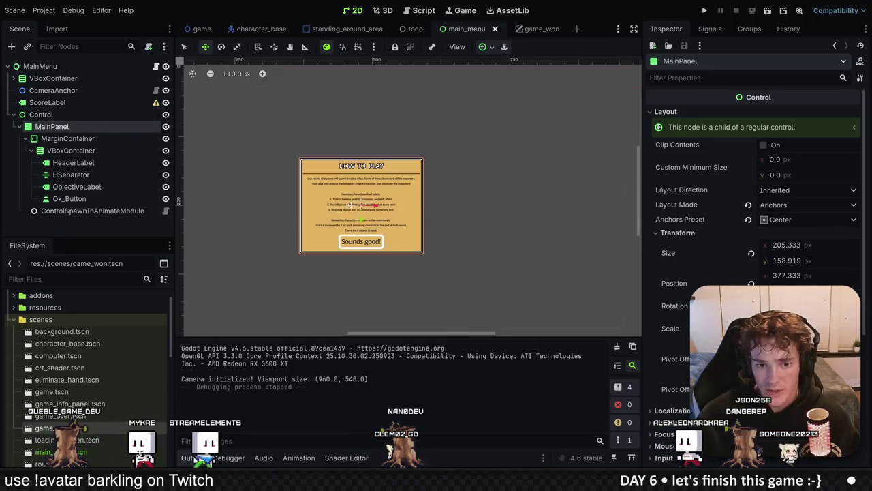
# Reduce MainPanel's scale slightly, now at (428, 295), and test-run the scene.
pyautogui.moveTo(377, 190); pyautogui.dragTo(402, 260)
pyautogui.hotkey('ctrl', 'z')
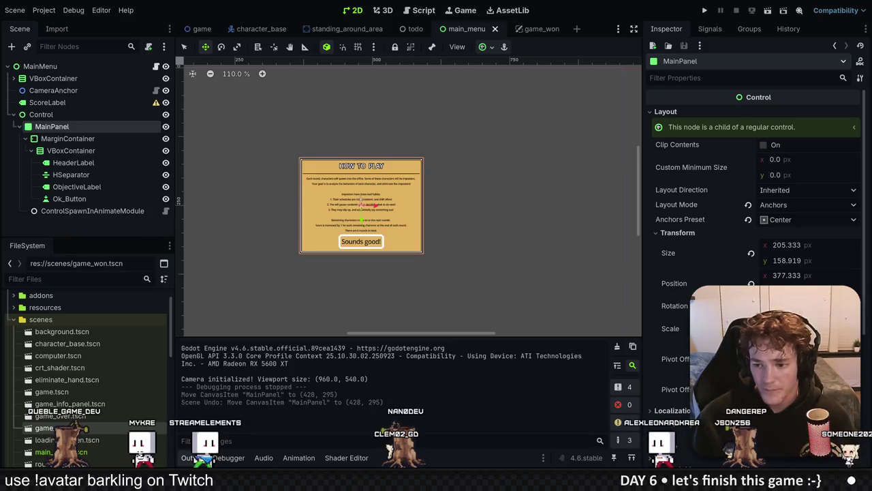
pyautogui.press('Return')
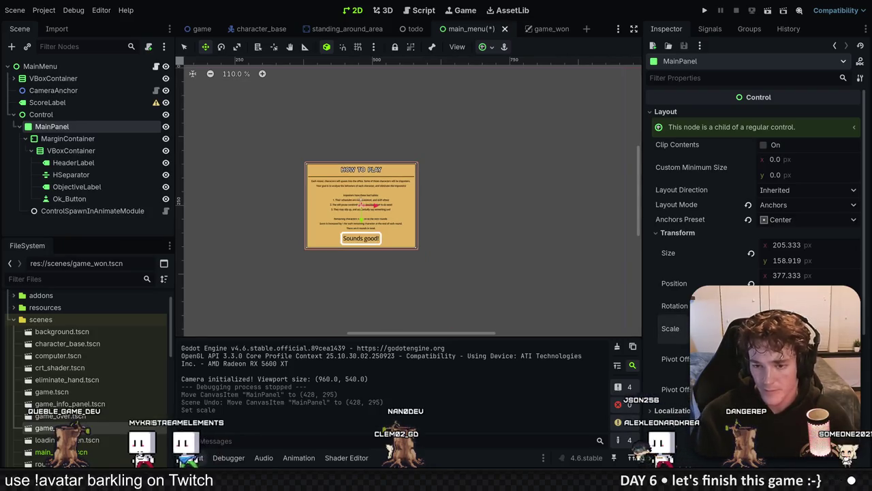
pyautogui.press('F6')
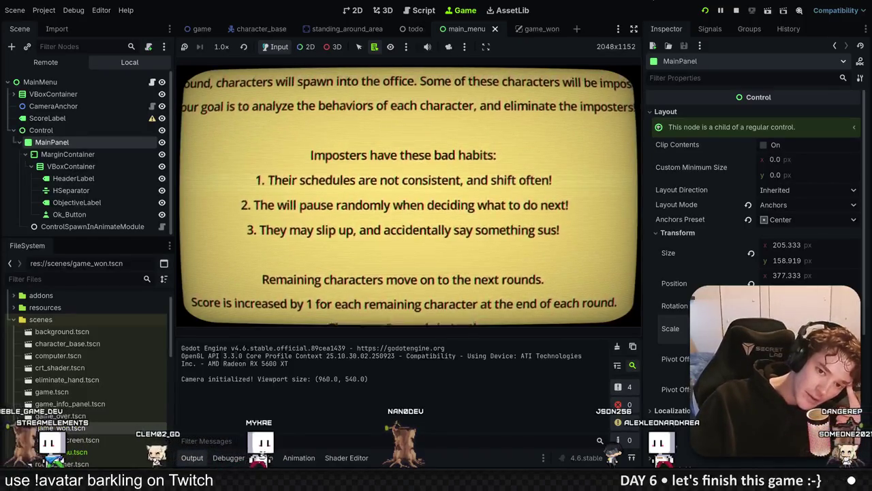
pyautogui.click(736, 10)
# Inspect layout and scale values of MainMenu, MarginContainer and VBoxContainer.
pyautogui.click(181, 87)
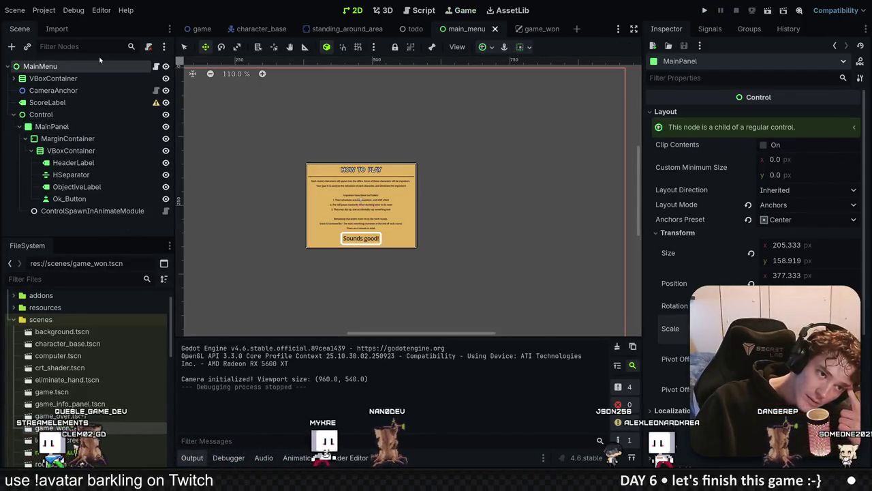
pyautogui.click(664, 190)
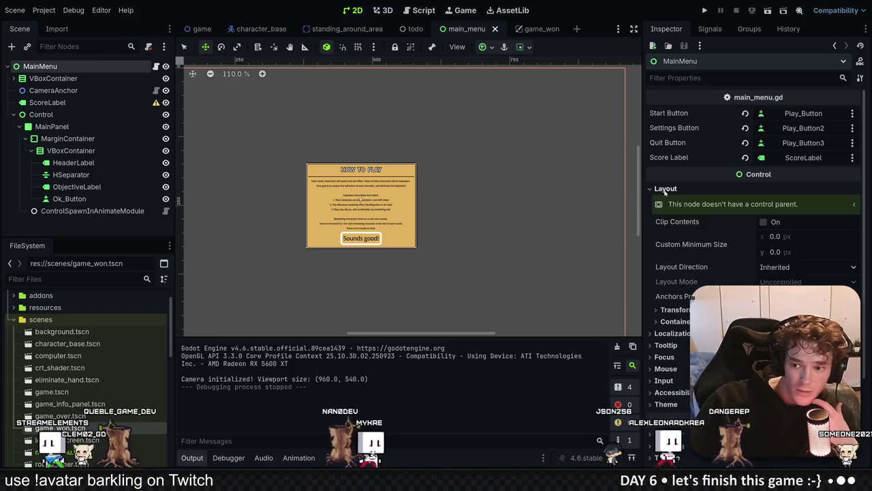
pyautogui.click(681, 310)
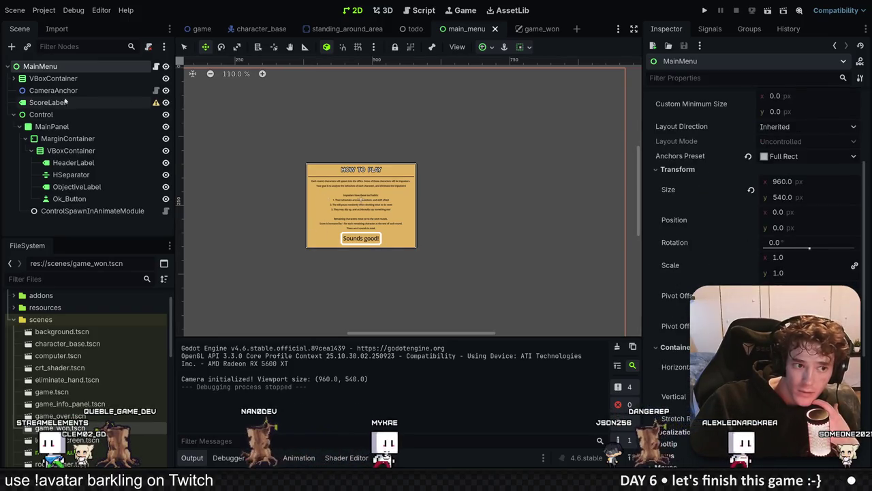
pyautogui.click(52, 126)
pyautogui.click(67, 138)
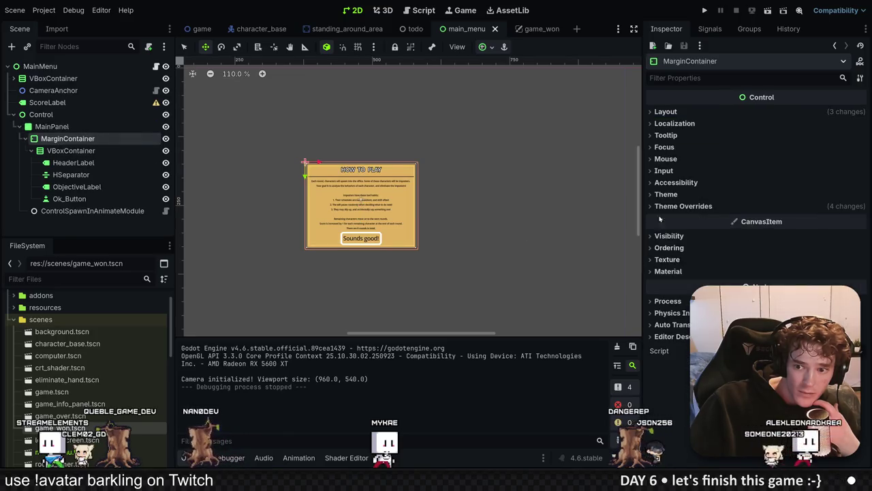
pyautogui.click(666, 111)
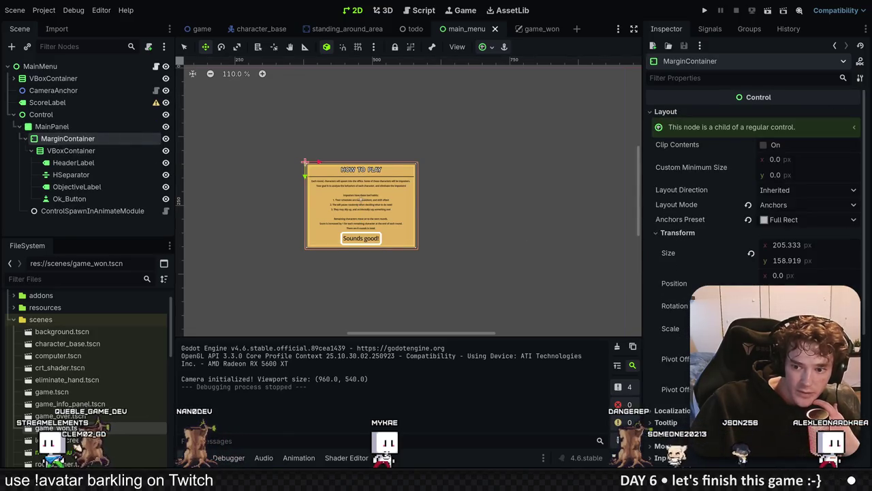
pyautogui.click(103, 151)
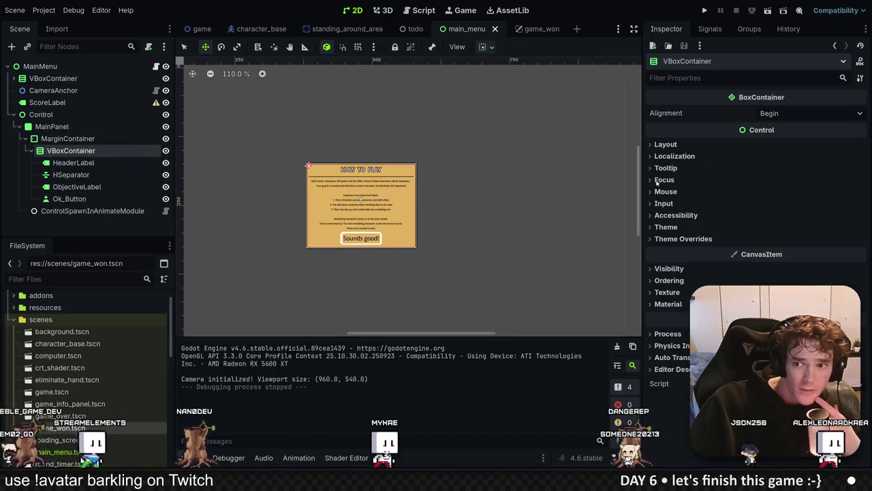
pyautogui.write('scale')
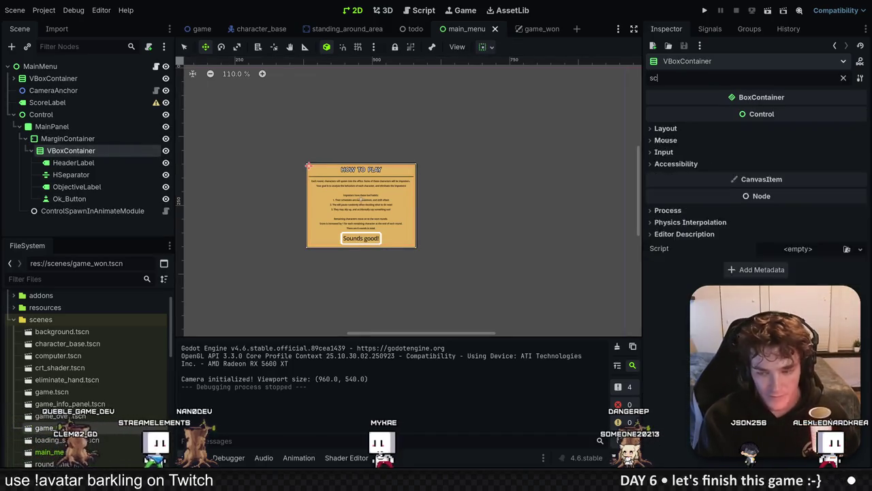
pyautogui.click(661, 130)
pyautogui.click(668, 139)
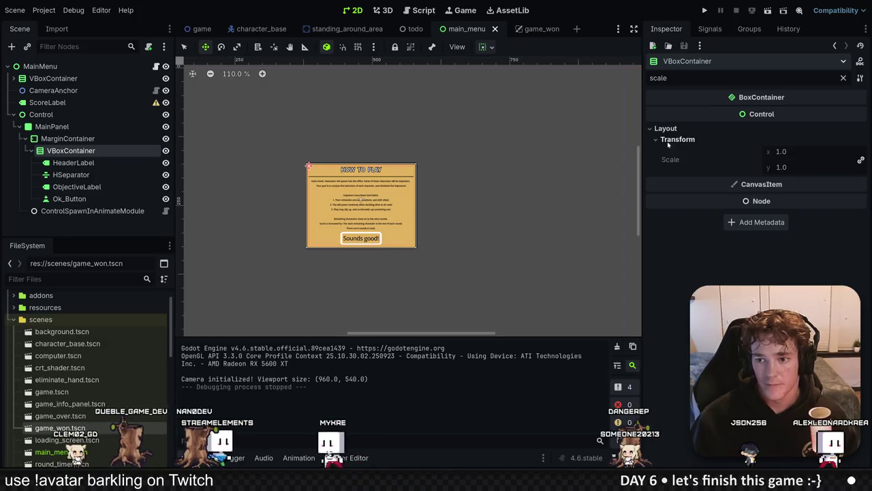
# Compare Control and MainPanel sizes, then preview the game with the rules filling the window.
pyautogui.click(102, 163)
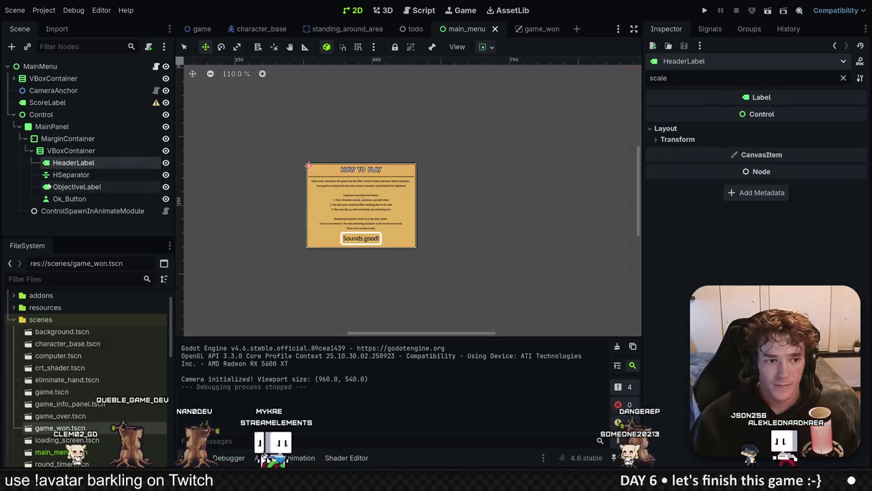
pyautogui.click(71, 151)
pyautogui.click(54, 127)
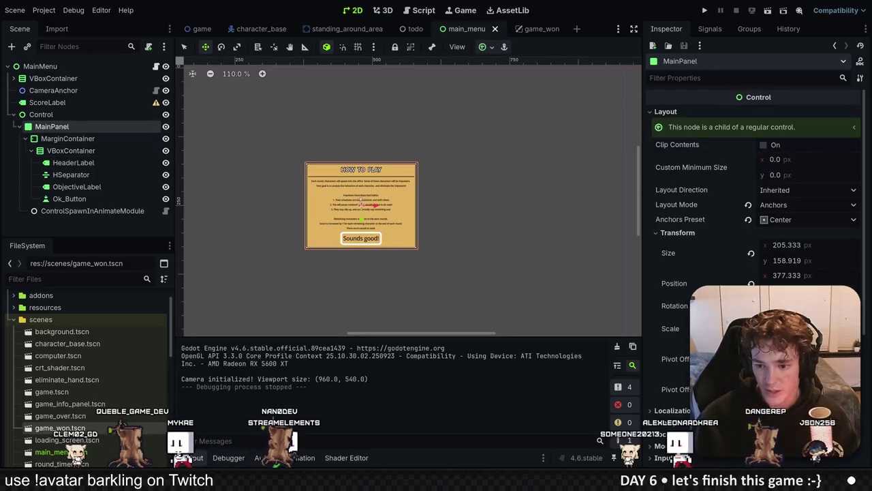
pyautogui.click(76, 118)
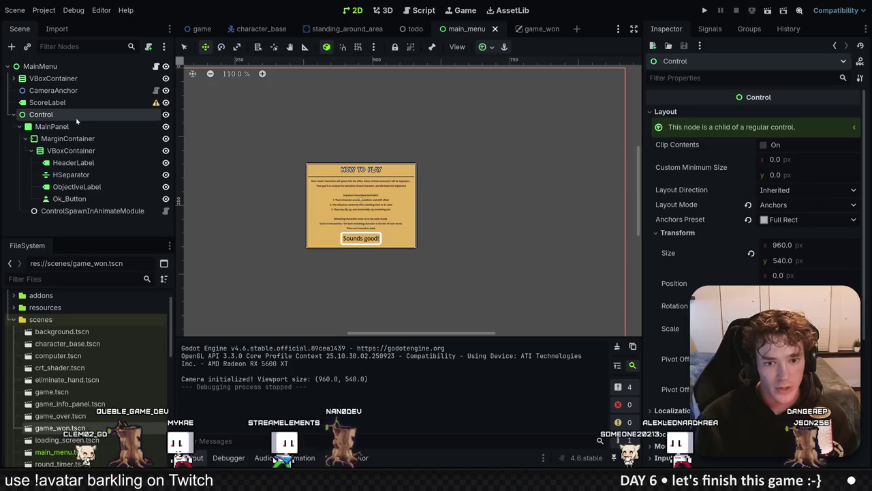
pyautogui.click(68, 127)
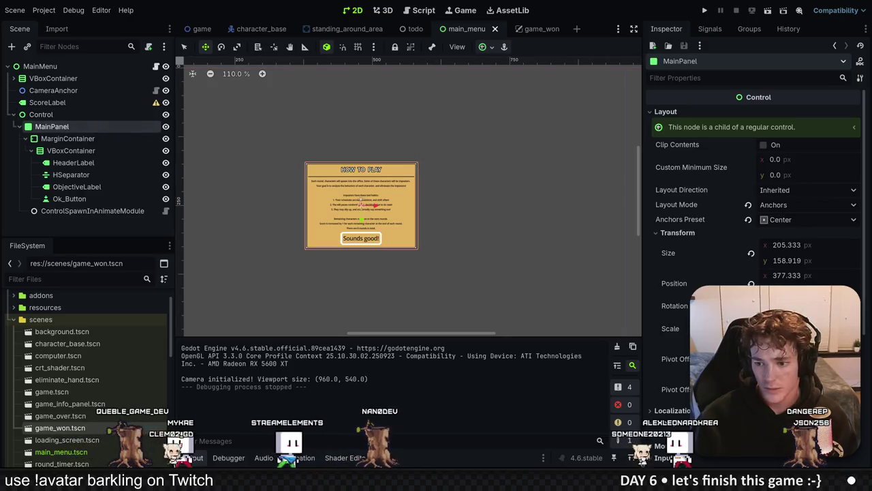
pyautogui.click(97, 115)
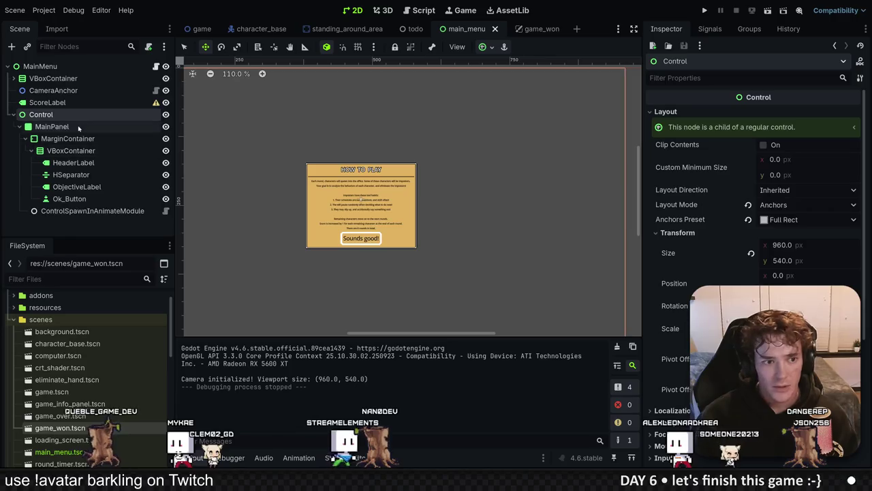
pyautogui.click(78, 128)
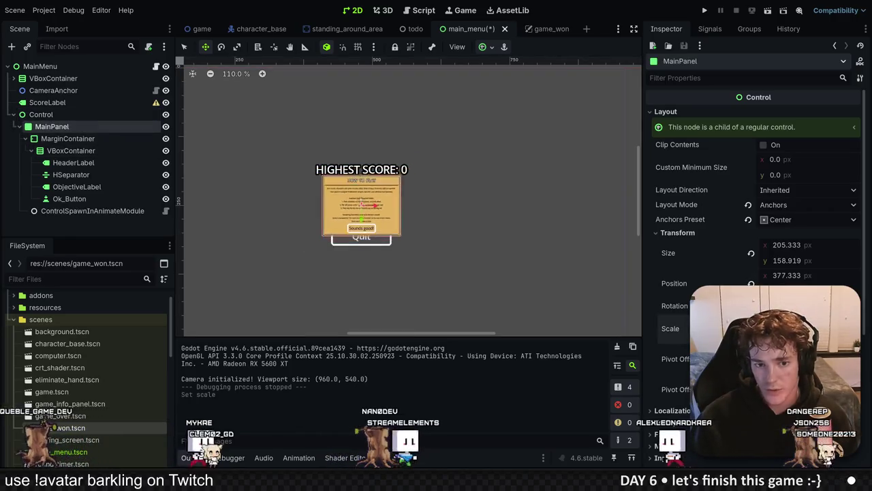
pyautogui.click(705, 10)
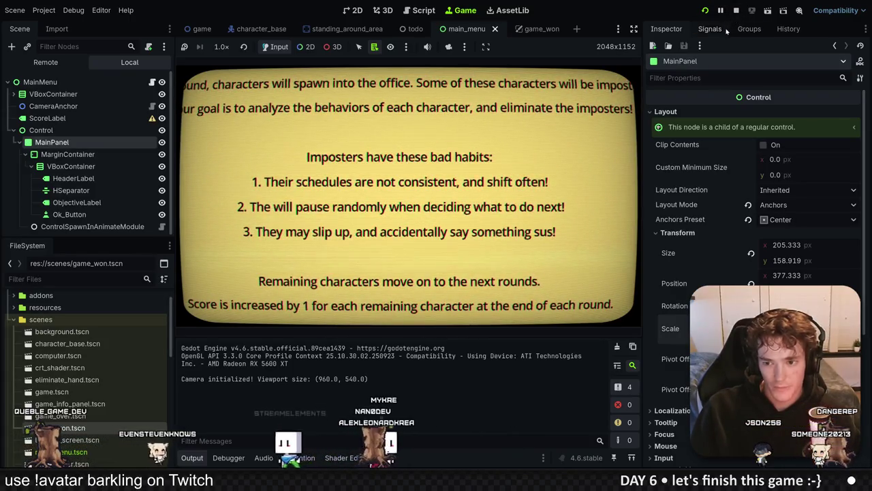
pyautogui.click(736, 10)
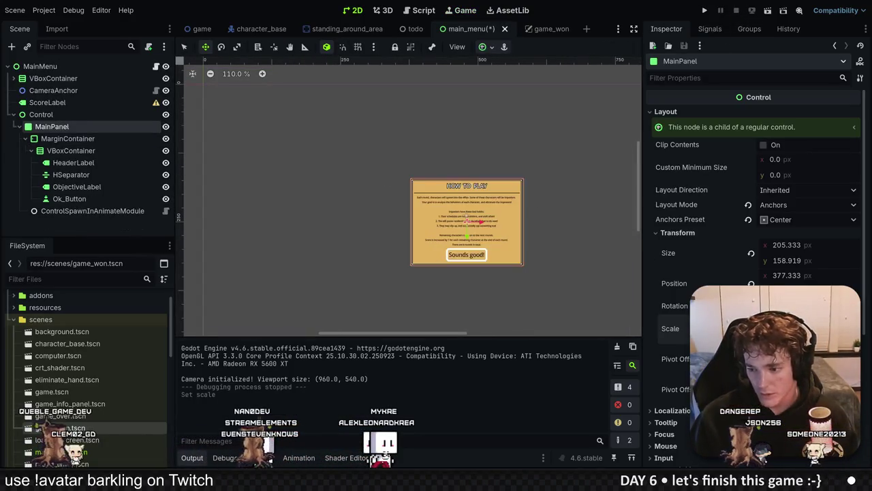
# Save, then shorten MainPanel from its top edge and test-run the game.
pyautogui.hotkey('ctrl', 's')
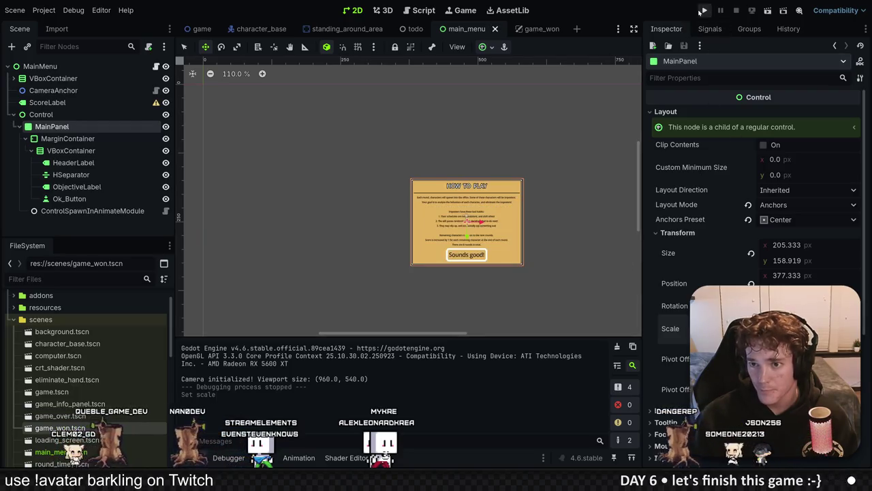
pyautogui.click(707, 10)
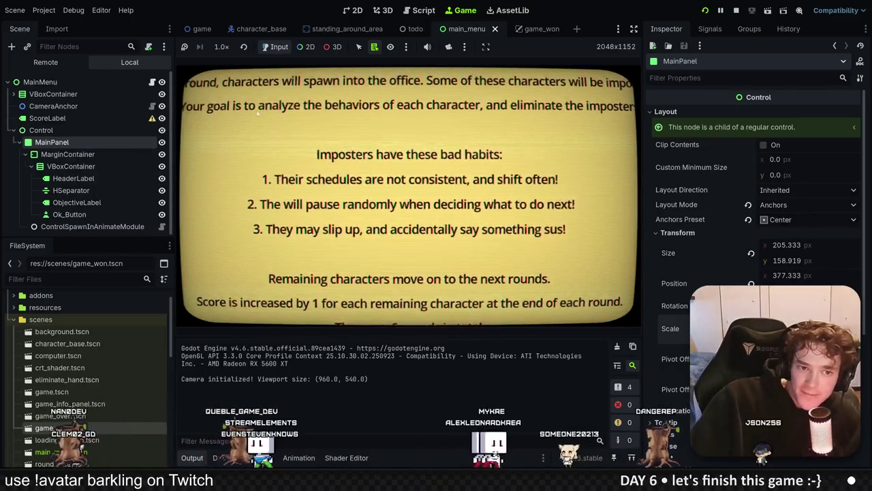
pyautogui.press('F8')
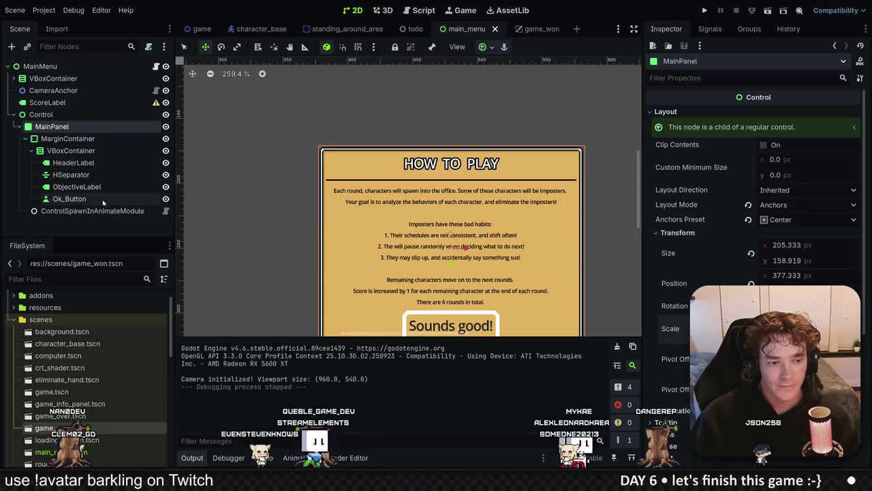
pyautogui.press('q')
pyautogui.press('f')
pyautogui.moveTo(430, 90); pyautogui.dragTo(430, 152)
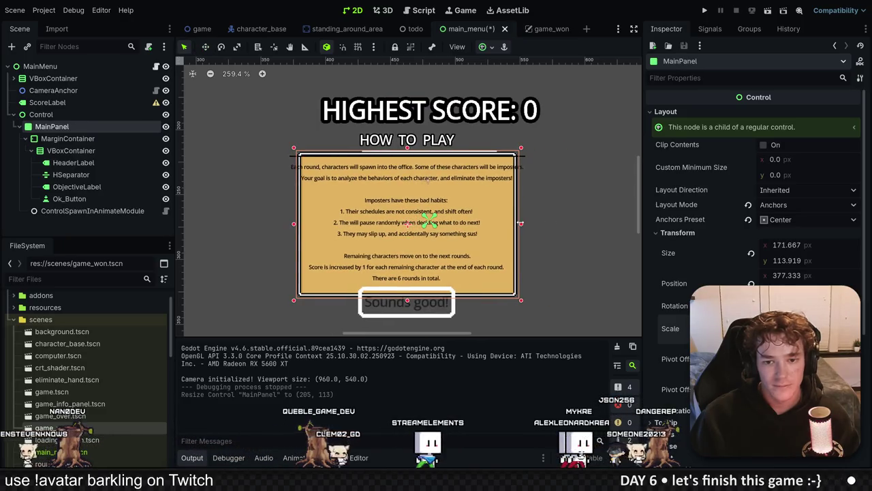
pyautogui.press('F5')
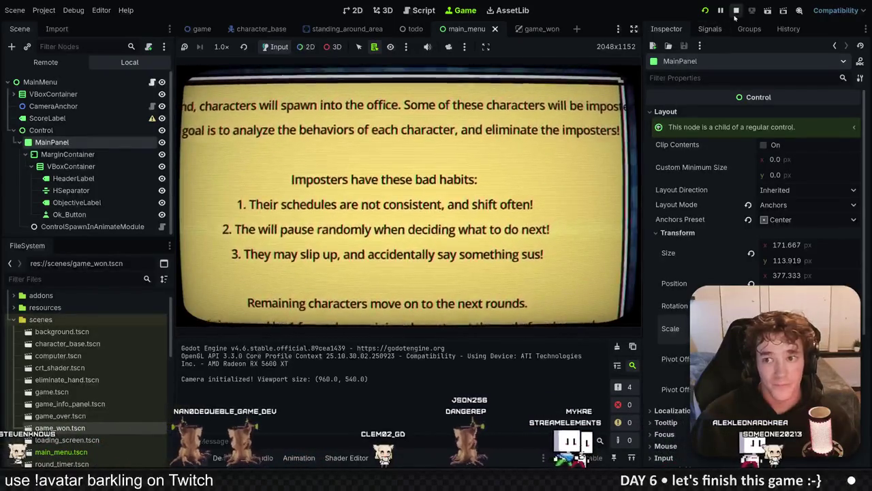
pyautogui.press('F8')
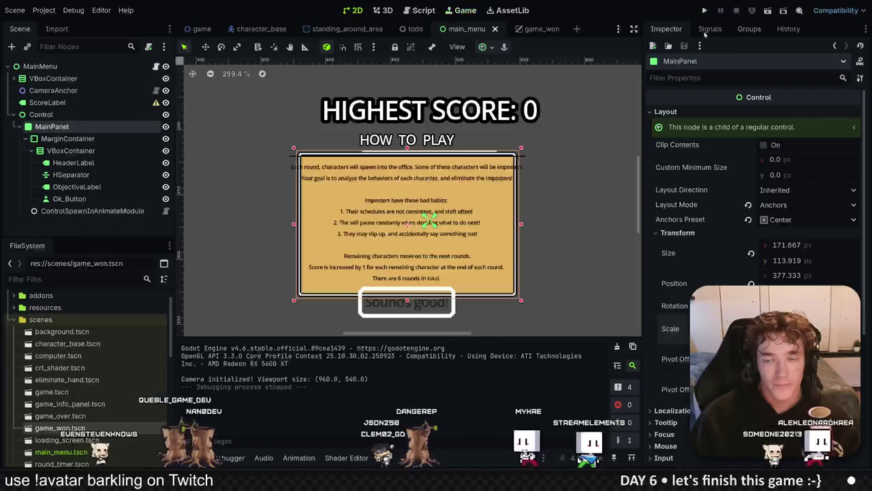
# Raise MainPanel's bottom edge to height 87, re-centre its anchors, and test again.
pyautogui.moveTo(407, 300); pyautogui.dragTo(407, 265)
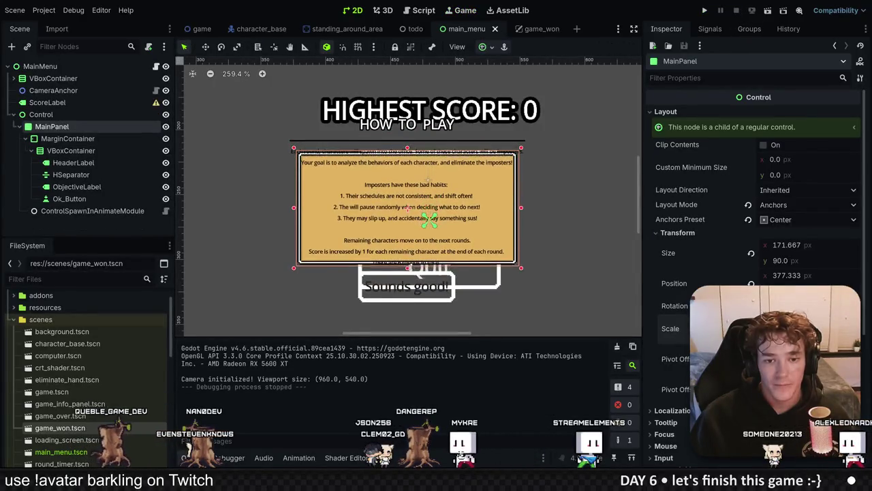
pyautogui.press('F5')
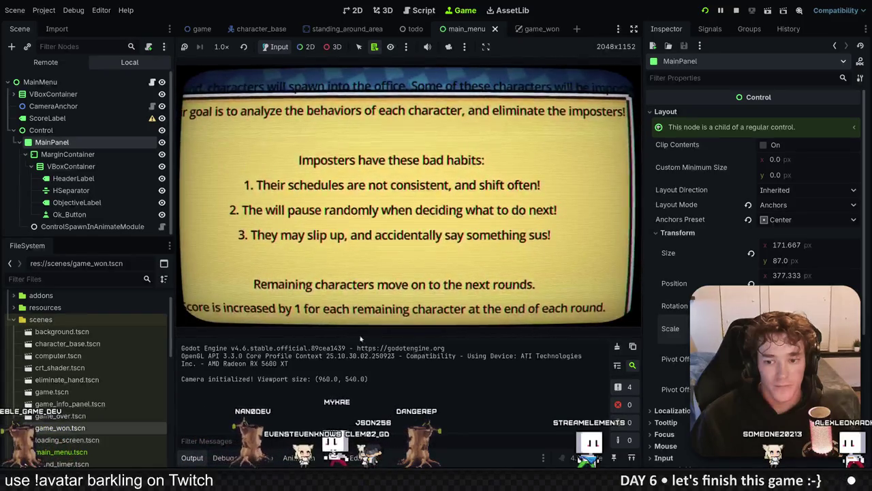
pyautogui.click(736, 10)
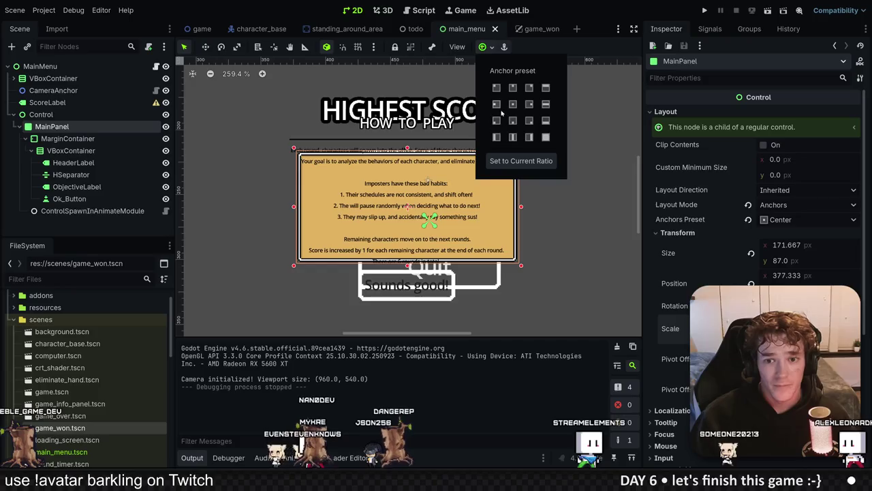
pyautogui.click(513, 104)
pyautogui.click(705, 11)
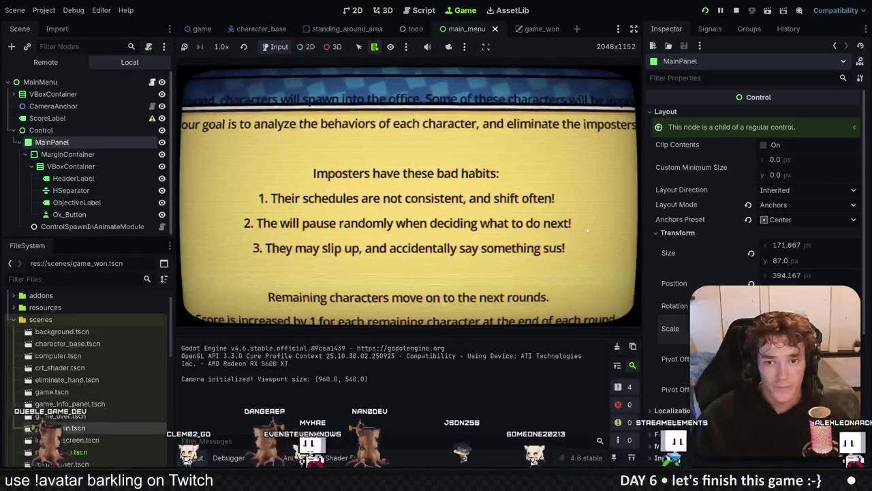
pyautogui.press('F8')
# Narrow MainPanel from the right, nudge it slightly up, and test-run the game.
pyautogui.moveTo(543, 221); pyautogui.dragTo(522, 221)
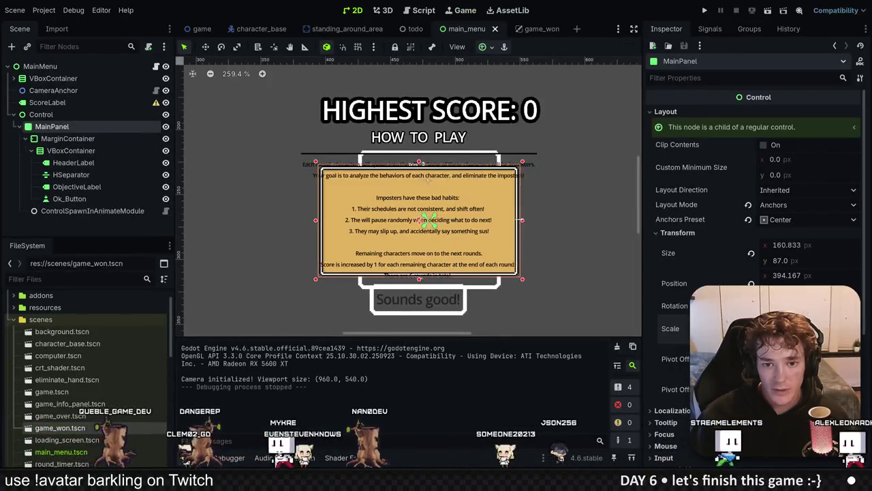
pyautogui.click(504, 47)
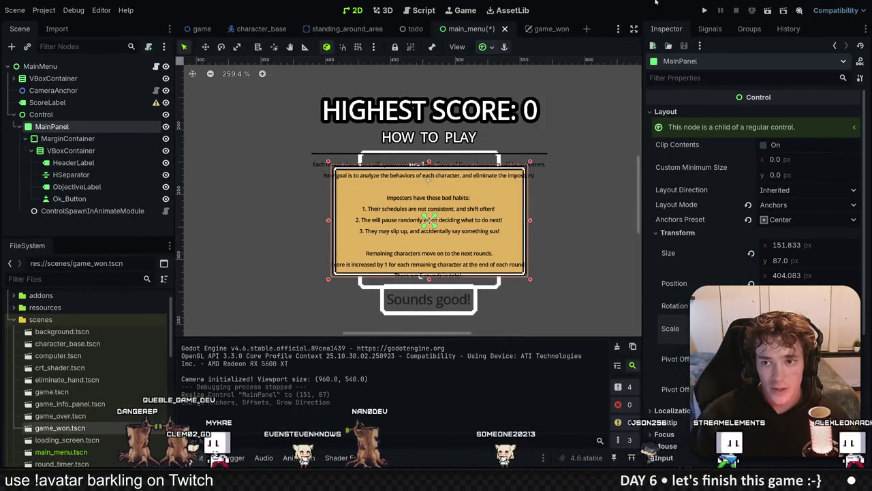
pyautogui.click(705, 10)
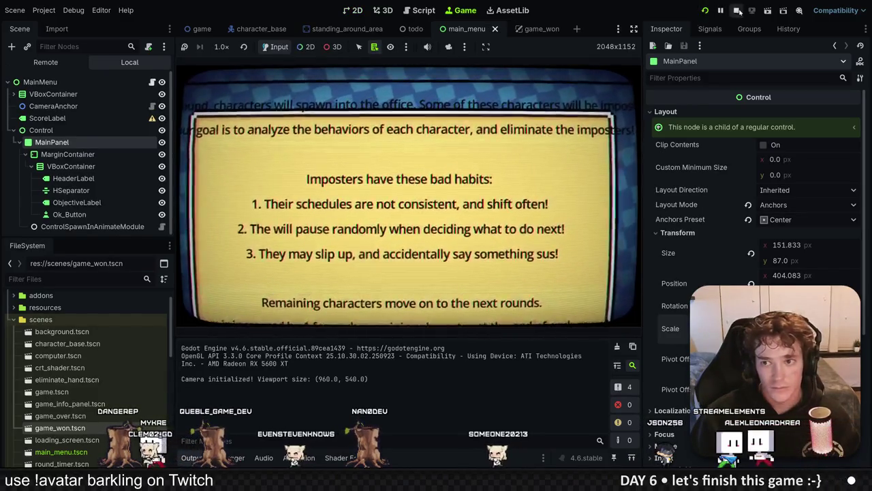
pyautogui.press('F8')
pyautogui.moveTo(454, 181); pyautogui.dragTo(454, 180)
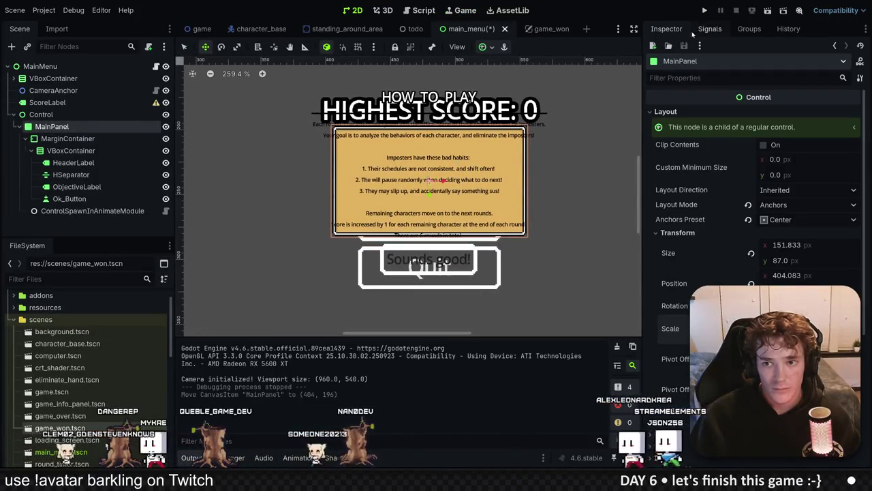
pyautogui.press('F5')
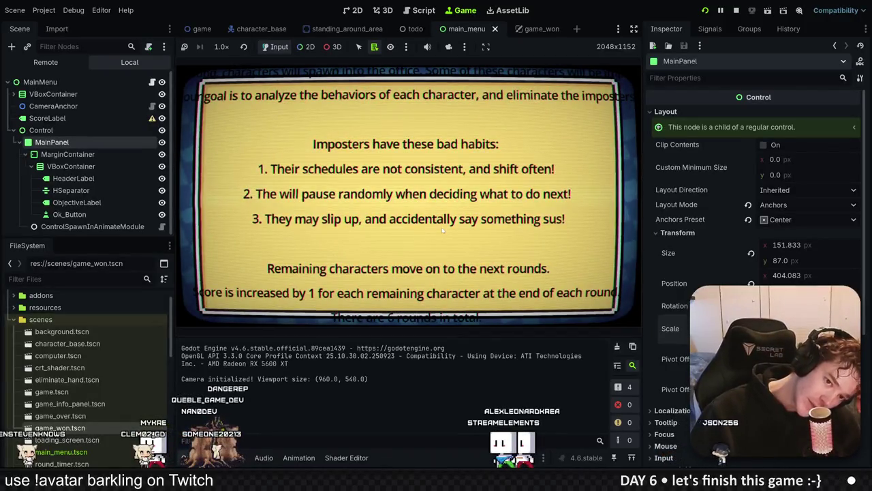
pyautogui.click(736, 10)
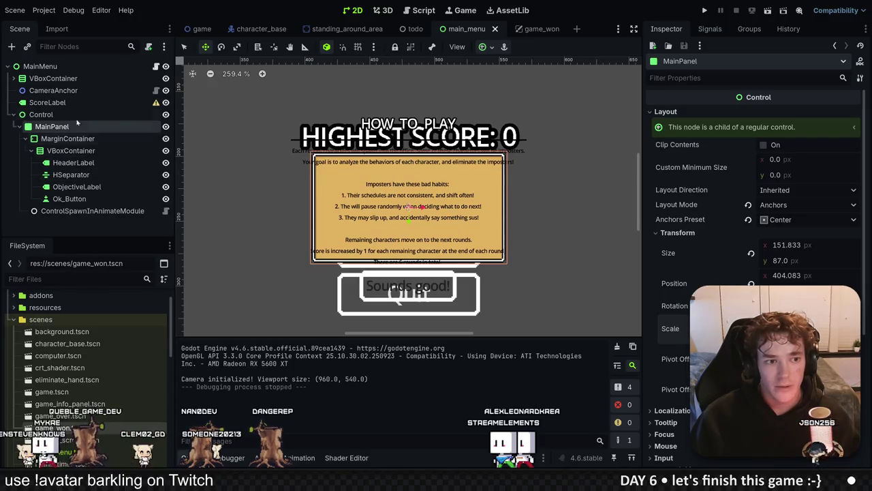
# Hide VBoxContainer, CameraAnchor and ScoreLabel in the editor.
pyautogui.click(166, 79)
pyautogui.click(166, 90)
pyautogui.click(165, 102)
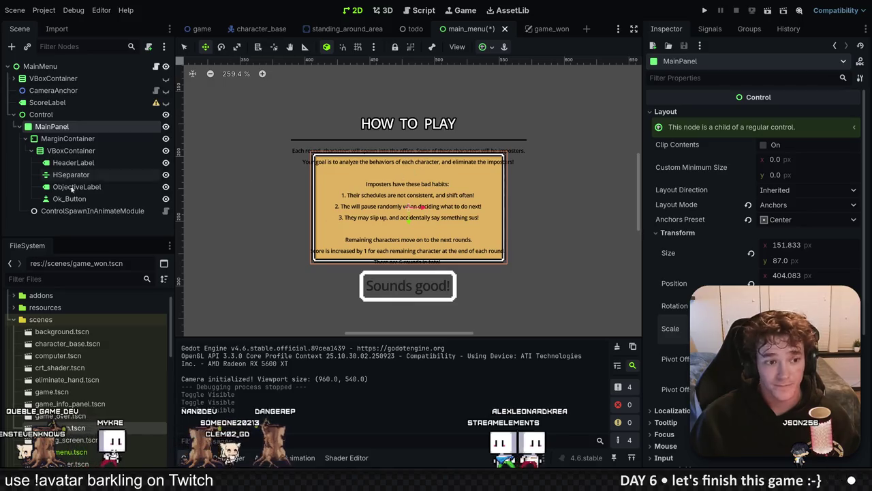
# Select MarginContainer and look through the anchor presets without changing them.
pyautogui.click(67, 139)
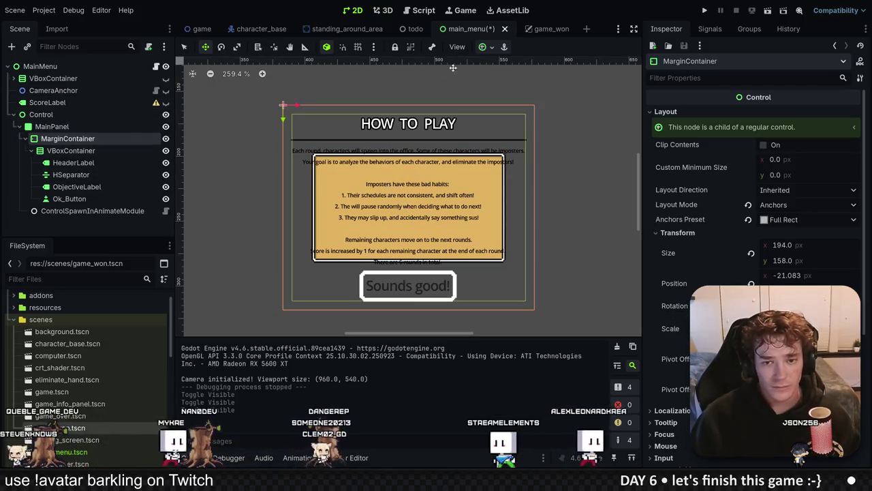
pyautogui.click(45, 128)
pyautogui.click(66, 138)
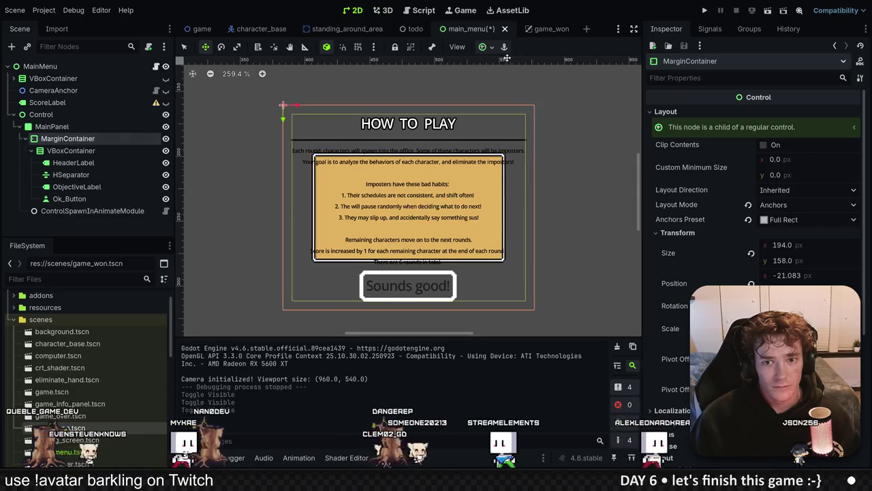
pyautogui.click(493, 47)
pyautogui.click(692, 262)
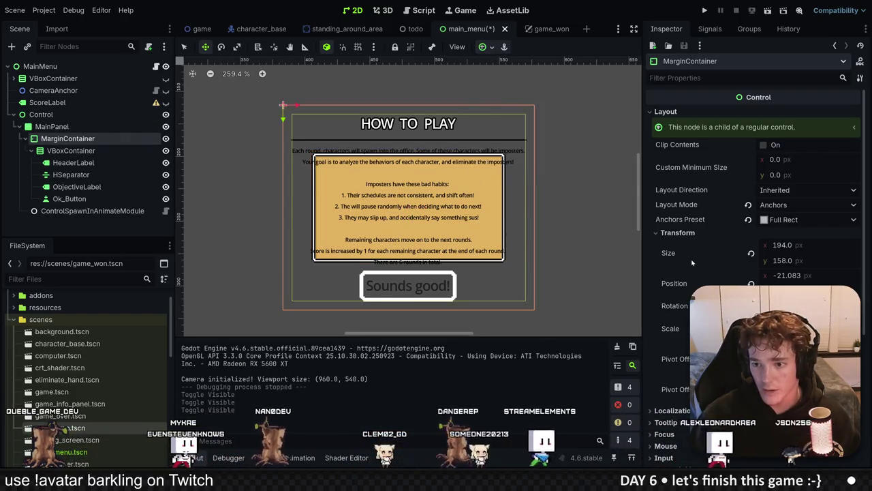
pyautogui.click(504, 47)
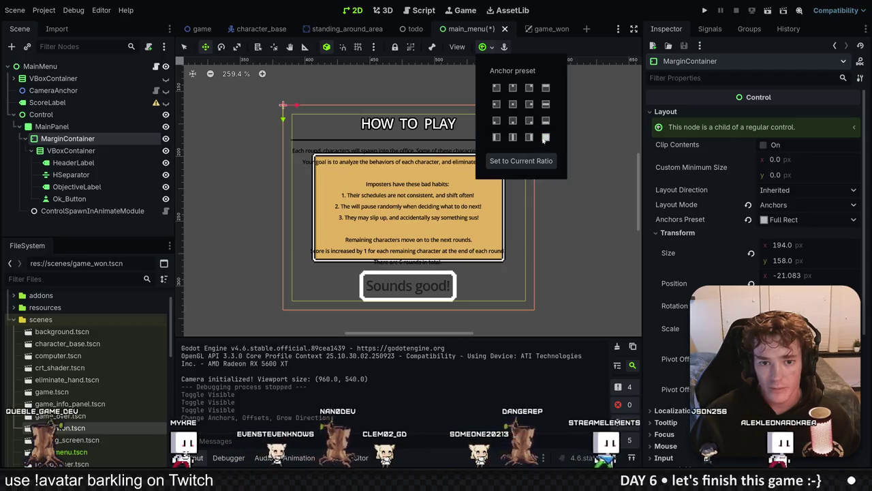
# Give HeaderLabel new label settings with a 6 px font size.
pyautogui.click(293, 117)
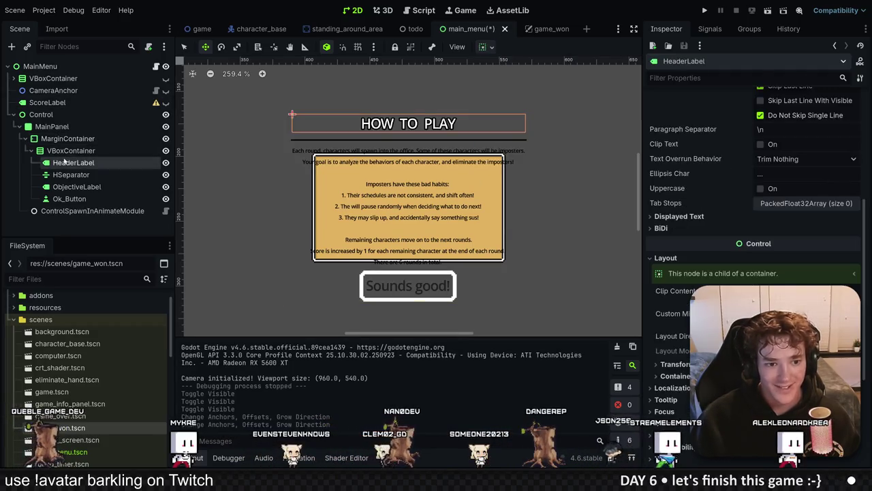
pyautogui.scroll(5, 750, 205)
pyautogui.click(784, 188)
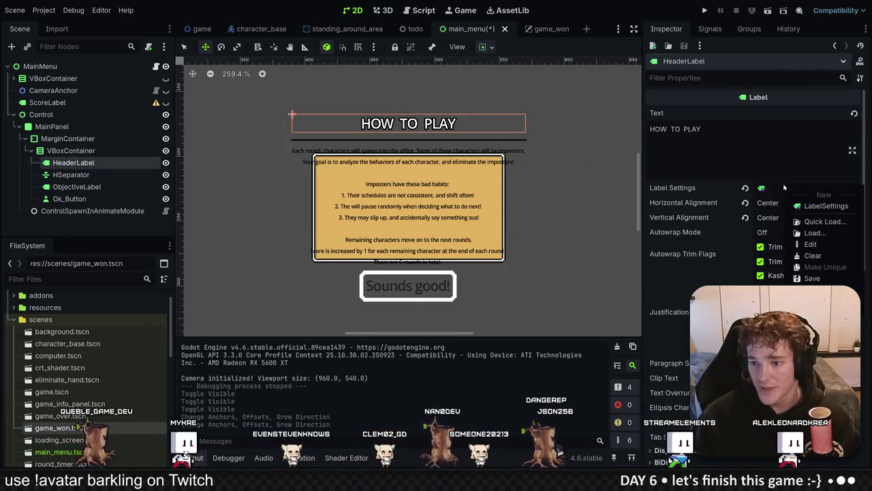
pyautogui.click(810, 244)
pyautogui.click(790, 232)
pyautogui.moveTo(797, 255); pyautogui.dragTo(783, 258)
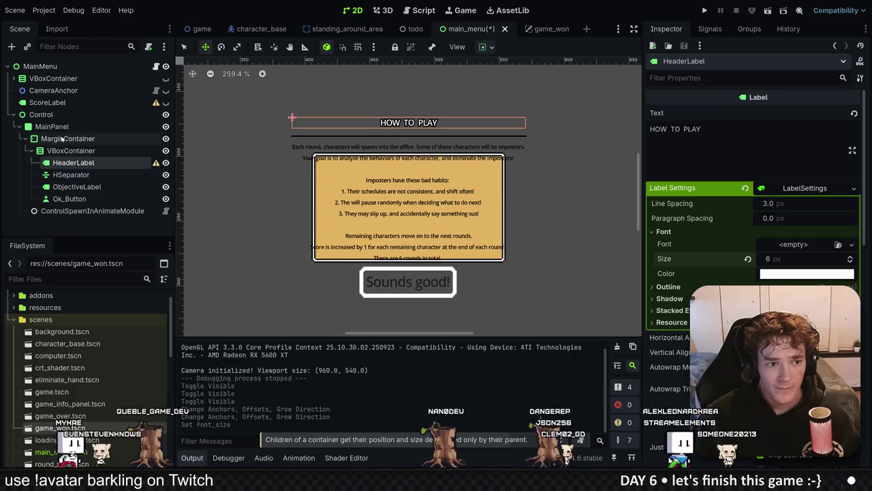
# Check ObjectiveLabel's font size and bring up its node options.
pyautogui.click(61, 138)
pyautogui.click(58, 150)
pyautogui.click(55, 175)
pyautogui.click(54, 187)
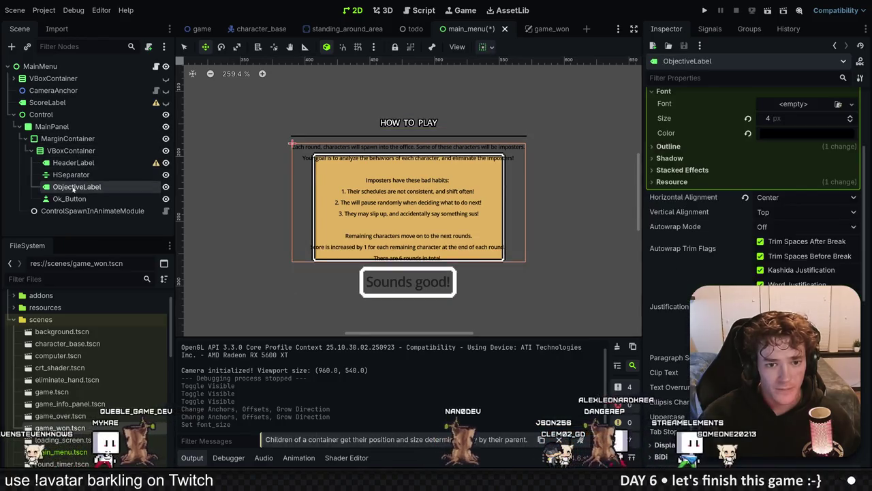
pyautogui.rightClick(75, 187)
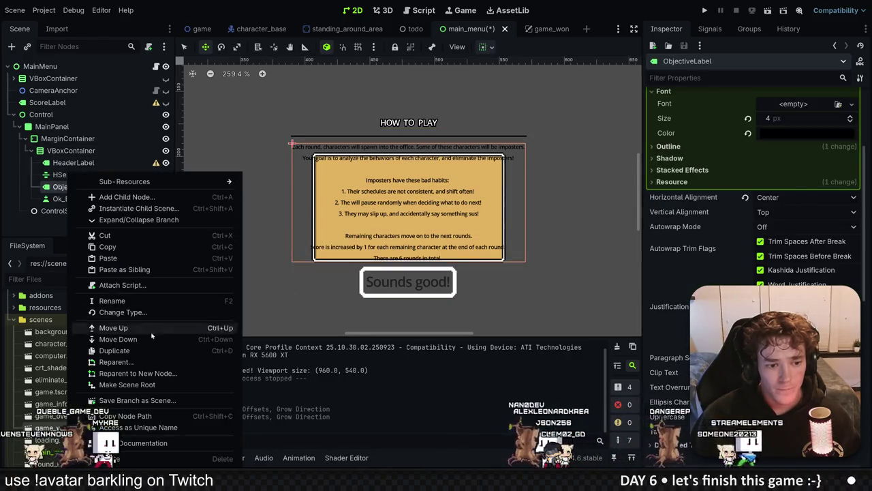
# Wrap ObjectiveLabel in a new ScrollContainer set to fill horizontally and fill/expand vertically.
pyautogui.click(138, 373)
pyautogui.write('scroll')
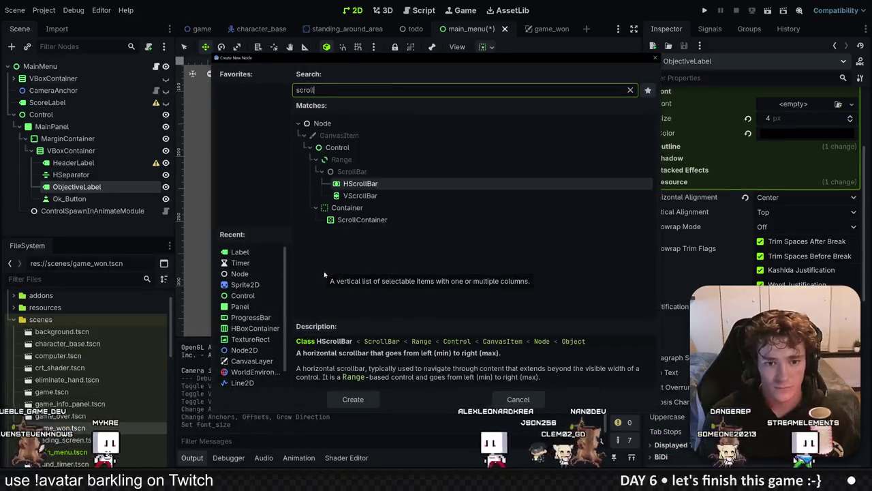
pyautogui.press('Down')
pyautogui.press('Down')
pyautogui.press('Down')
pyautogui.press('Return')
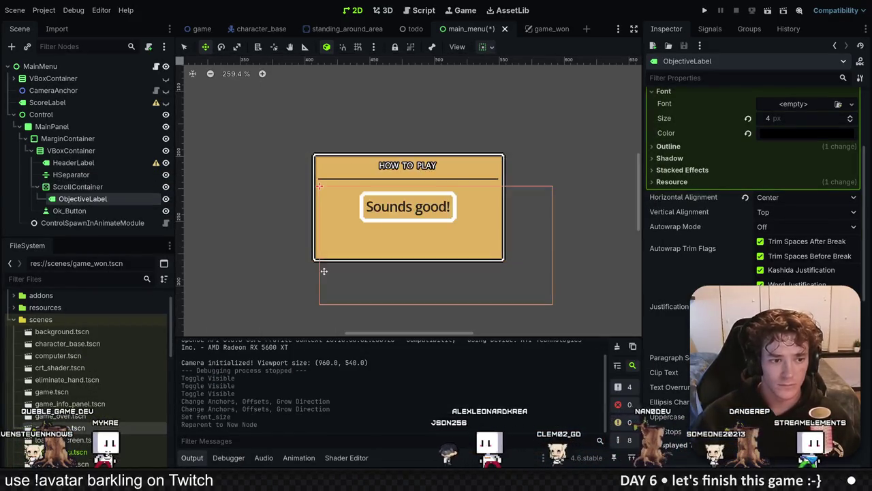
pyautogui.press('Up')
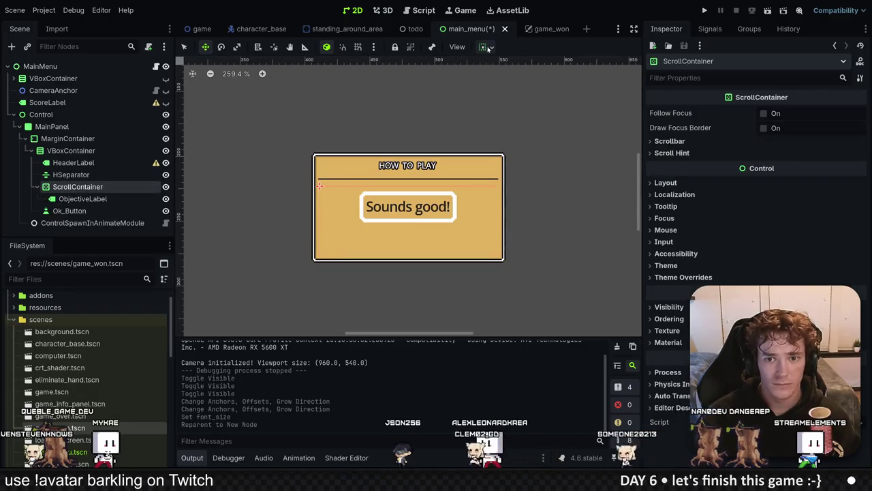
pyautogui.click(486, 47)
pyautogui.click(547, 89)
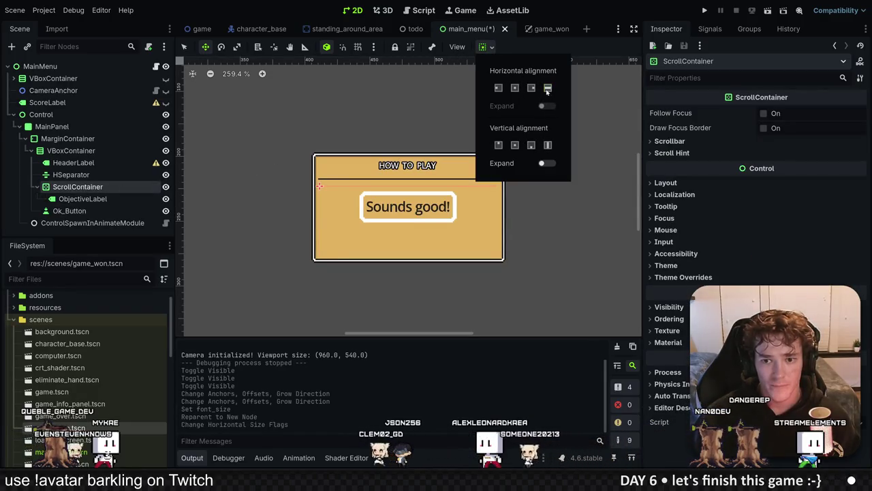
pyautogui.click(548, 145)
pyautogui.click(545, 163)
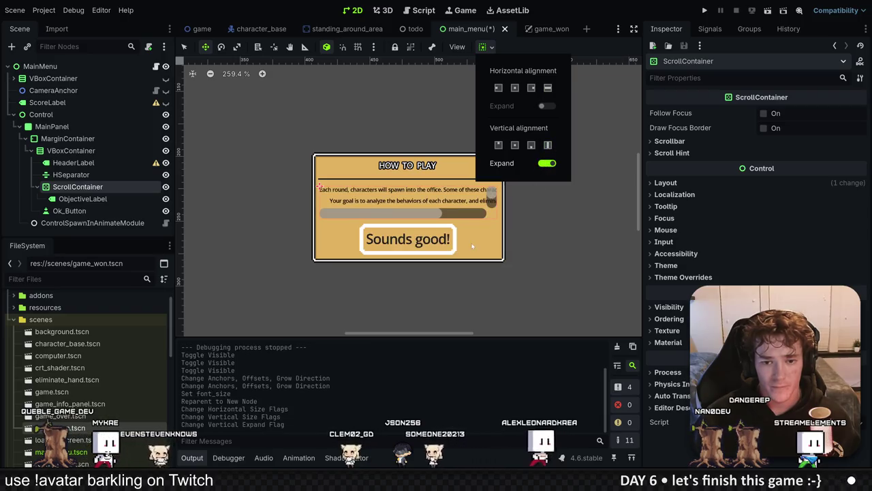
pyautogui.click(71, 228)
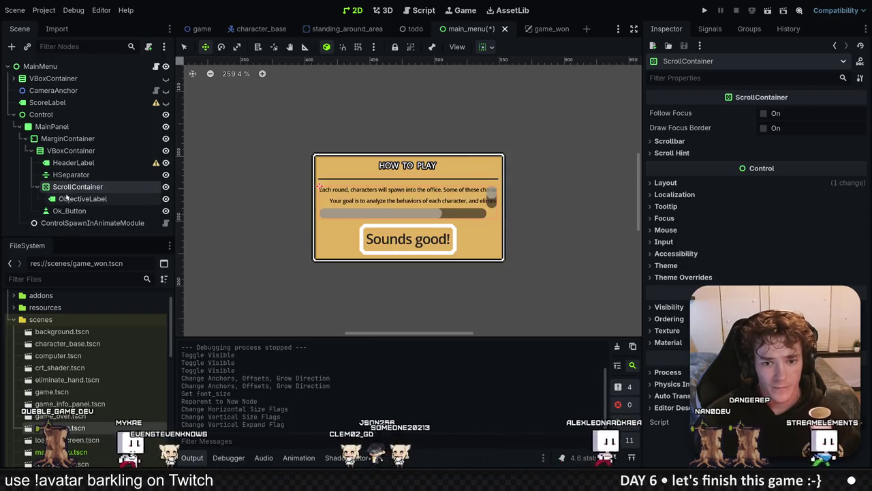
# Lower the Sounds good! button's font size through its theme override.
pyautogui.click(70, 211)
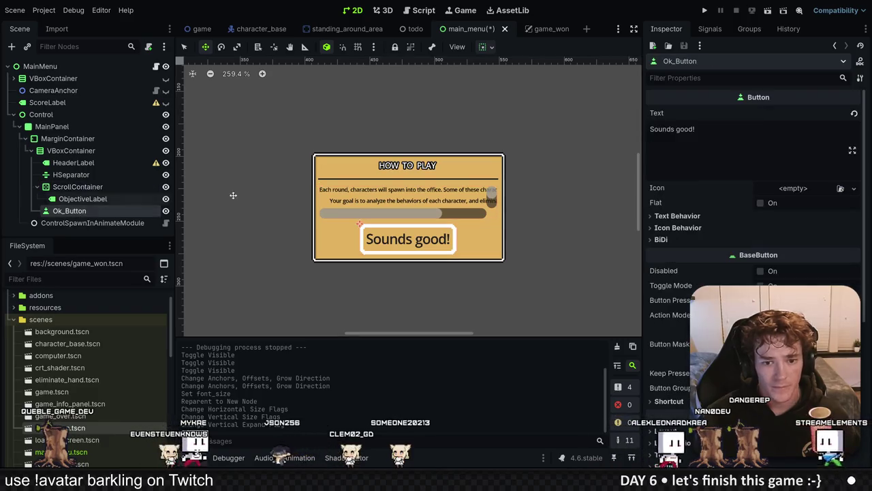
pyautogui.scroll(-5, 697, 212)
pyautogui.click(651, 197)
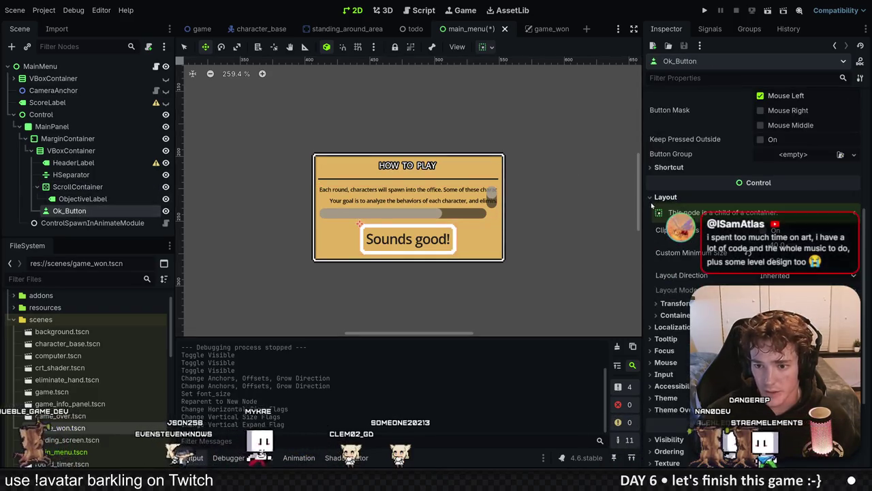
pyautogui.click(661, 303)
pyautogui.click(660, 314)
pyautogui.scroll(-3, 715, 239)
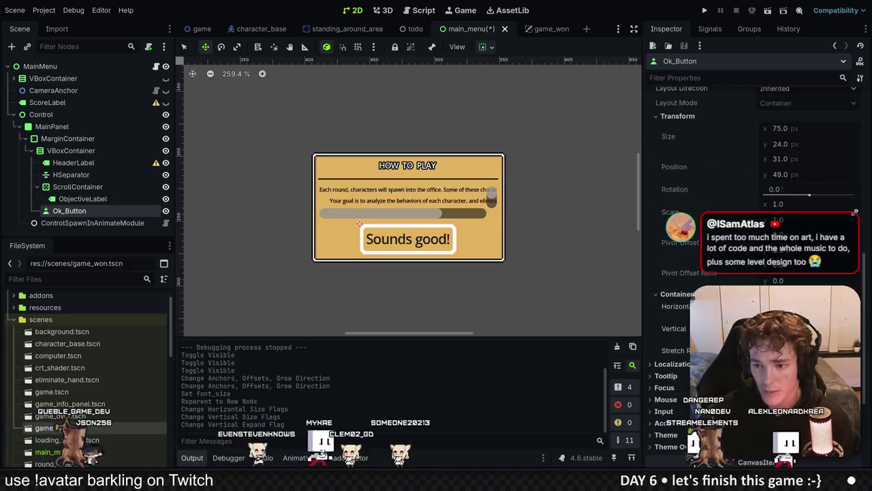
pyautogui.scroll(-4, 727, 166)
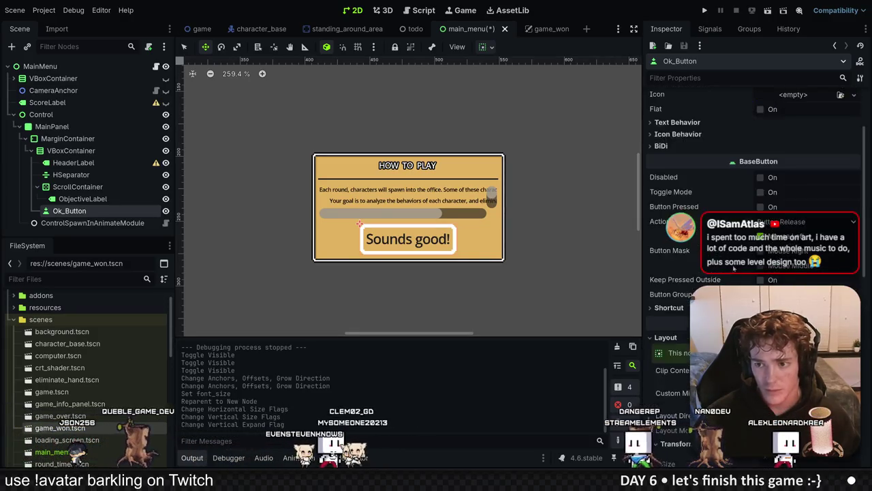
pyautogui.click(649, 294)
pyautogui.scroll(-2, 679, 309)
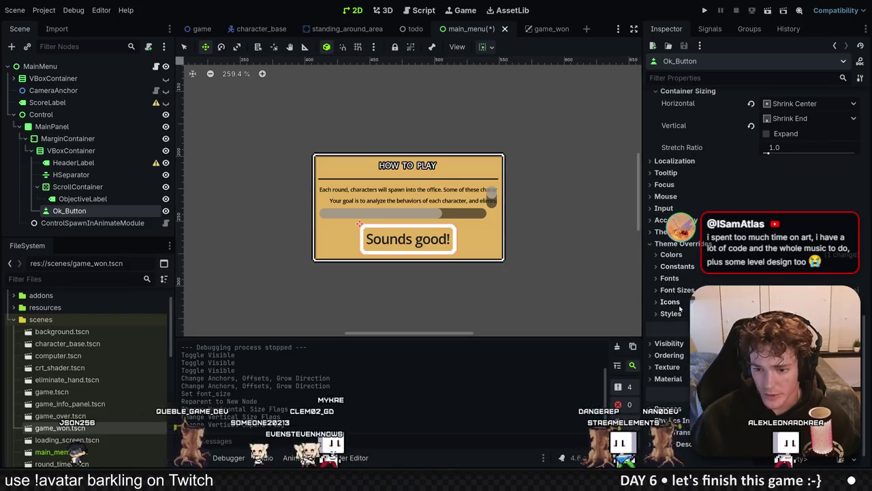
pyautogui.click(659, 291)
pyautogui.press('Return')
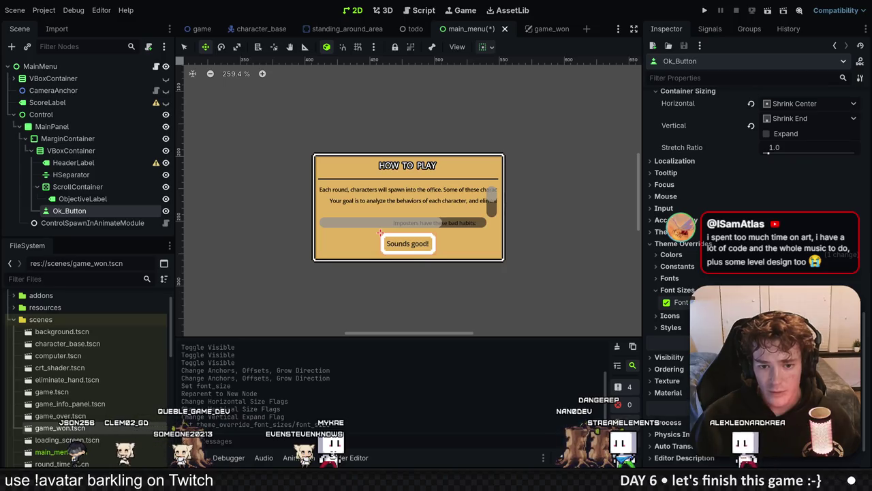
# Enlarge the HOW TO PLAY header font and test-run, scrolling the instructions.
pyautogui.click(72, 162)
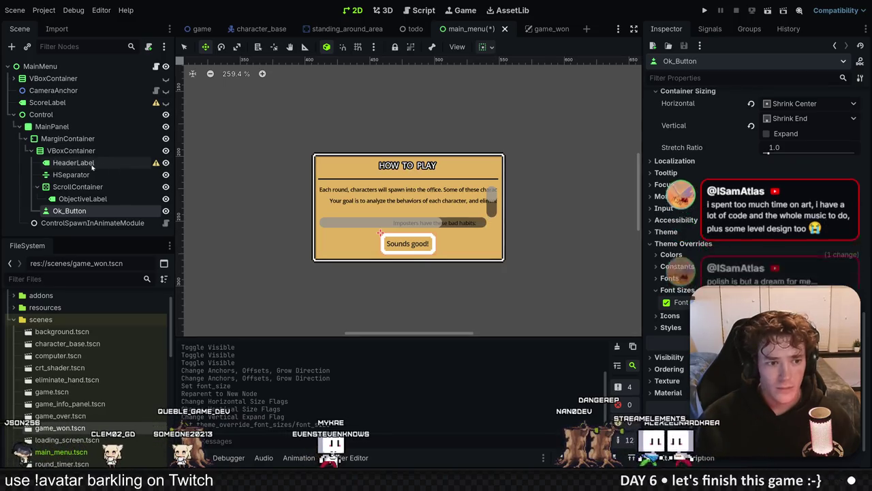
pyautogui.moveTo(804, 258); pyautogui.dragTo(828, 258)
pyautogui.press('F5')
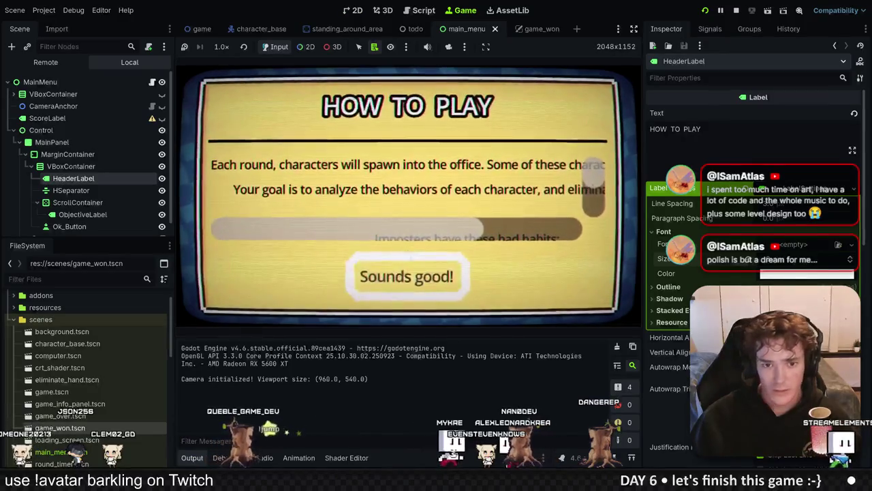
pyautogui.scroll(-5, 437, 236)
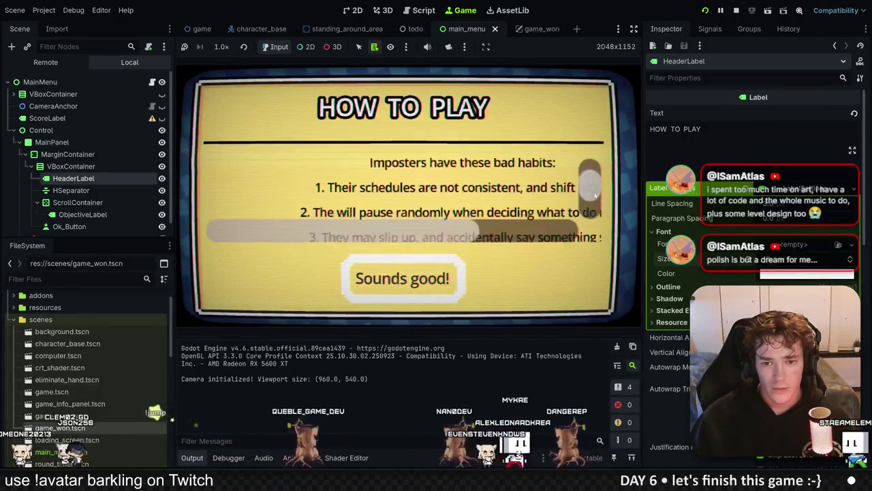
pyautogui.scroll(5, 595, 179)
pyautogui.scroll(-10, 595, 178)
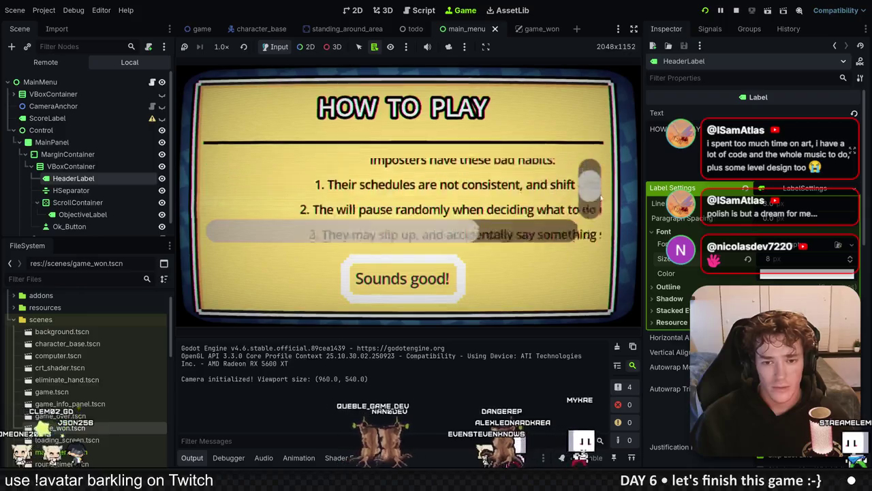
pyautogui.scroll(10, 600, 220)
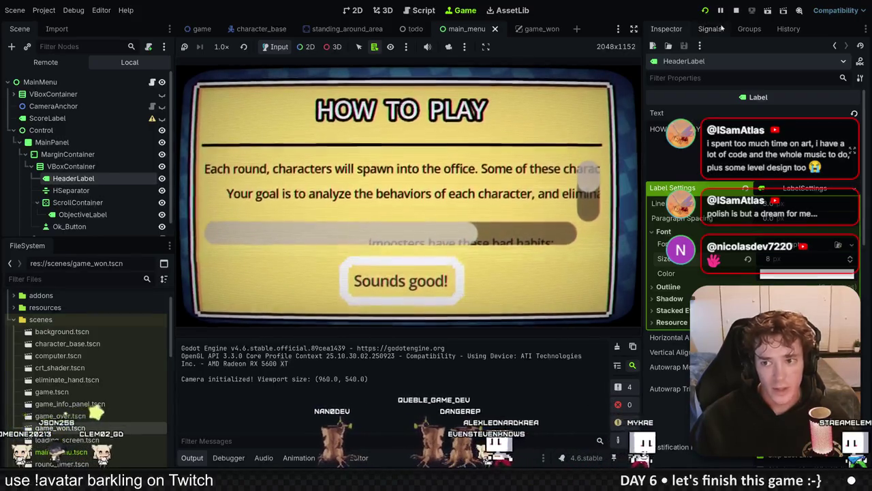
pyautogui.press('F8')
pyautogui.click(87, 199)
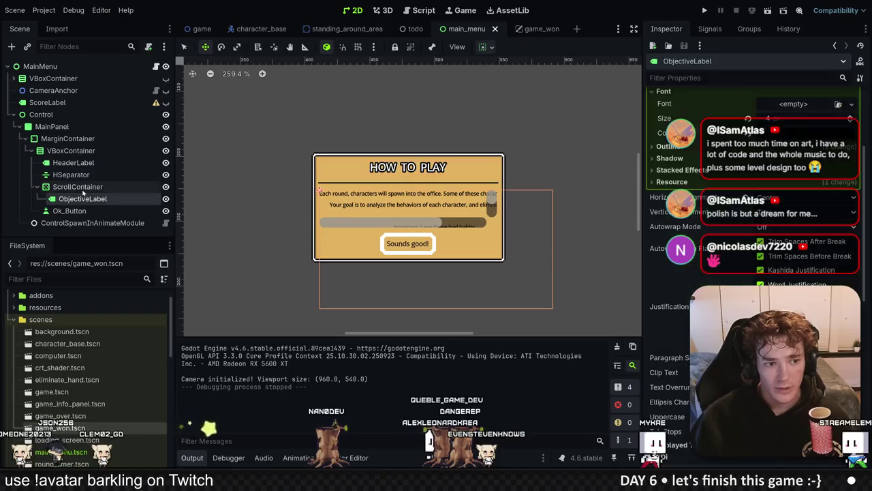
# Move ObjectiveLabel out of ScrollContainer and delete the empty ScrollContainer.
pyautogui.moveTo(94, 184); pyautogui.dragTo(93, 183)
pyautogui.click(87, 197)
pyautogui.press('Delete')
pyautogui.press('Return')
# Lower ObjectiveLabel's font size from 4 to 2.
pyautogui.click(77, 186)
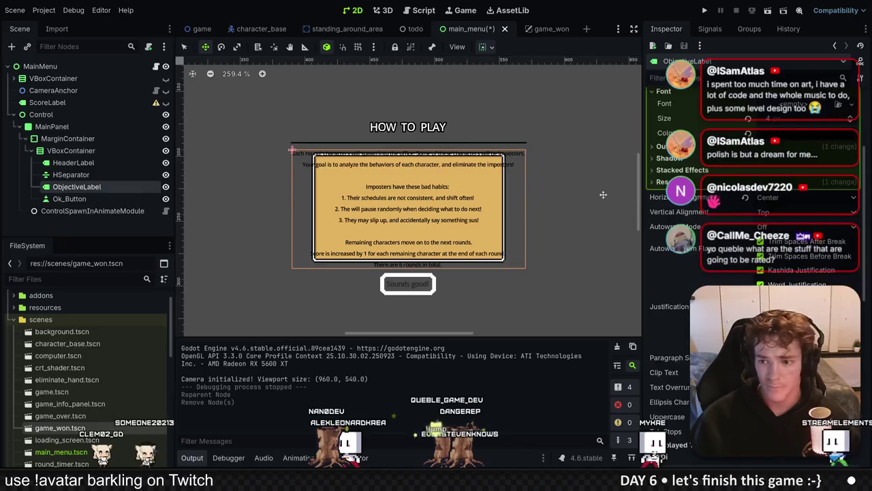
pyautogui.click(851, 215)
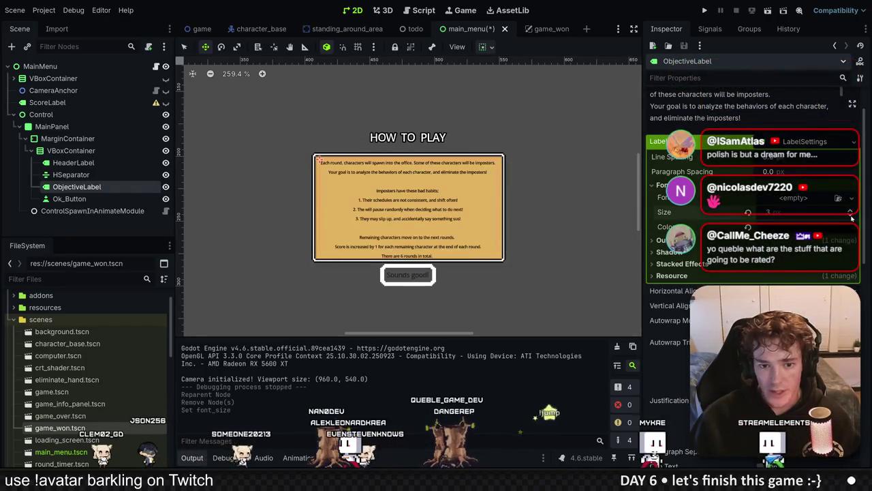
pyautogui.click(850, 215)
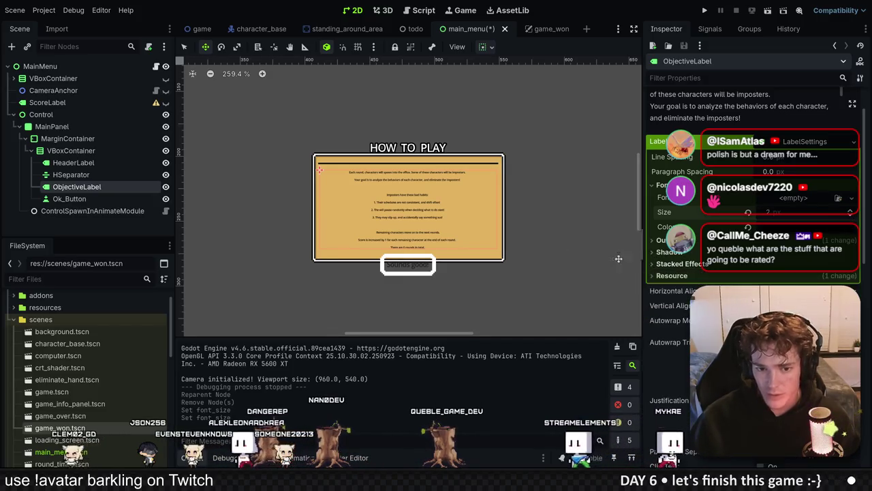
pyautogui.scroll(5, 412, 239)
pyautogui.scroll(3, 412, 239)
pyautogui.scroll(-4, 412, 239)
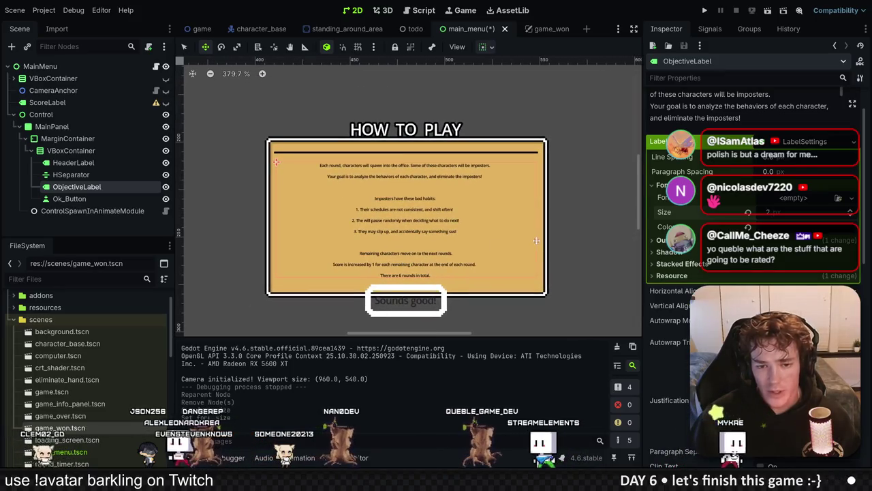
pyautogui.scroll(-10, 657, 310)
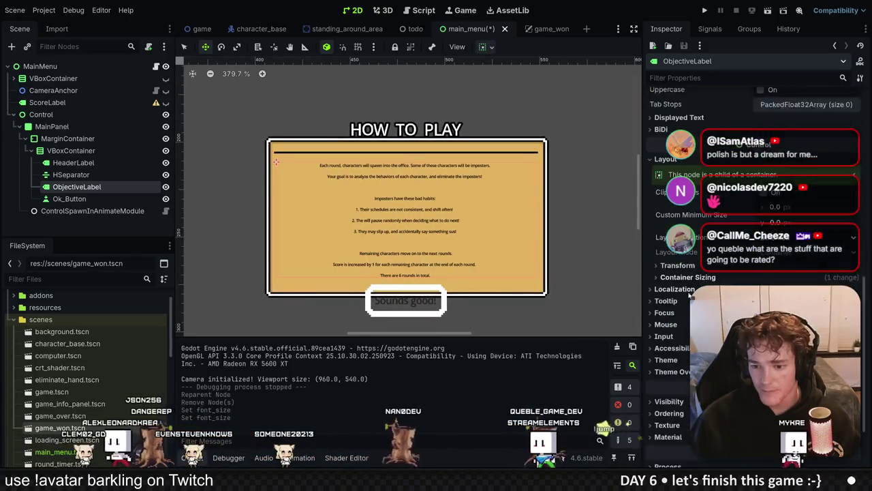
# Expand ObjectiveLabel's theme overrides to review its font, font size and colour settings.
pyautogui.click(657, 291)
pyautogui.click(660, 325)
pyautogui.click(660, 350)
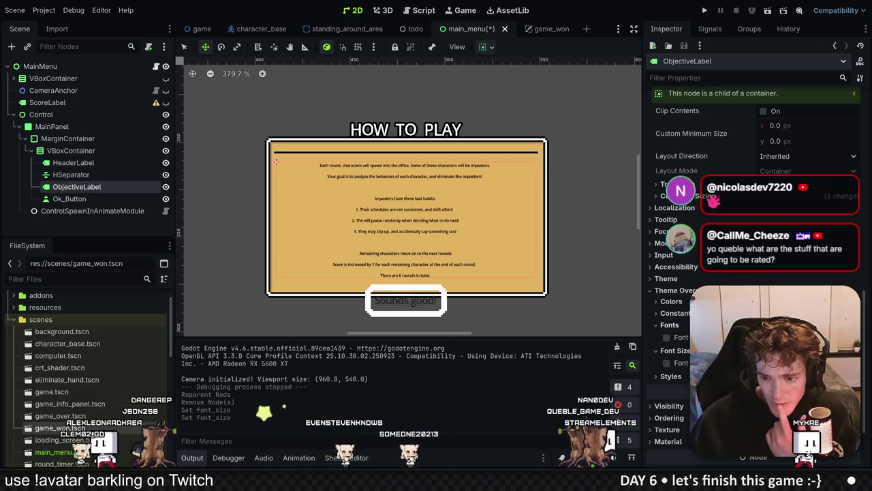
pyautogui.click(659, 301)
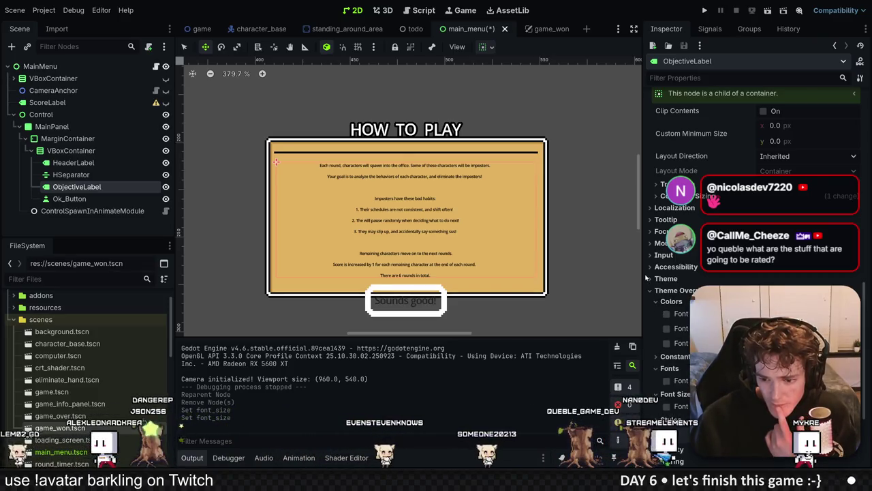
pyautogui.scroll(10, 646, 278)
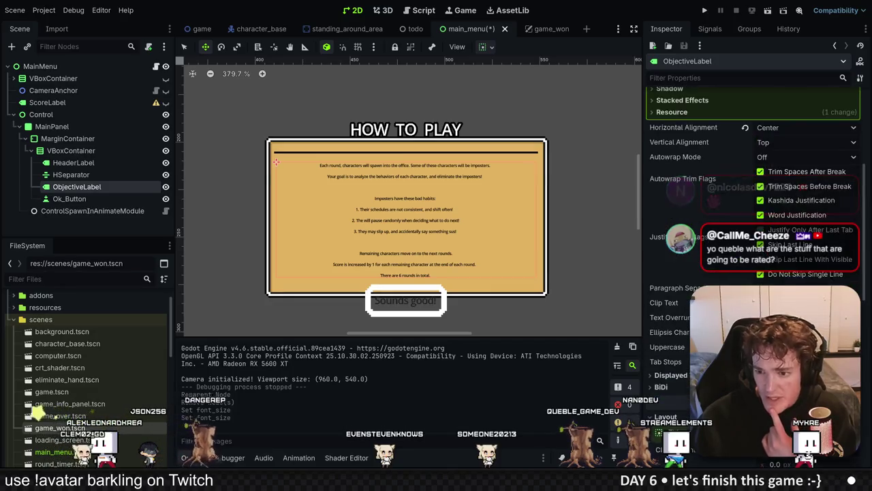
pyautogui.moveTo(671, 318)
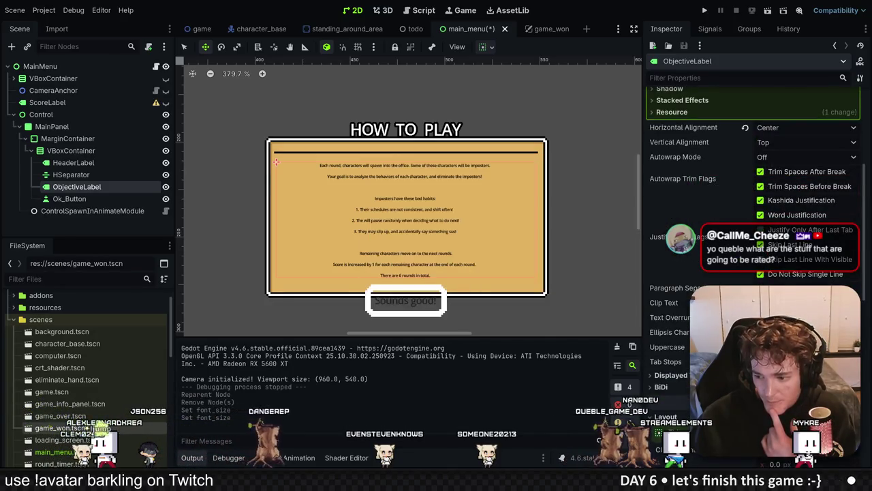
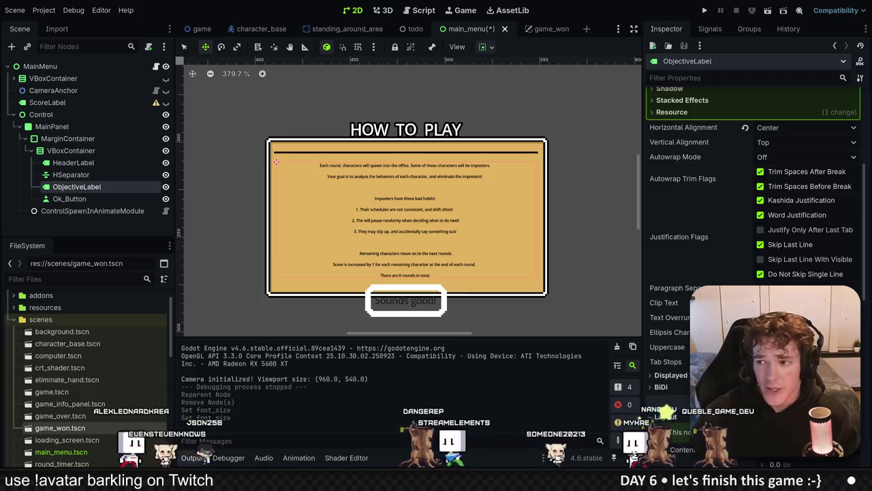
# Review the ObjectiveLabel text and turn on its Autowrap Mode so it wraps inside the panel.
pyautogui.scroll(-1, 529, 203)
pyautogui.scroll(5, 504, 196)
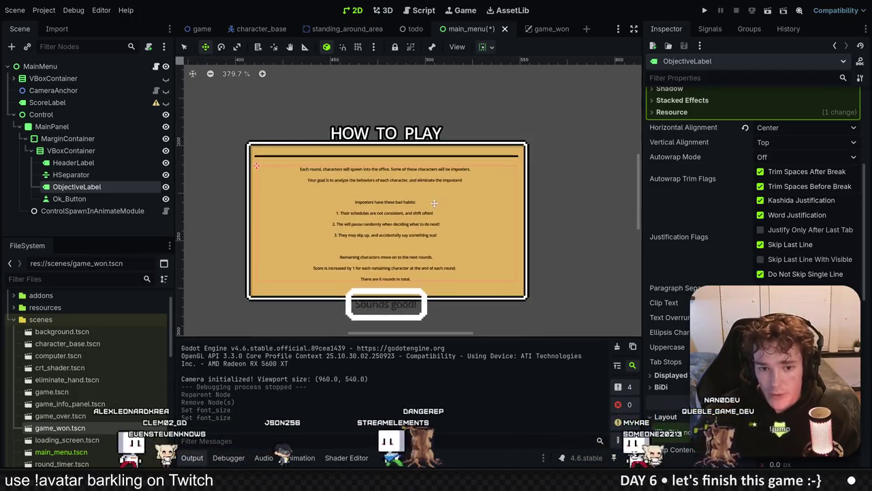
pyautogui.moveTo(485, 189); pyautogui.dragTo(475, 160)
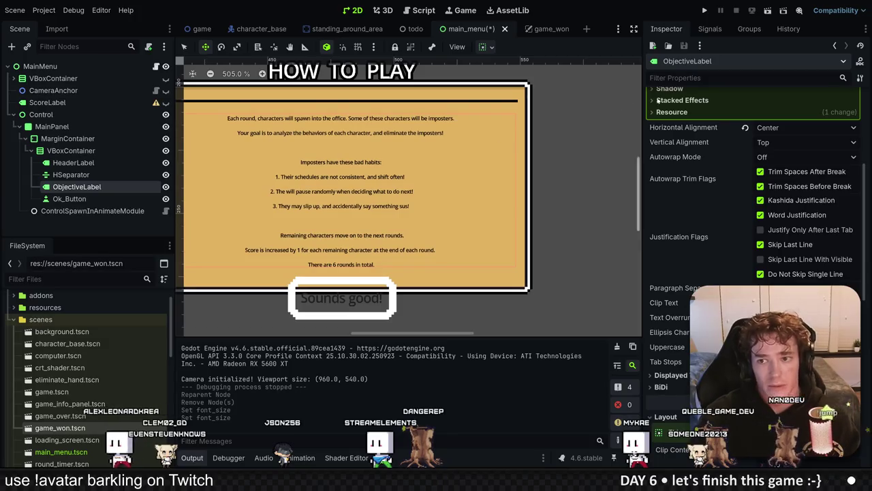
pyautogui.scroll(-3, 488, 188)
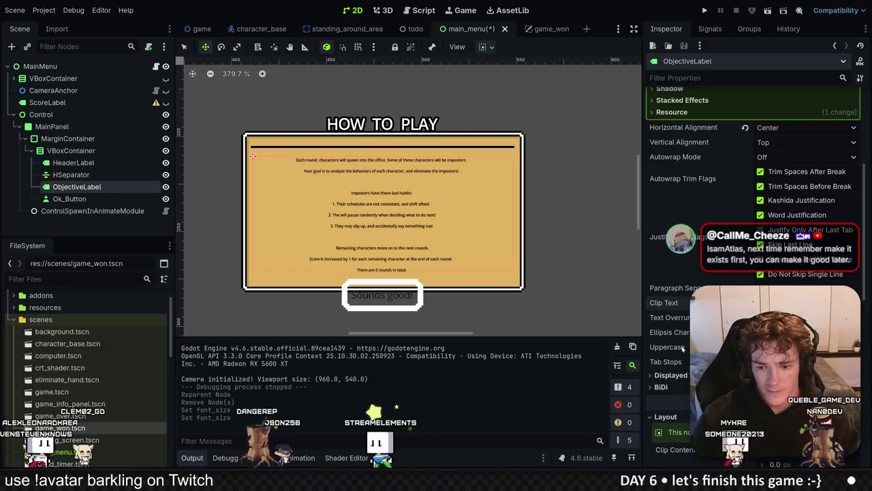
pyautogui.scroll(-1, 668, 379)
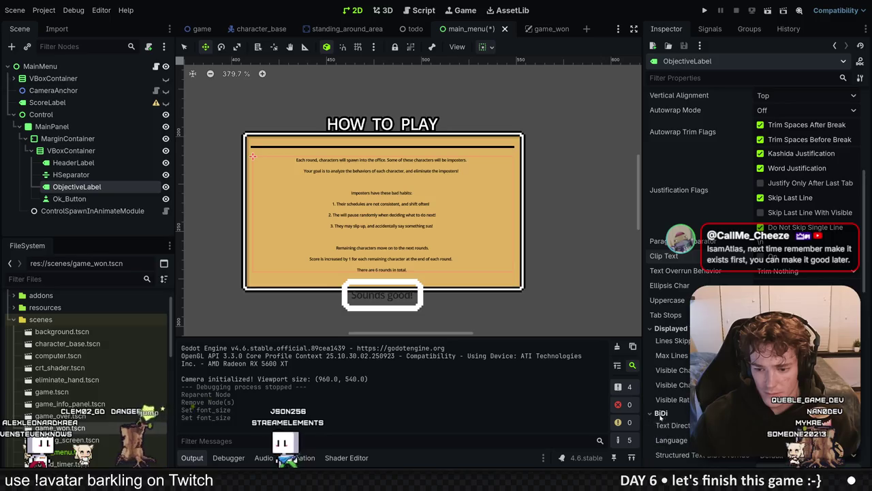
pyautogui.scroll(-2, 687, 377)
pyautogui.scroll(-5, 688, 374)
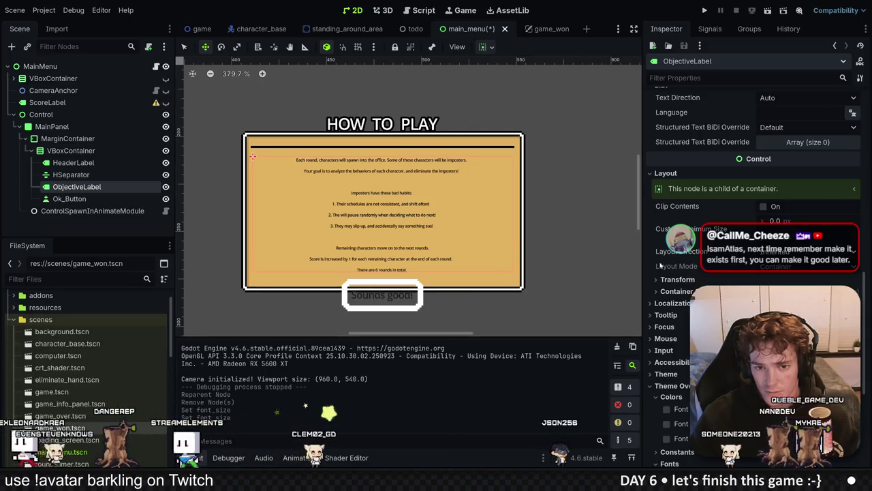
pyautogui.scroll(8, 661, 266)
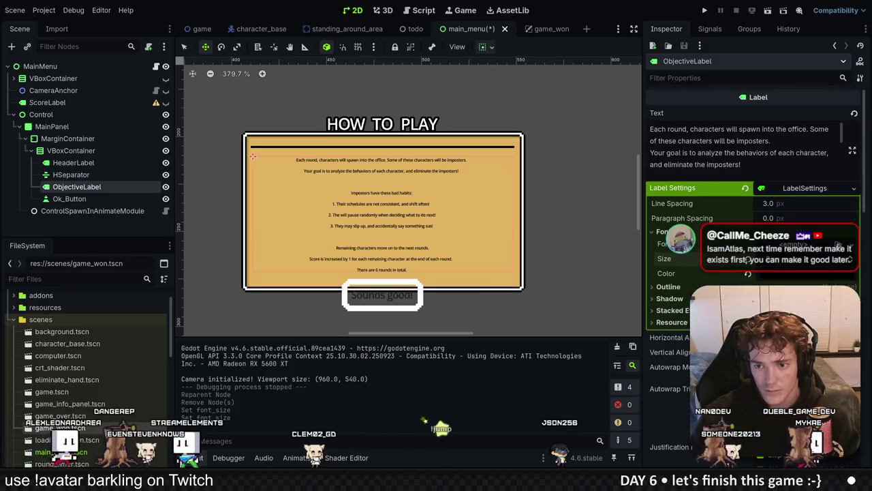
pyautogui.click(853, 151)
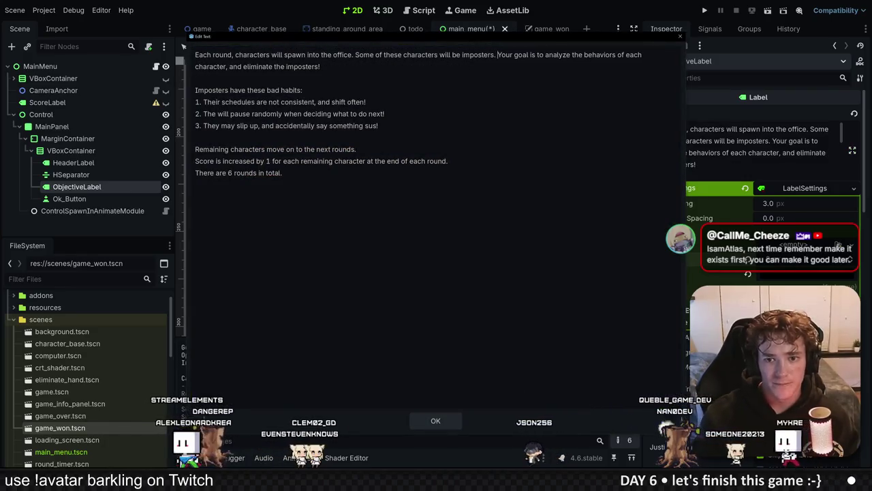
pyautogui.click(435, 420)
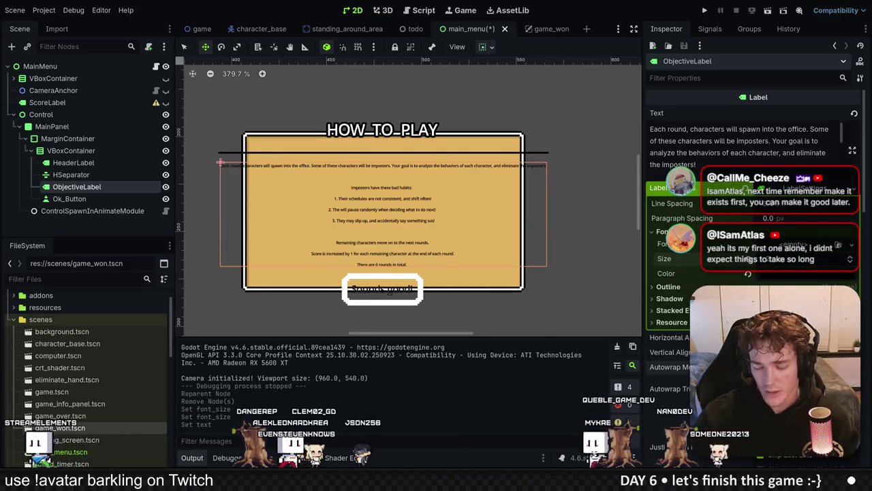
pyautogui.click(784, 366)
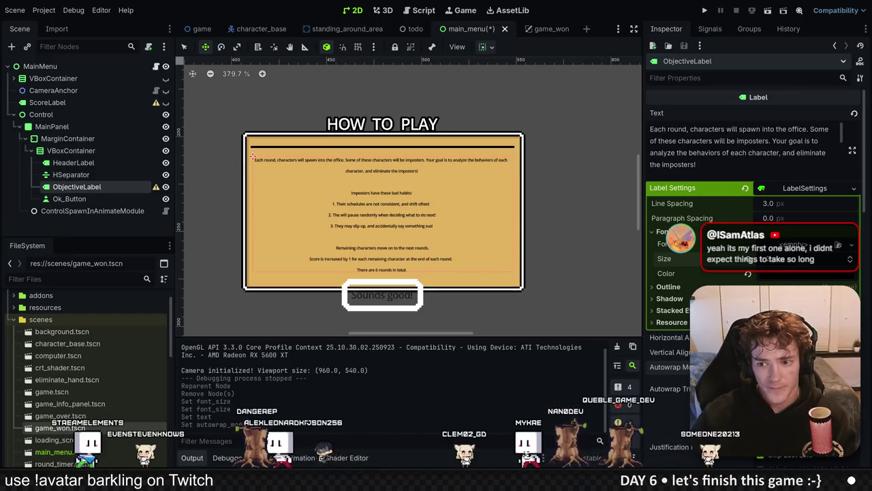
# Join the last three rules lines with commas, lowercasing 'score', and apply the edited text.
pyautogui.click(852, 150)
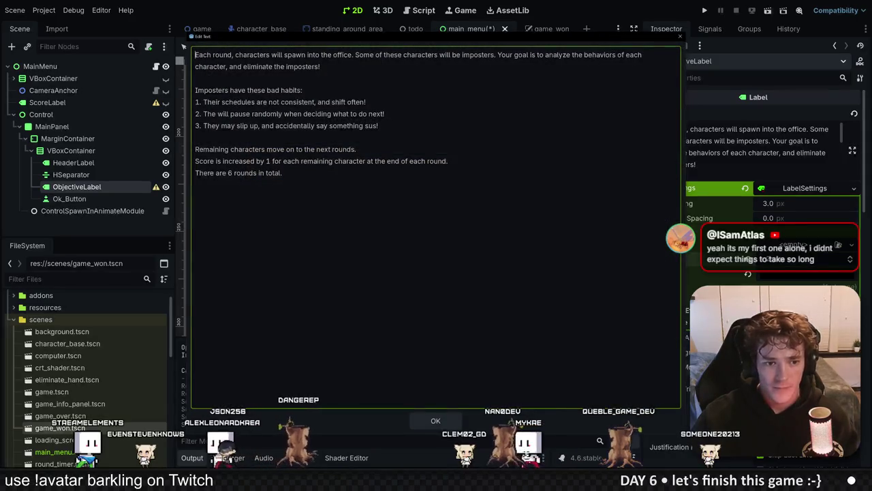
pyautogui.click(195, 161)
pyautogui.press('BackSpace')
pyautogui.press('BackSpace')
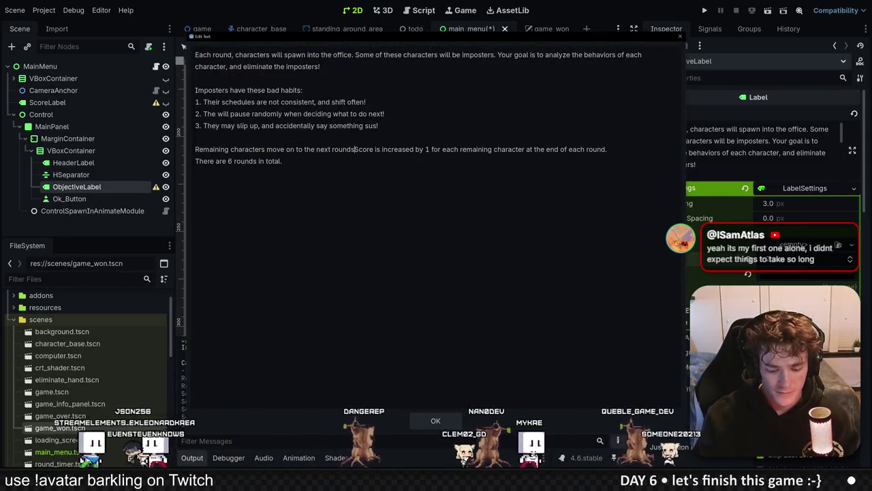
pyautogui.write(',')
pyautogui.press('Delete')
pyautogui.write('s')
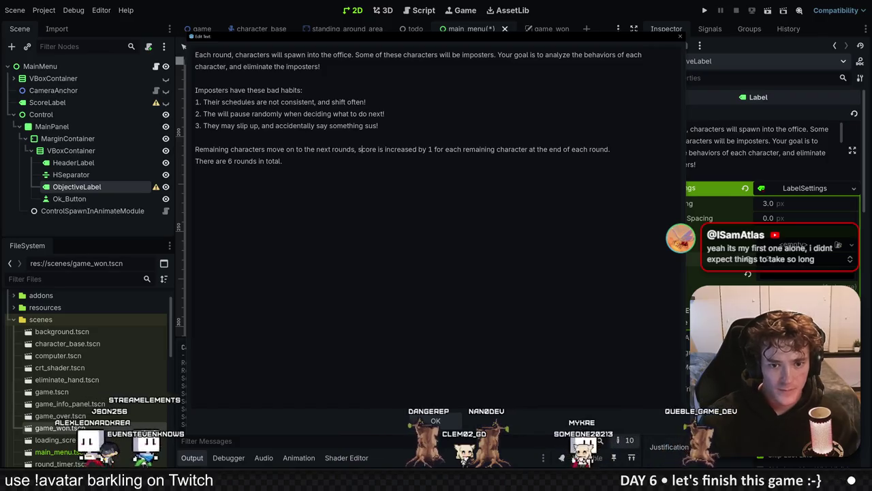
pyautogui.click(195, 160)
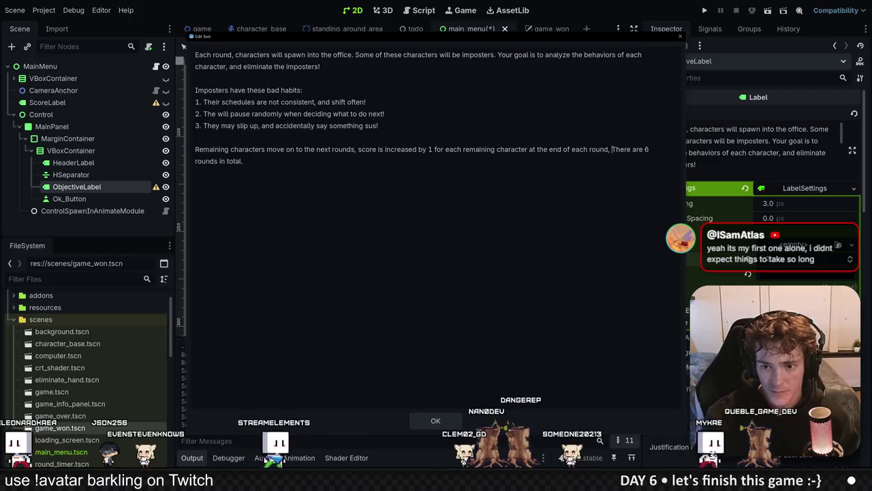
pyautogui.click(445, 422)
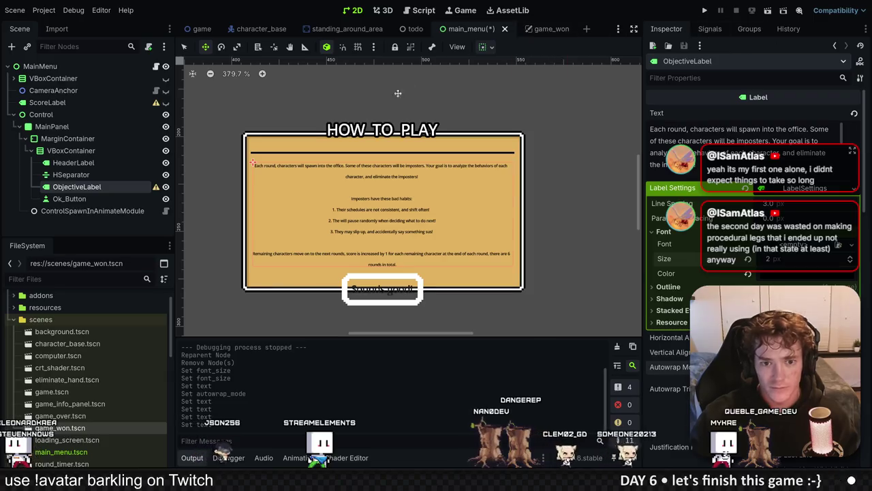
# Delete the HSeparator node and make the VBoxContainer fill the panel horizontally.
pyautogui.click(75, 198)
pyautogui.click(71, 174)
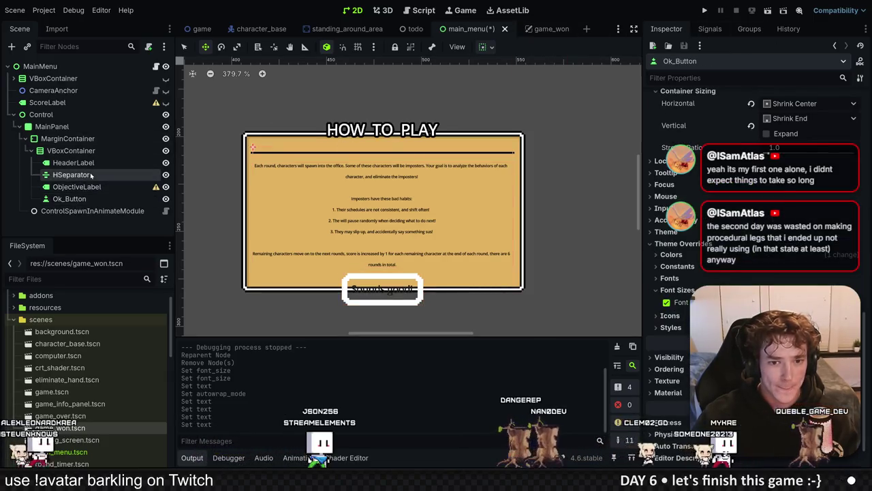
pyautogui.press('Return')
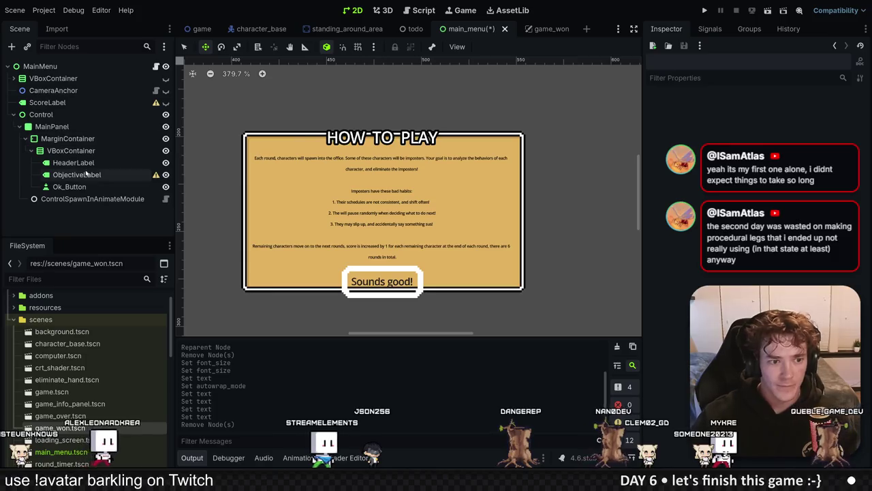
pyautogui.click(94, 153)
pyautogui.click(484, 46)
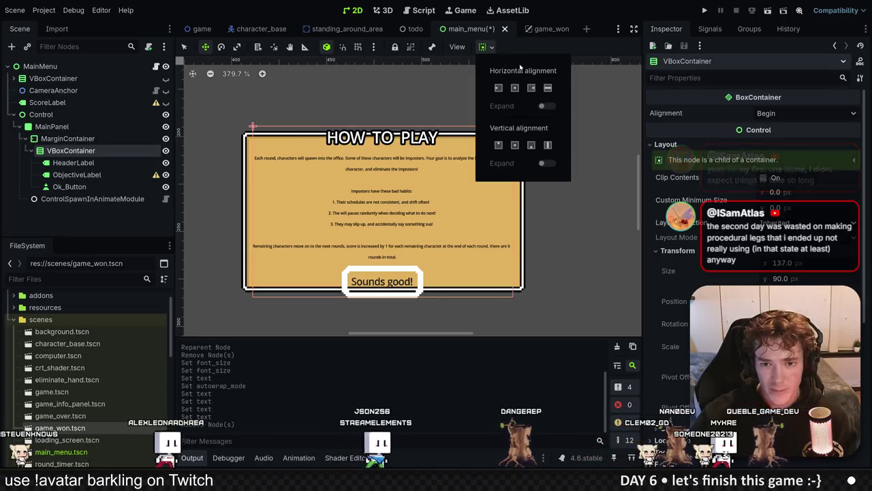
pyautogui.click(548, 89)
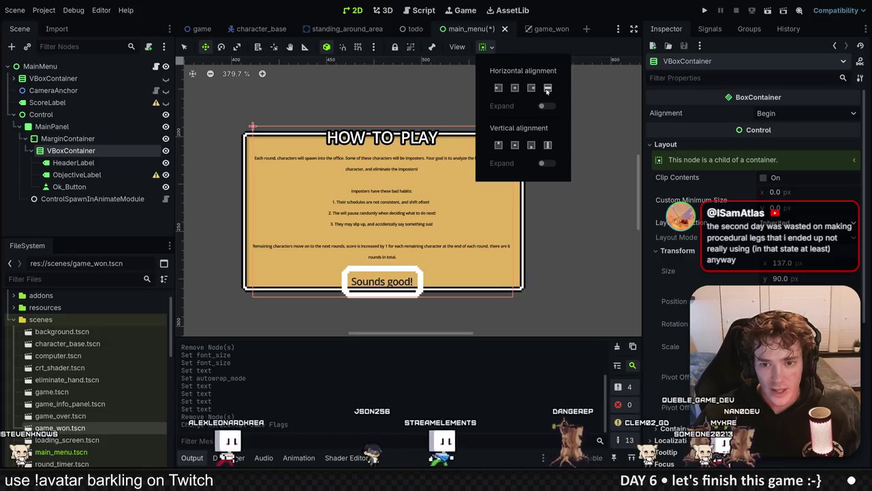
# Run the project to check the How to Play panel in-game, then stop it.
pyautogui.click(75, 187)
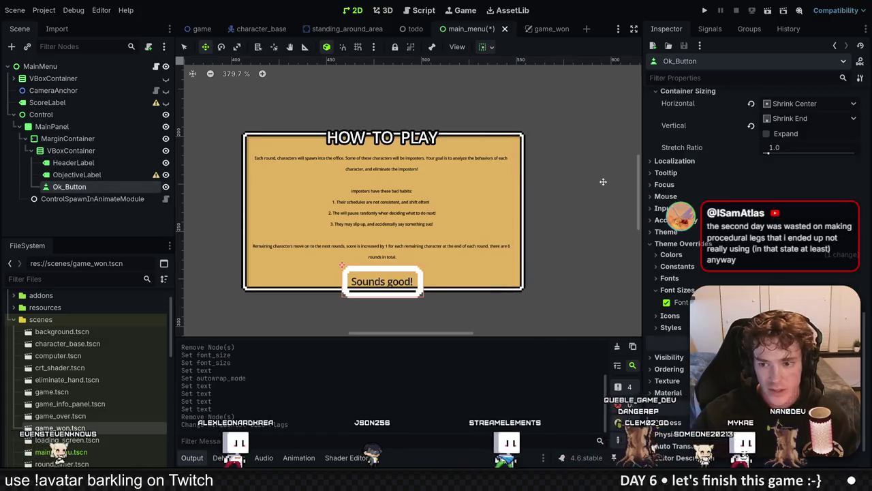
pyautogui.scroll(5, 652, 357)
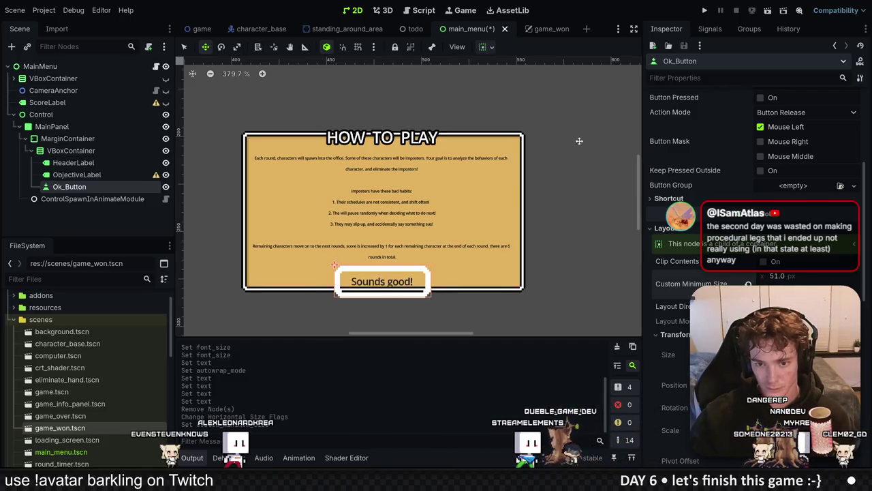
pyautogui.click(705, 10)
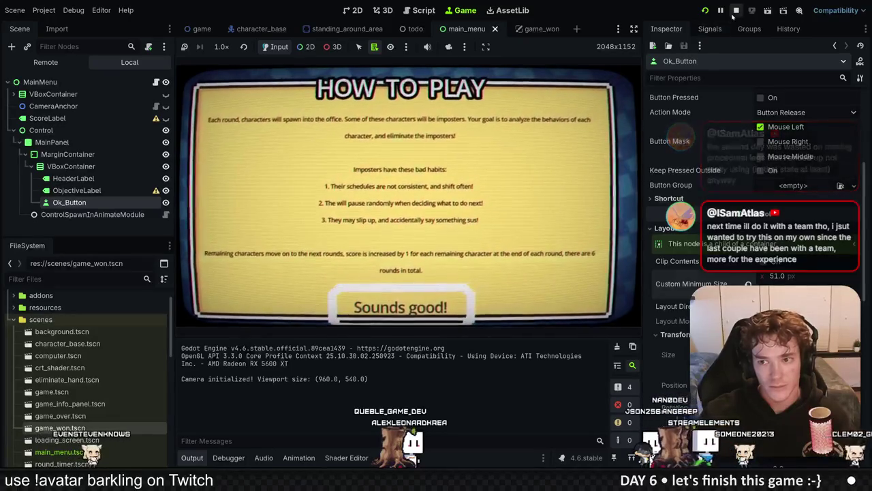
pyautogui.press('F8')
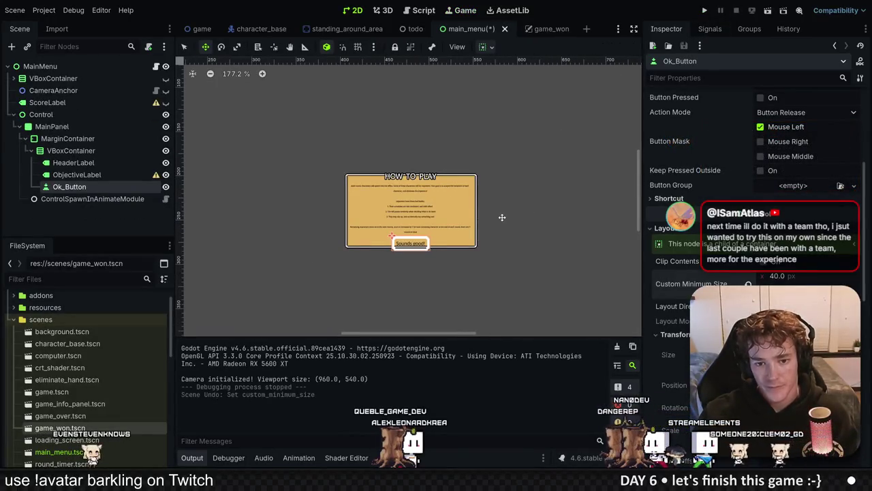
# Undo the recent panel layout, anchor and resize edits, redoing only the scale change.
pyautogui.hotkey('ctrl', 'z')
pyautogui.hotkey('ctrl', 'z')
pyautogui.hotkey('ctrl', 'z')
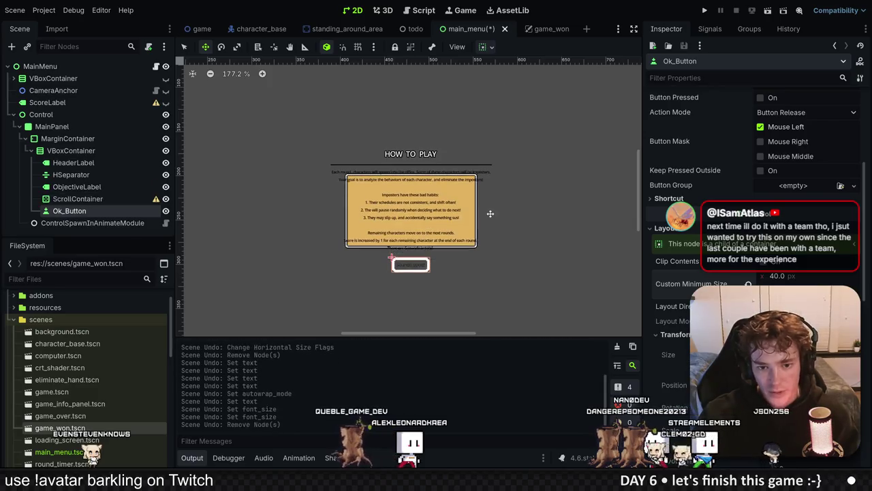
pyautogui.hotkey('ctrl', 'z')
pyautogui.hotkey('ctrl', 'z')
pyautogui.hotkey('ctrl', 'z')
pyautogui.hotkey('ctrl', 'z')
pyautogui.hotkey('ctrl', 'z')
pyautogui.hotkey('ctrl', 'z')
pyautogui.hotkey('ctrl', 'z')
pyautogui.hotkey('ctrl', 'z')
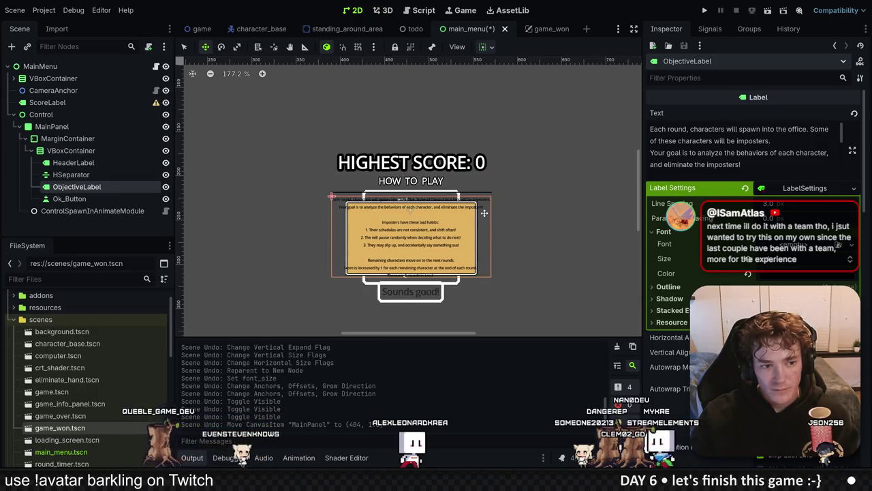
pyautogui.hotkey('ctrl', 'z')
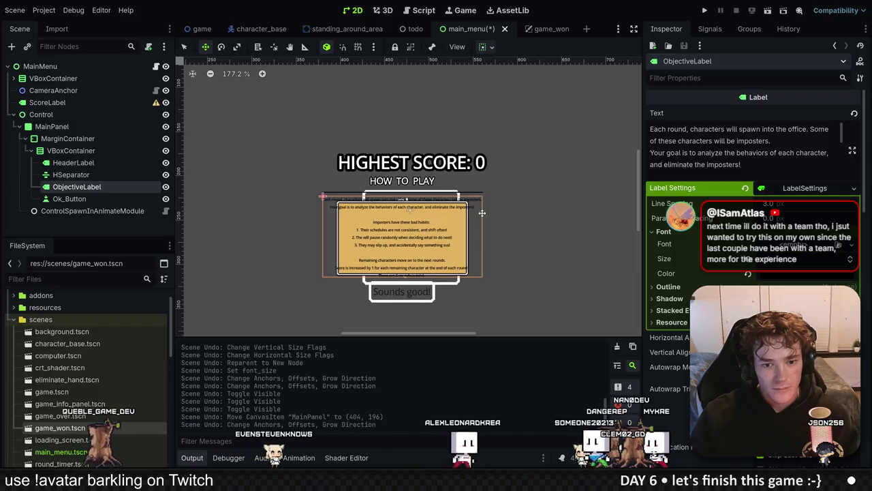
pyautogui.hotkey('ctrl', 'z')
pyautogui.hotkey('ctrl', 'z')
pyautogui.hotkey('ctrl', 'z')
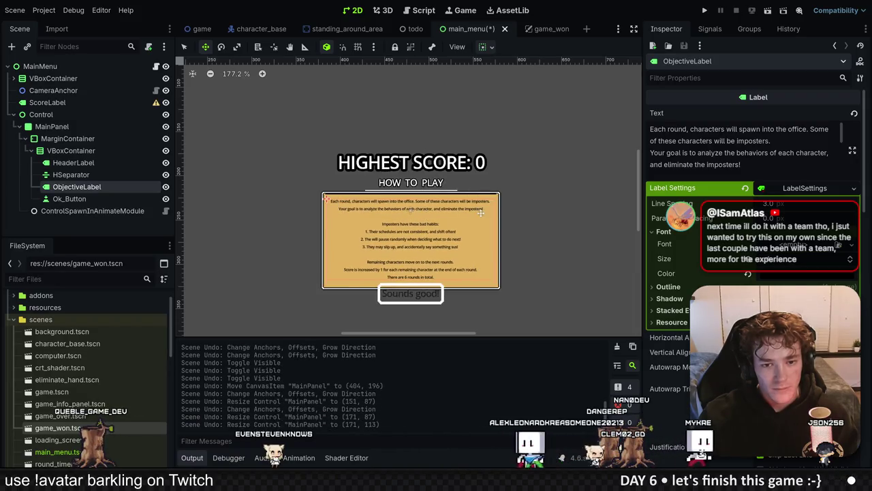
pyautogui.hotkey('ctrl', 'z')
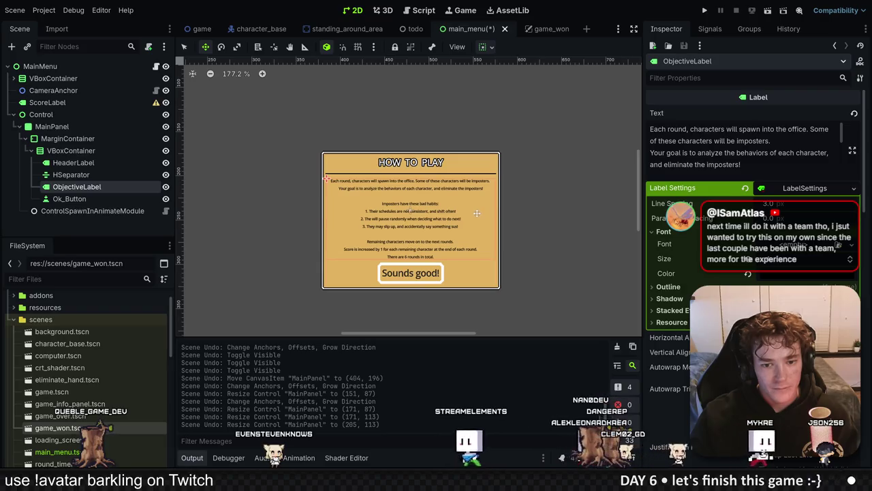
pyautogui.hotkey('ctrl', 'z')
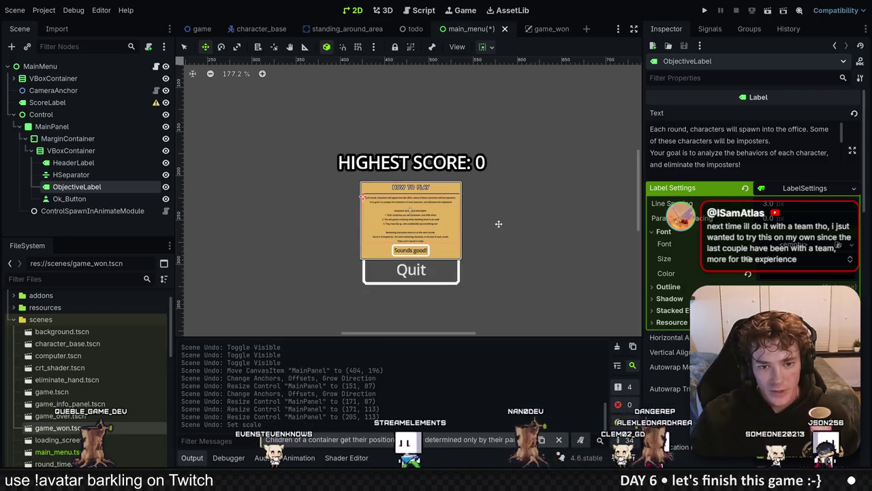
pyautogui.hotkey('ctrl', 'shift', 'z')
pyautogui.click(107, 115)
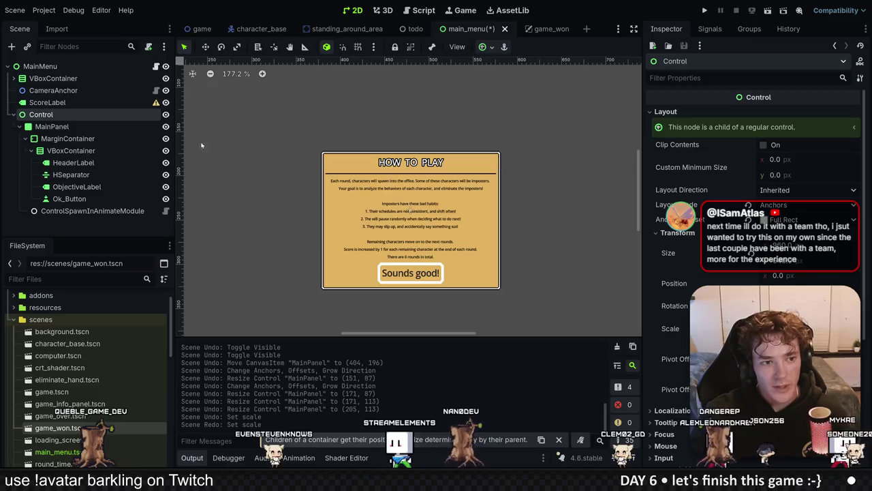
pyautogui.rightClick(107, 114)
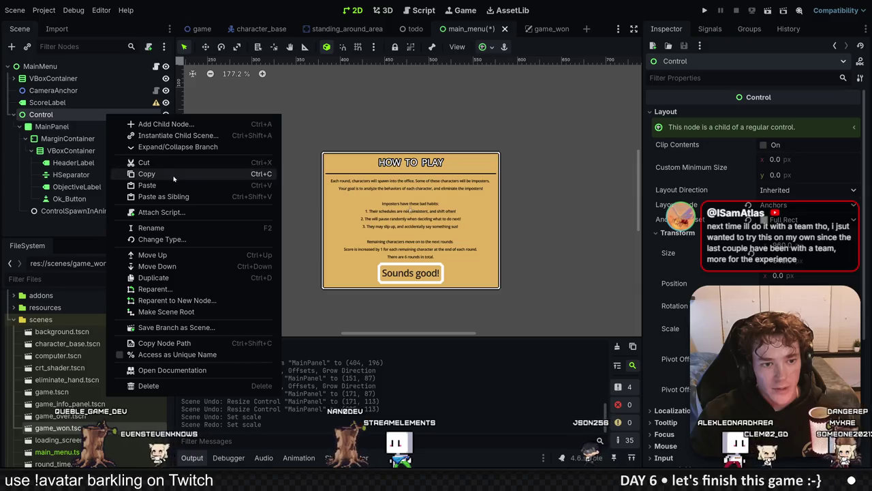
# Copy the Control node and start a new scene with a CanvasLayer root named HowToPlay.
pyautogui.press('Escape')
pyautogui.click(587, 29)
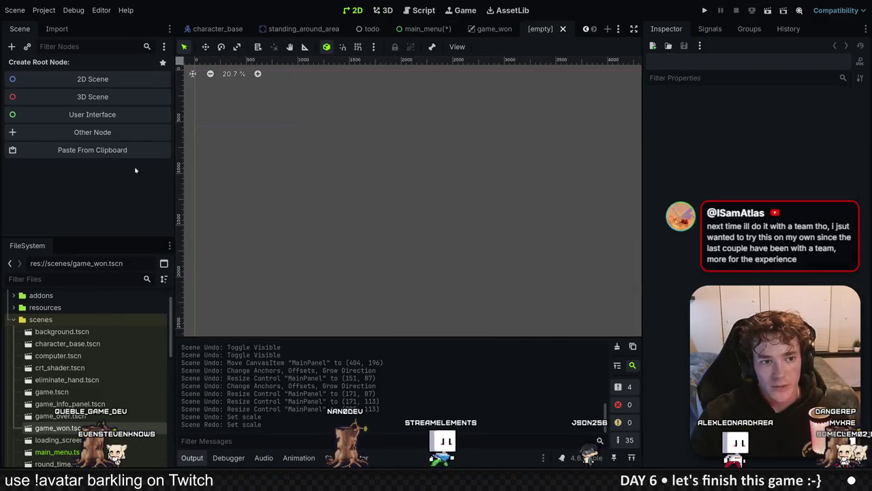
pyautogui.click(125, 134)
pyautogui.write('canv')
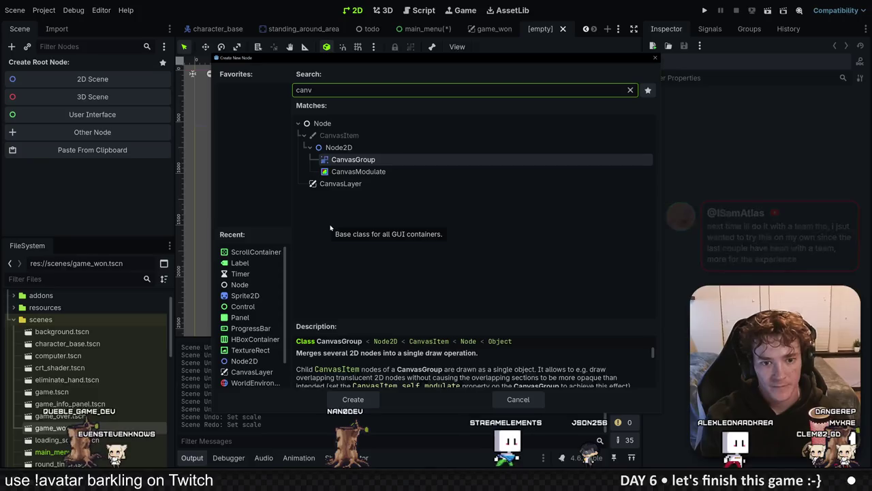
pyautogui.press('Down')
pyautogui.press('Down')
pyautogui.press('Return')
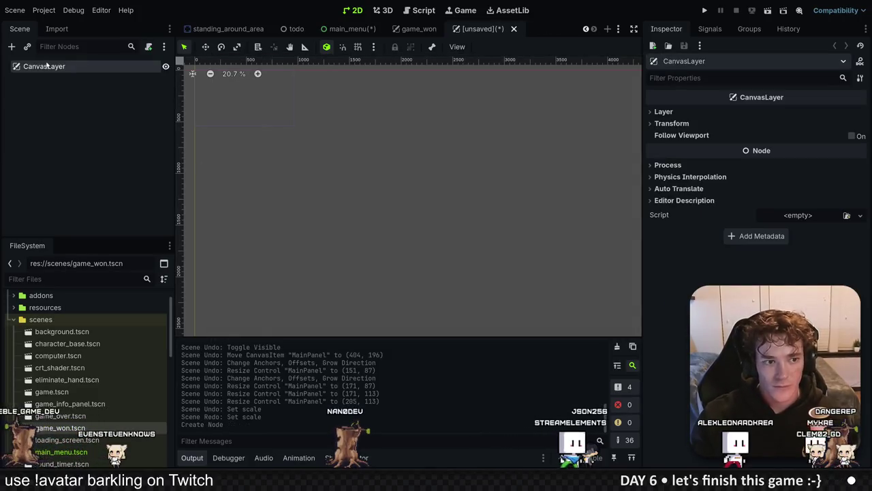
pyautogui.doubleClick(46, 65)
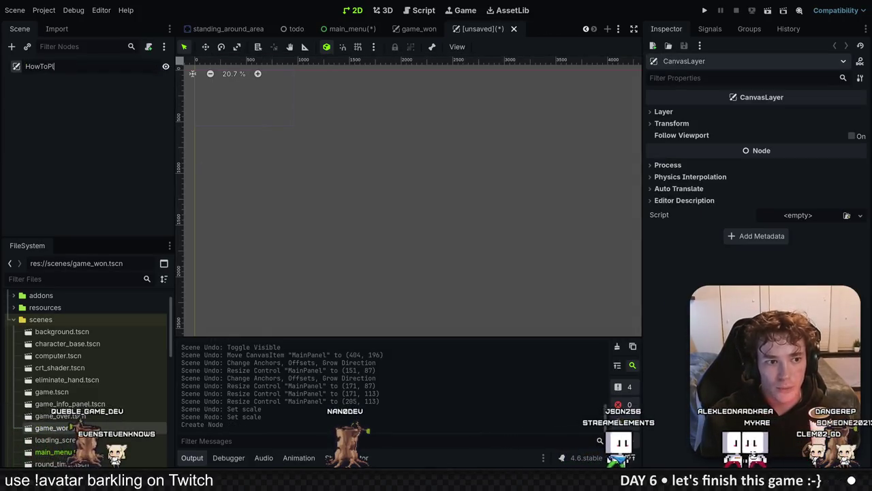
pyautogui.write('ay')
pyautogui.press('Return')
# Paste the panel under HowToPlay and save the scene as scenes/how_to_play.tscn.
pyautogui.rightClick(53, 71)
pyautogui.click(156, 142)
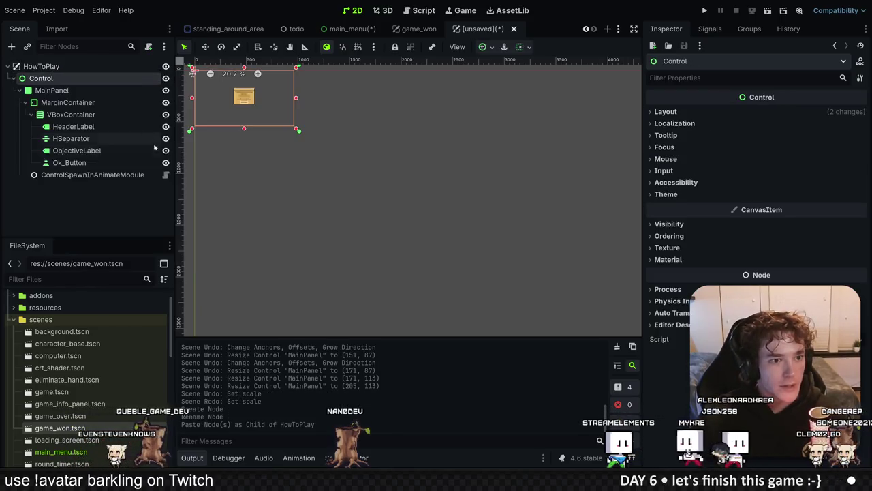
pyautogui.press('f')
pyautogui.scroll(6, 371, 187)
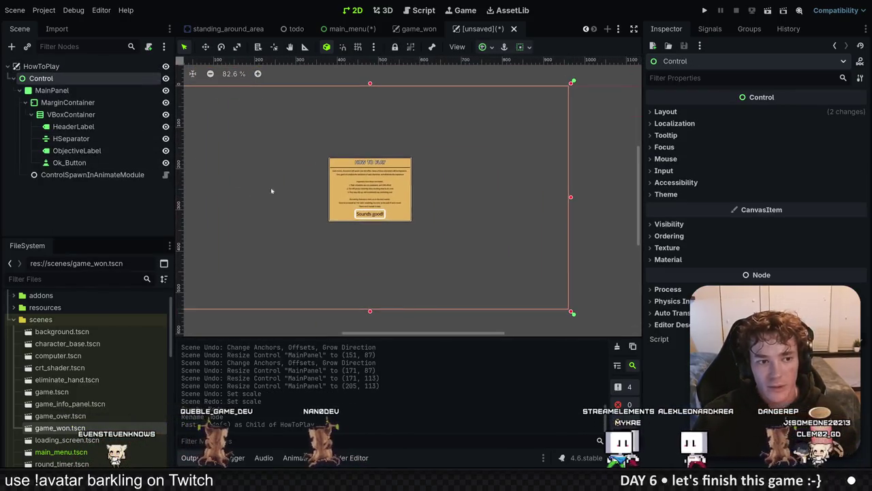
pyautogui.click(82, 90)
pyautogui.hotkey('ctrl', 's')
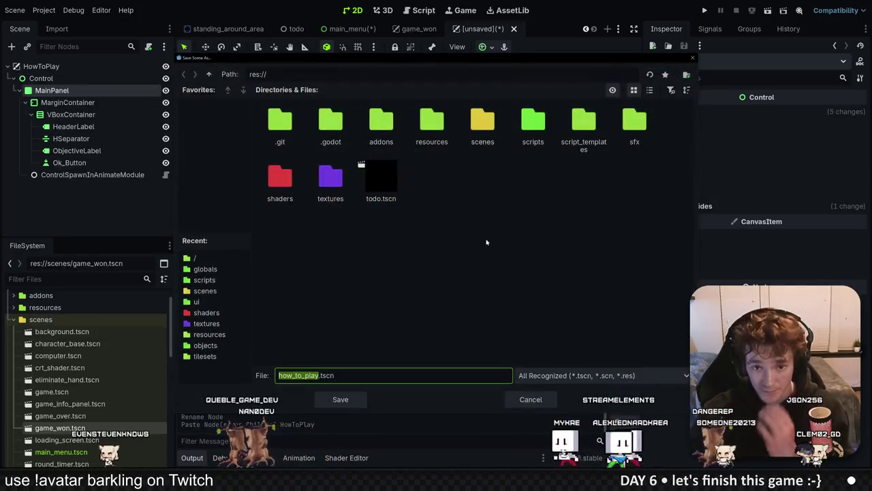
pyautogui.doubleClick(489, 124)
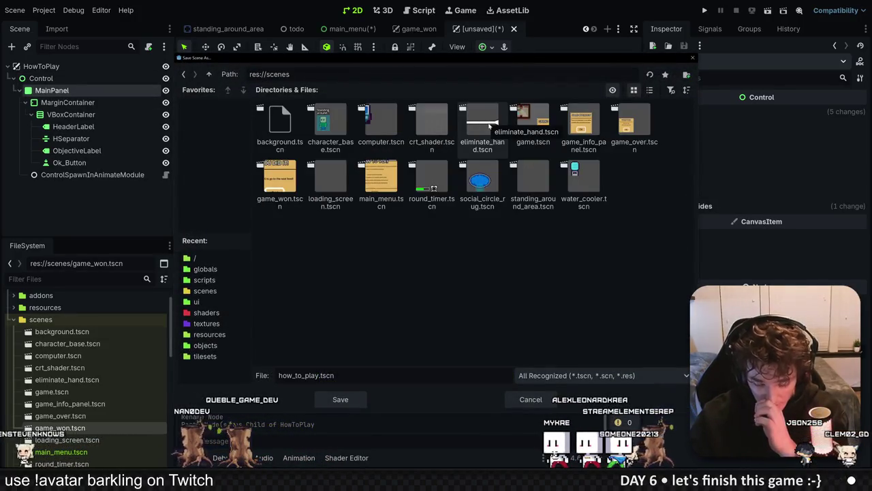
pyautogui.press('Return')
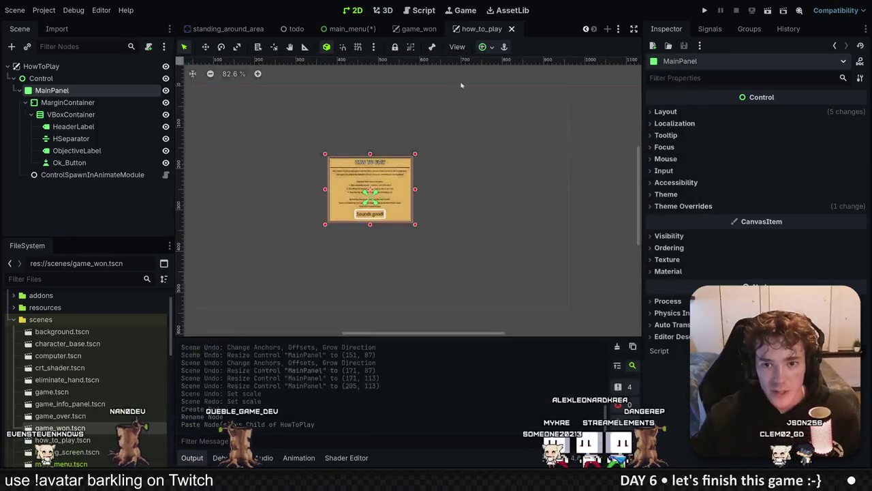
# Delete the Control node holding the How to Play panel from the main menu scene.
pyautogui.click(422, 30)
pyautogui.click(349, 29)
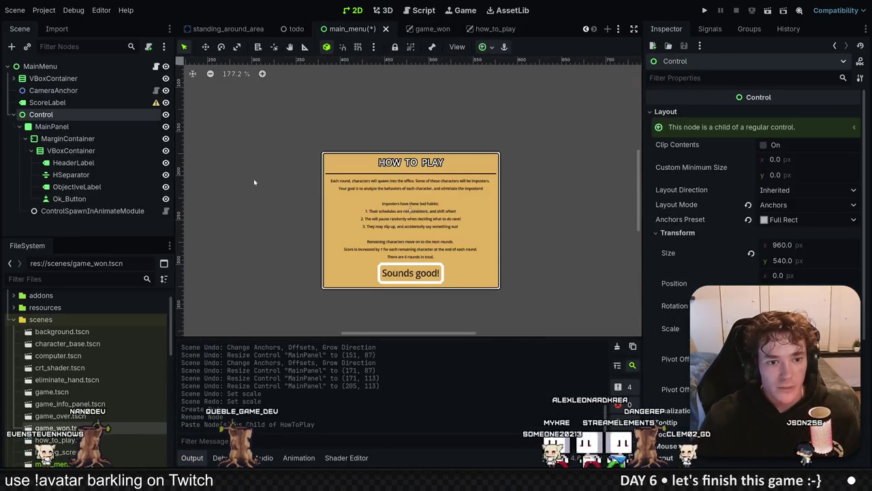
pyautogui.click(43, 114)
pyautogui.press('Delete')
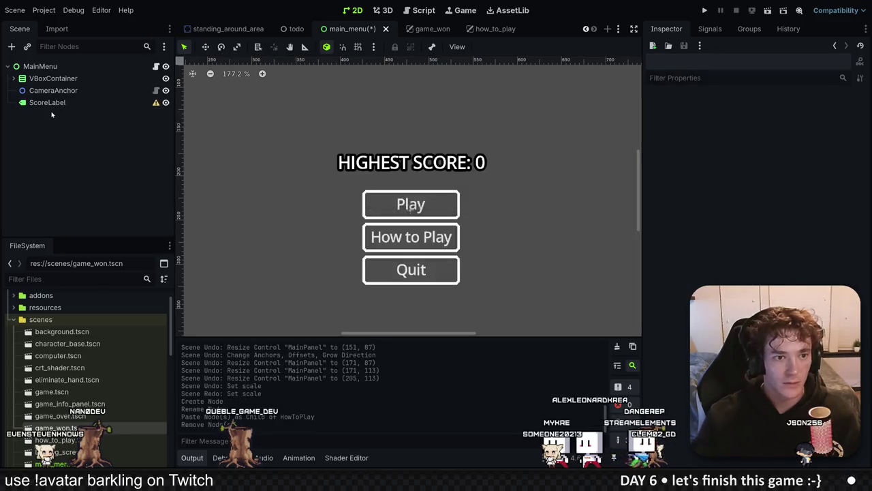